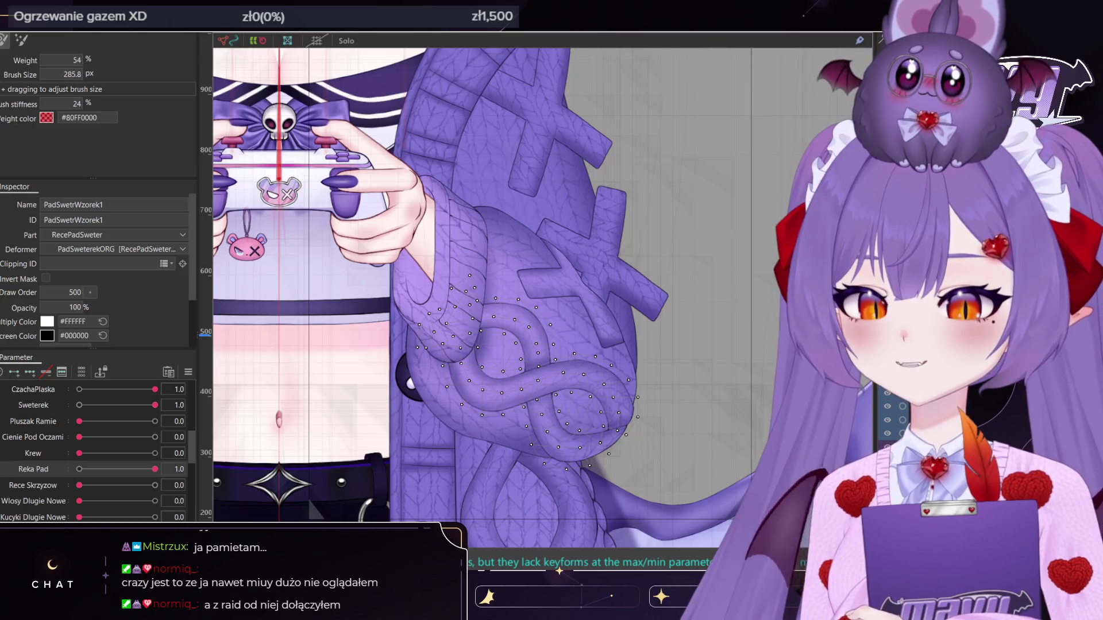
Set Body X to 30, shrink the brush, and reshape the upper and lower knot pattern
scroll(98, 449, "down", 5)
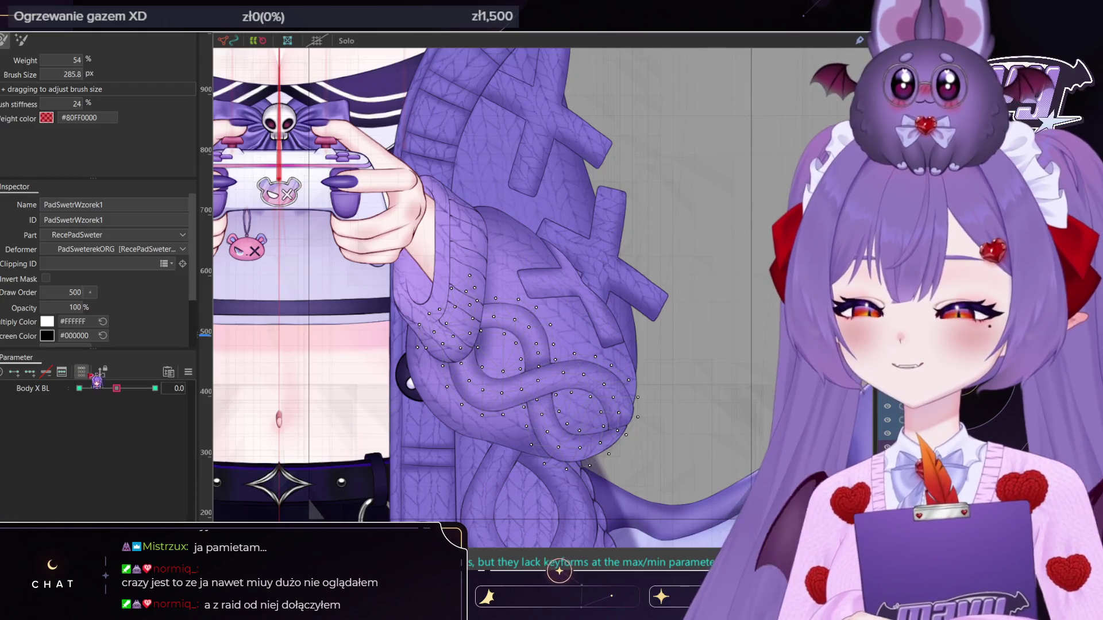
scroll(127, 439, "down", 3)
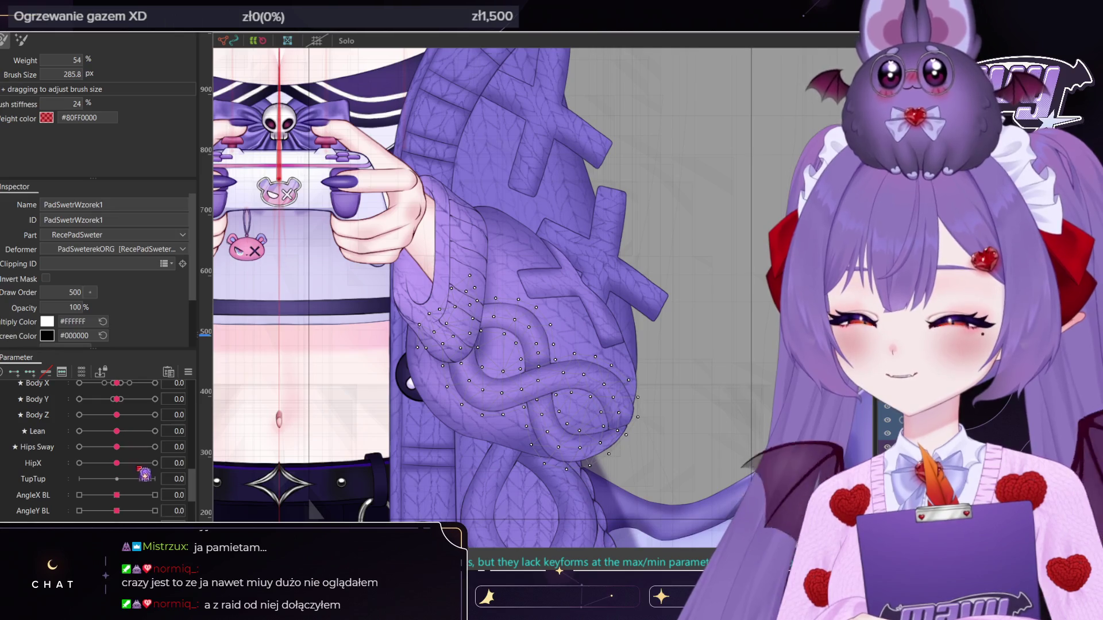
left_click(155, 383)
left_click_drag(510, 378, 528, 369, "shift")
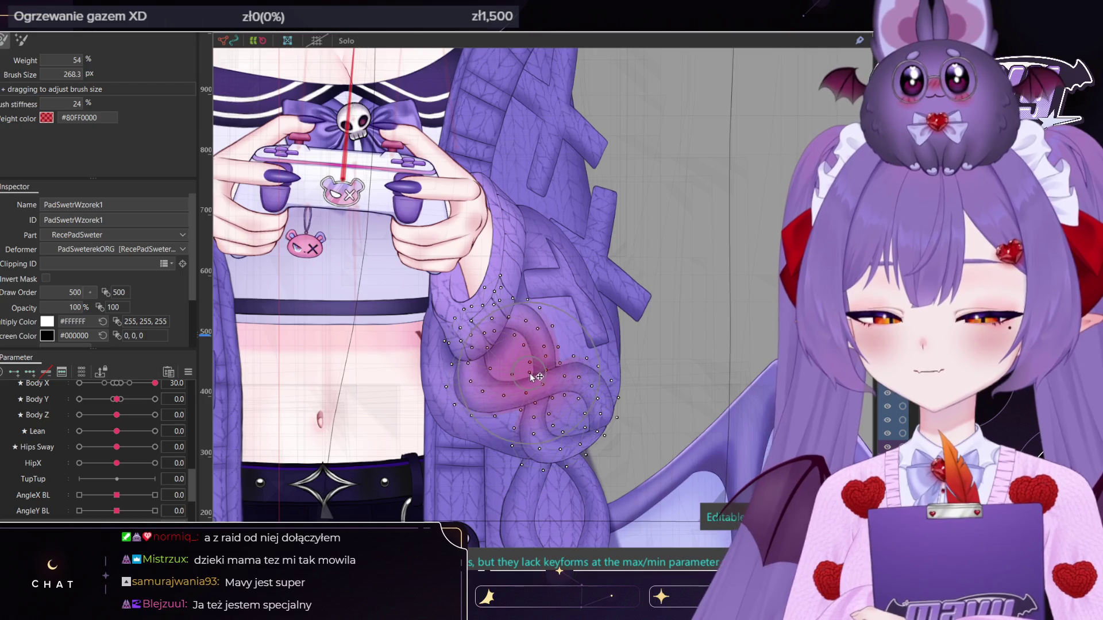
mouse_move(418, 373)
left_mouse_down("shift")
mouse_move(454, 424)
mouse_move(517, 390)
mouse_move(580, 402)
mouse_move(603, 376)
mouse_move(571, 394)
mouse_move(581, 381)
mouse_move(603, 379)
mouse_move(554, 431)
mouse_move(562, 416)
left_mouse_up("shift")
mouse_move(508, 461)
left_mouse_down()
mouse_move(563, 436)
mouse_move(619, 496)
left_mouse_up()
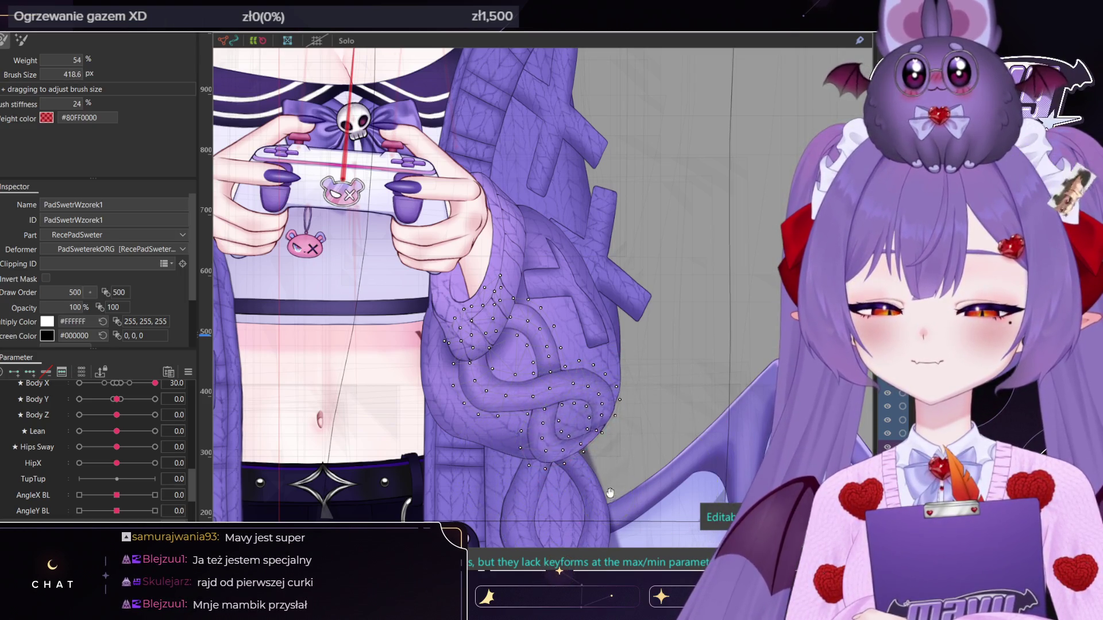
Zoom in on the sleeve knot and enlarge the brush for broader reshaping
middle_click_drag(612, 491, 598, 455)
left_click_drag(599, 455, 562, 461, "shift")
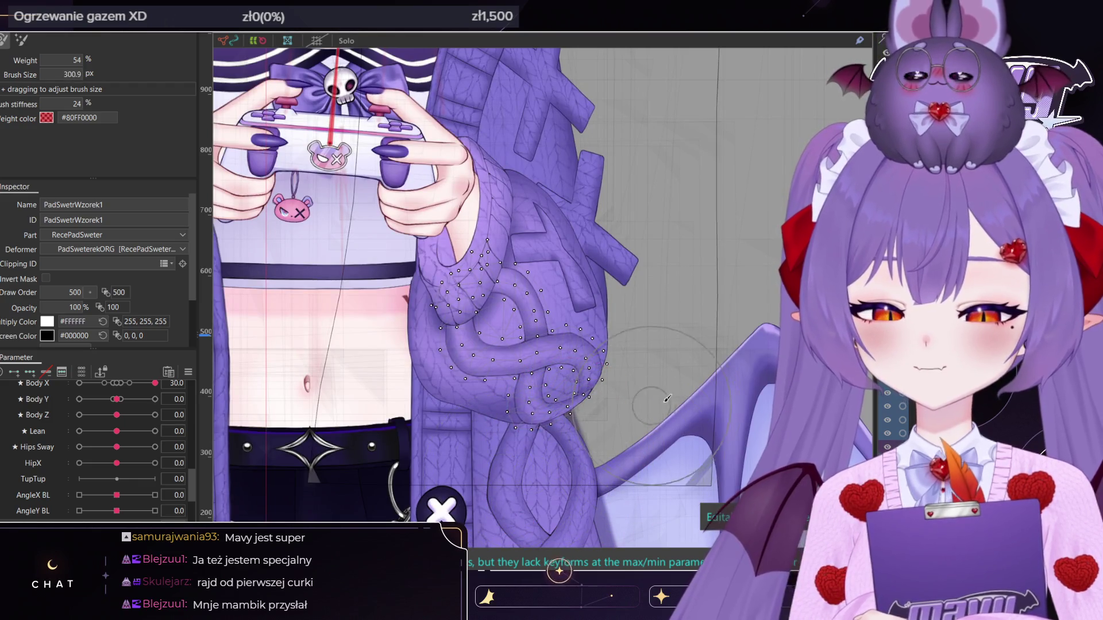
middle_click_drag(586, 312, 646, 354)
left_click_drag(646, 353, 690, 389, "shift")
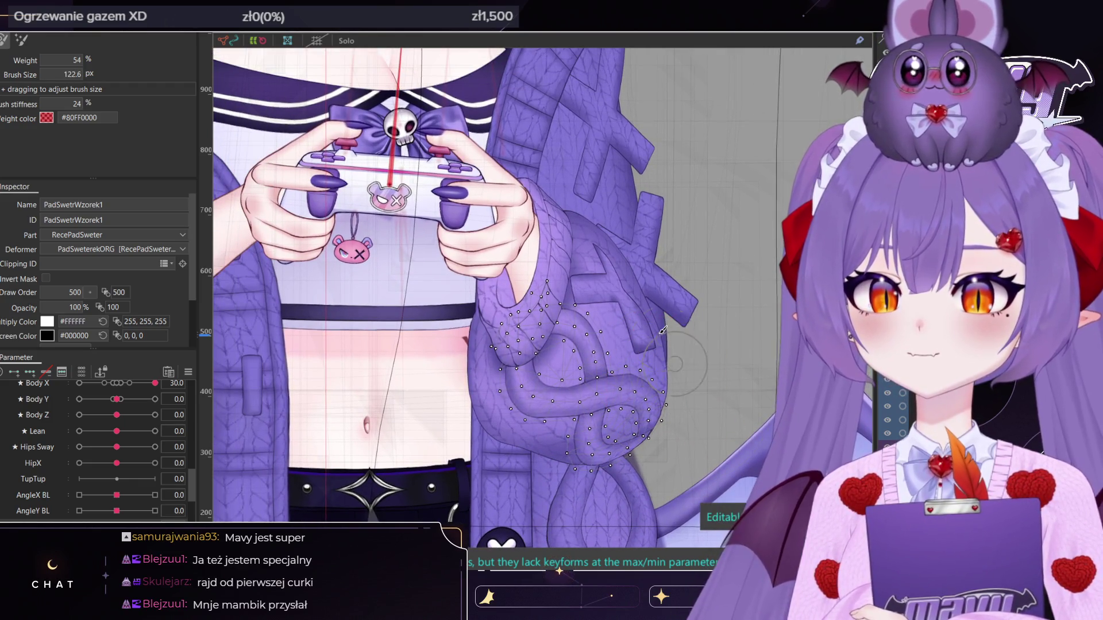
middle_click_drag(689, 367, 713, 358)
mouse_move(713, 357)
left_mouse_down("shift")
mouse_move(724, 345)
mouse_move(689, 315)
left_mouse_up("shift")
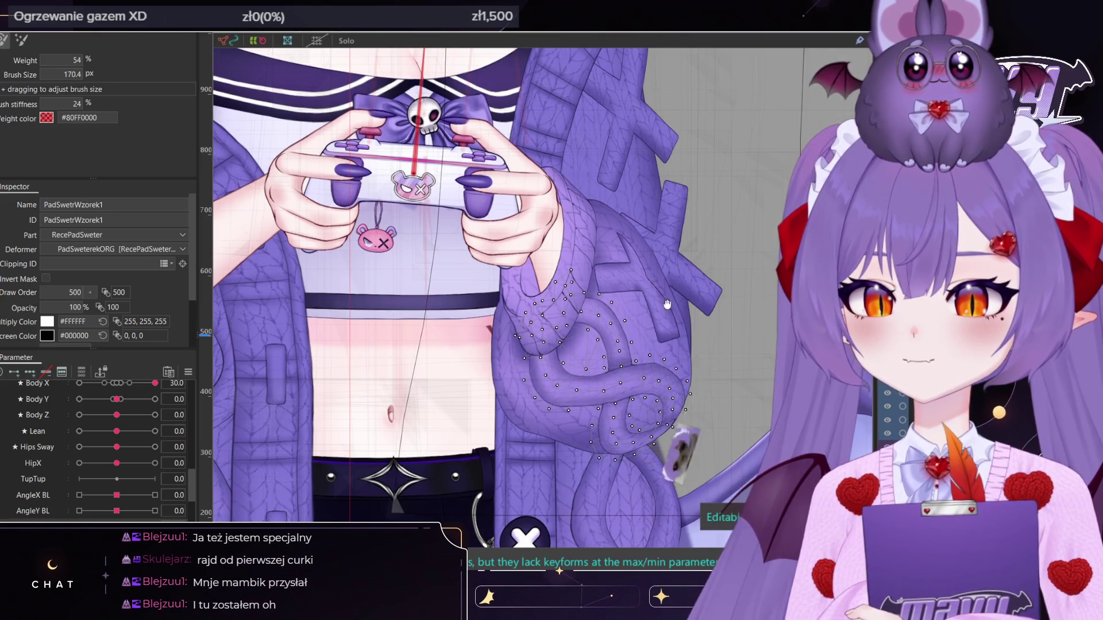
middle_click_drag(638, 356, 633, 311)
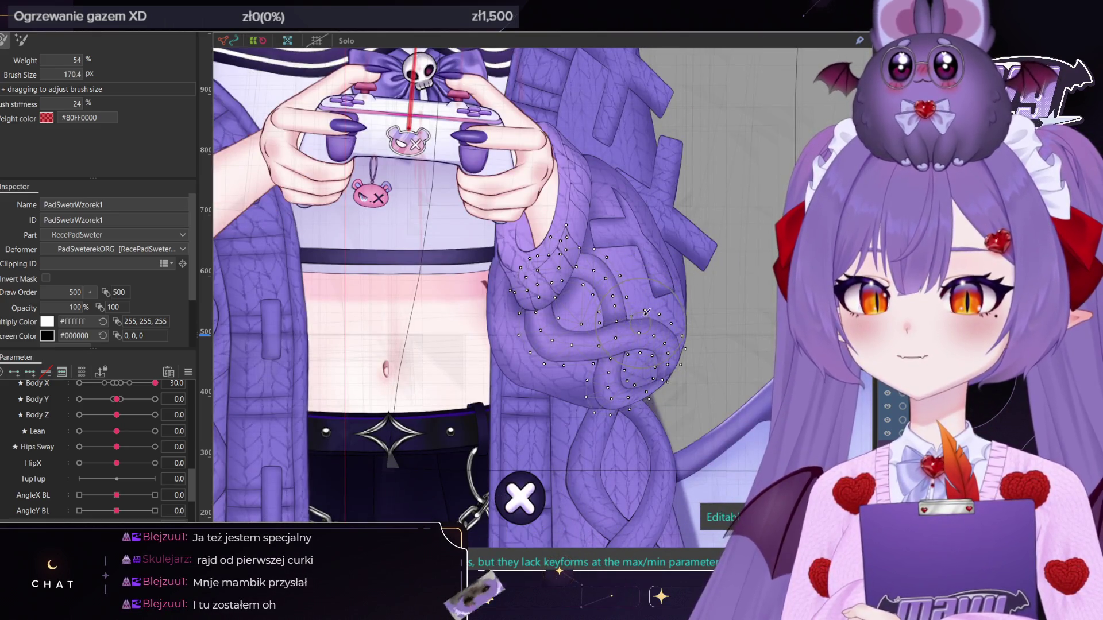
scroll(633, 311, "up", 3)
left_click_drag(633, 311, 659, 274, "shift")
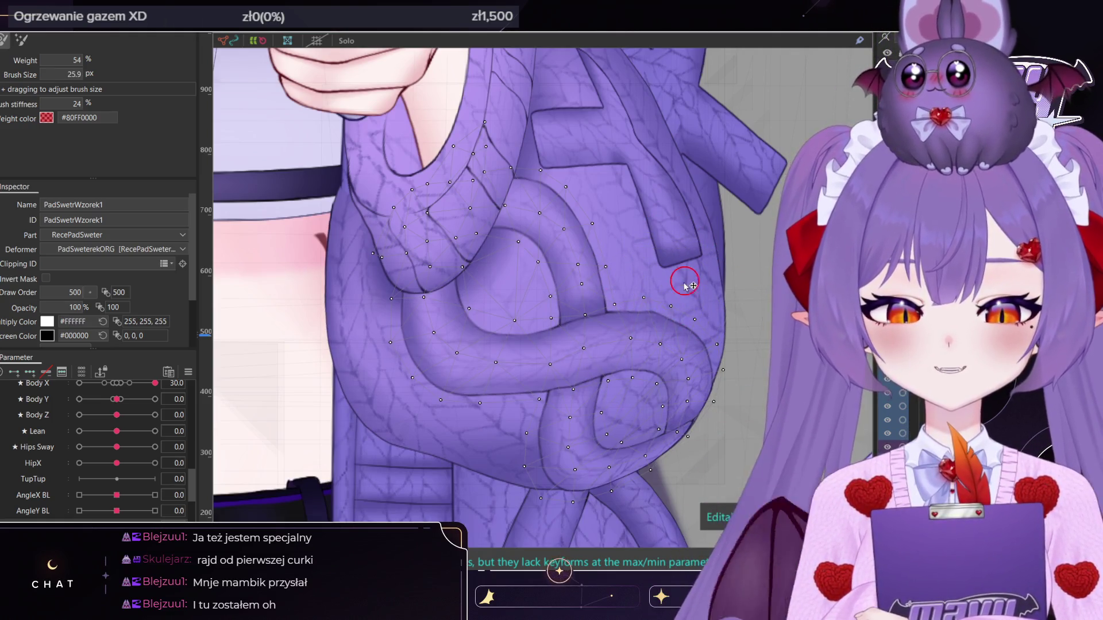
mouse_move(686, 286)
left_mouse_down("shift")
mouse_move(698, 320)
mouse_move(682, 279)
mouse_move(648, 274)
left_mouse_up("shift")
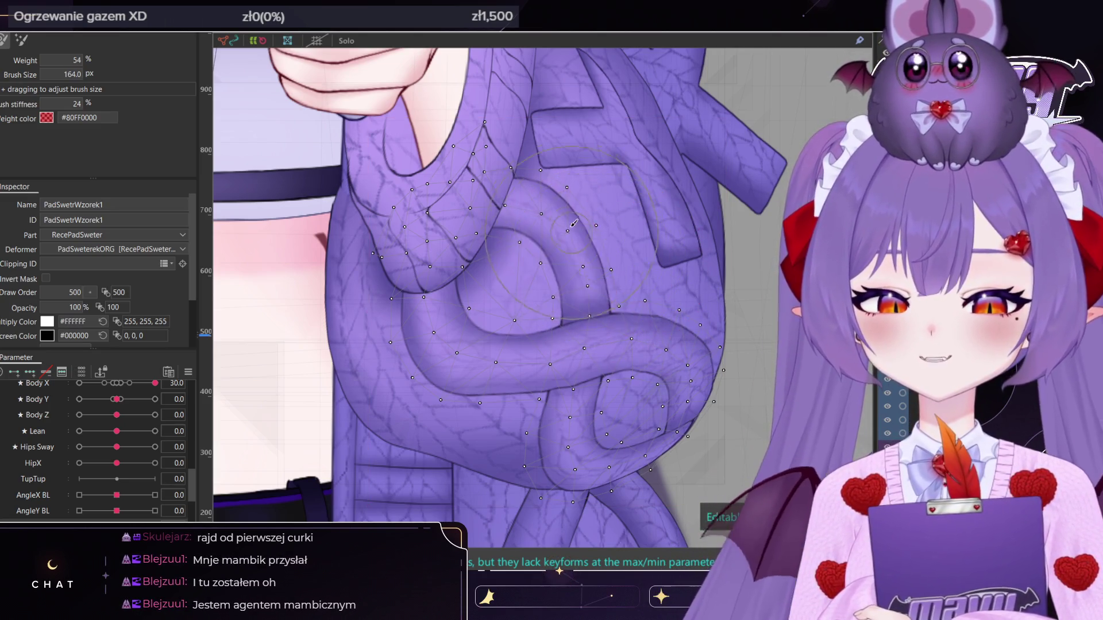
left_click_drag(592, 247, 597, 239, "shift")
scroll(598, 238, "down", 2)
scroll(603, 232, "down", 5)
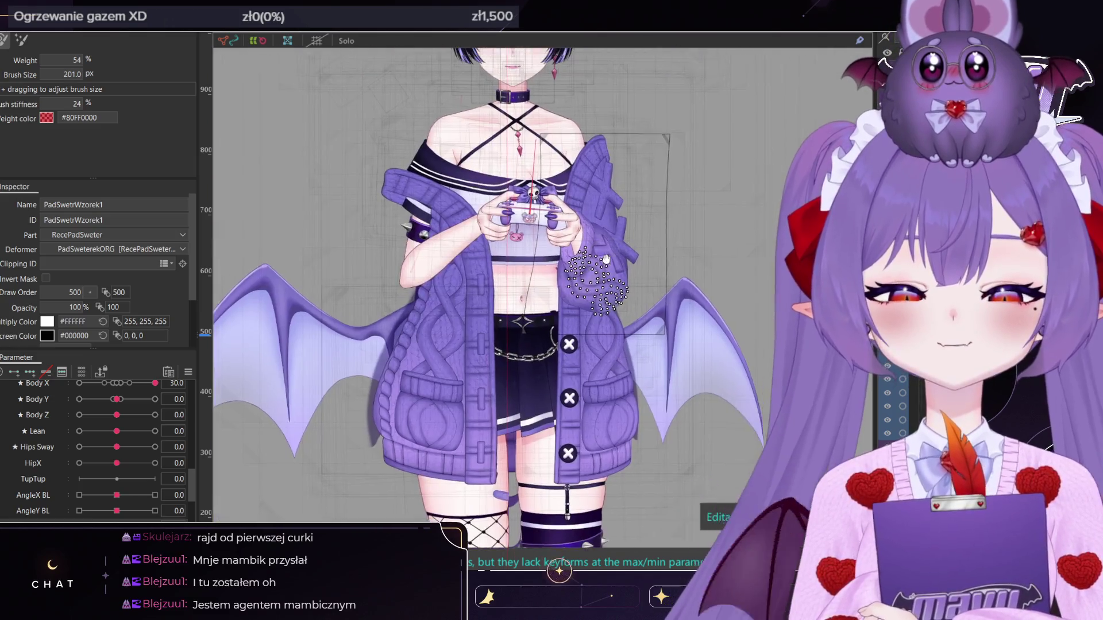
Set Body X to -30 and select the sweater mesh on the sleeve
left_click(79, 383)
scroll(552, 313, "up", 5)
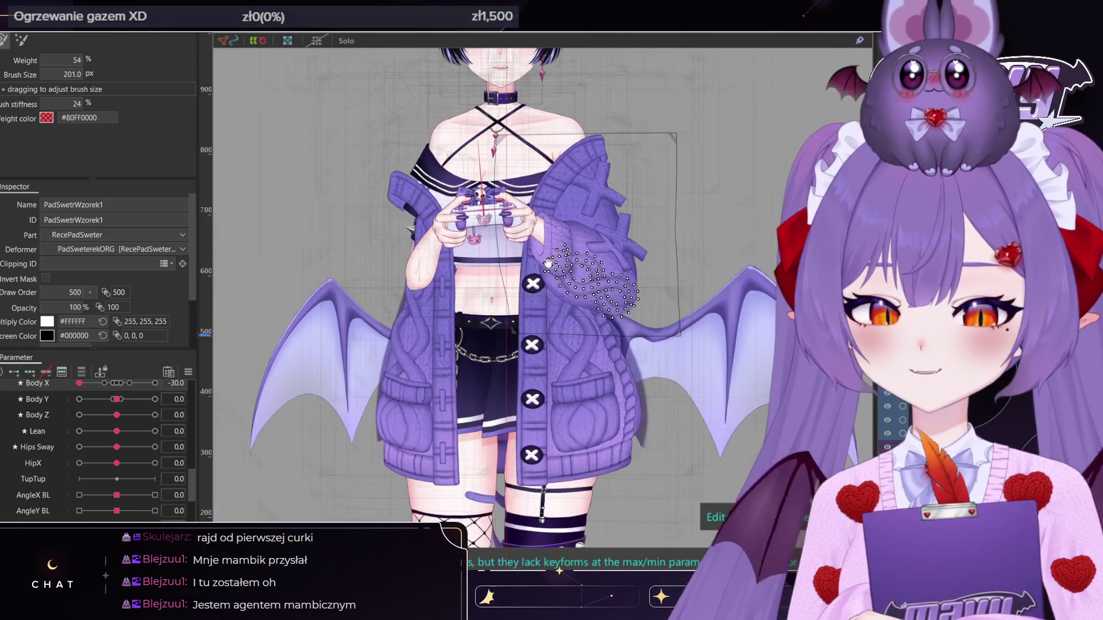
scroll(551, 313, "up", 2)
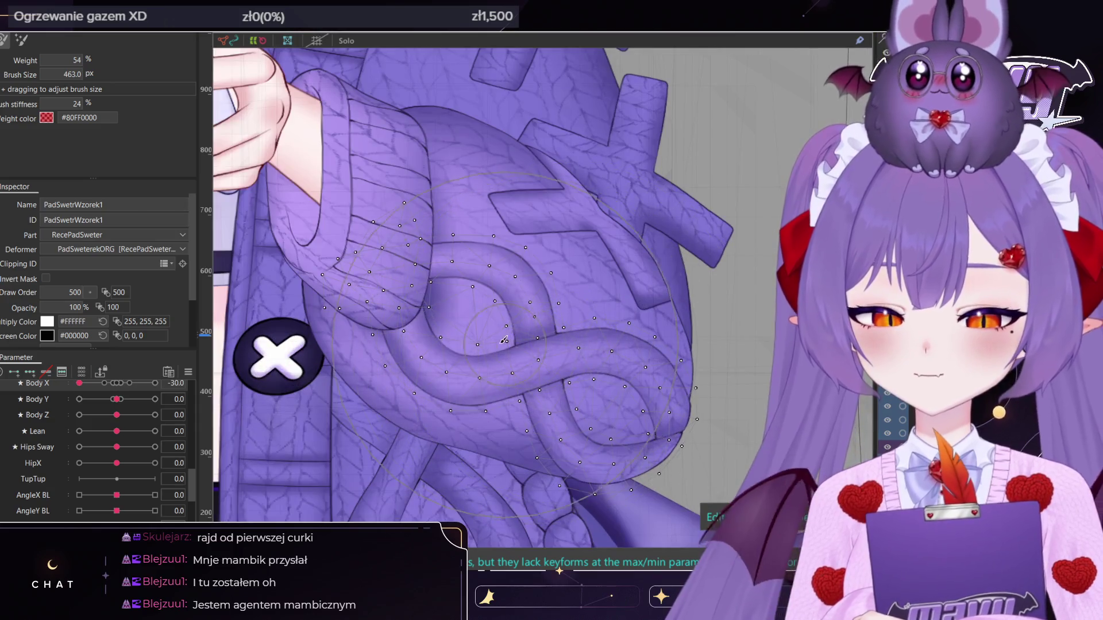
key("v")
left_click(526, 356)
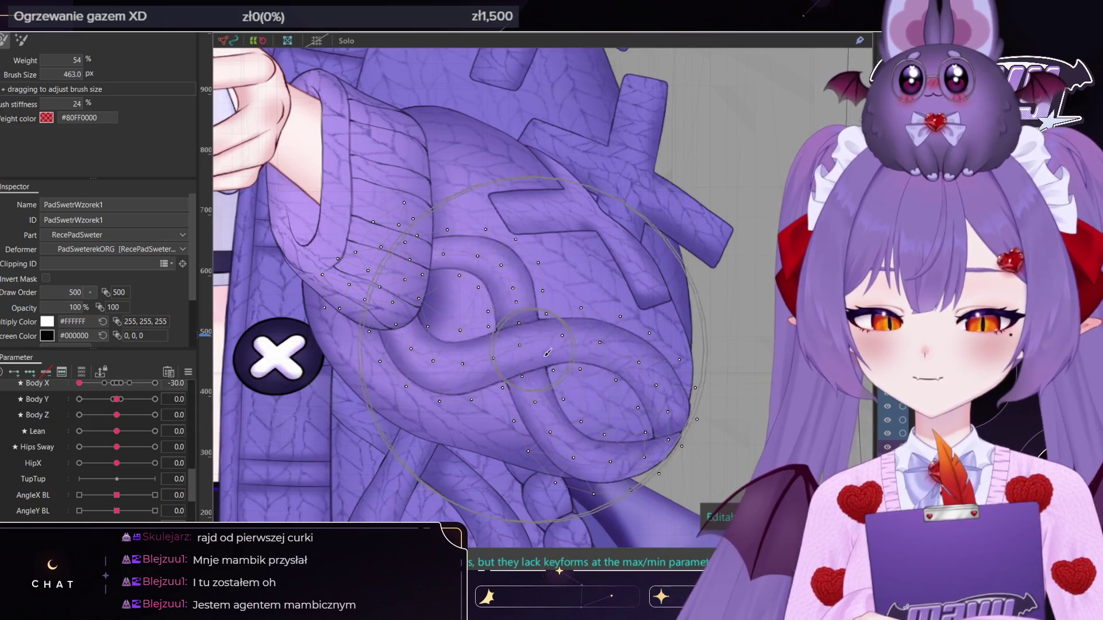
scroll(526, 356, "down", 2)
right_click_drag(501, 323, 554, 328)
scroll(554, 328, "down", 3)
scroll(553, 328, "up", 4)
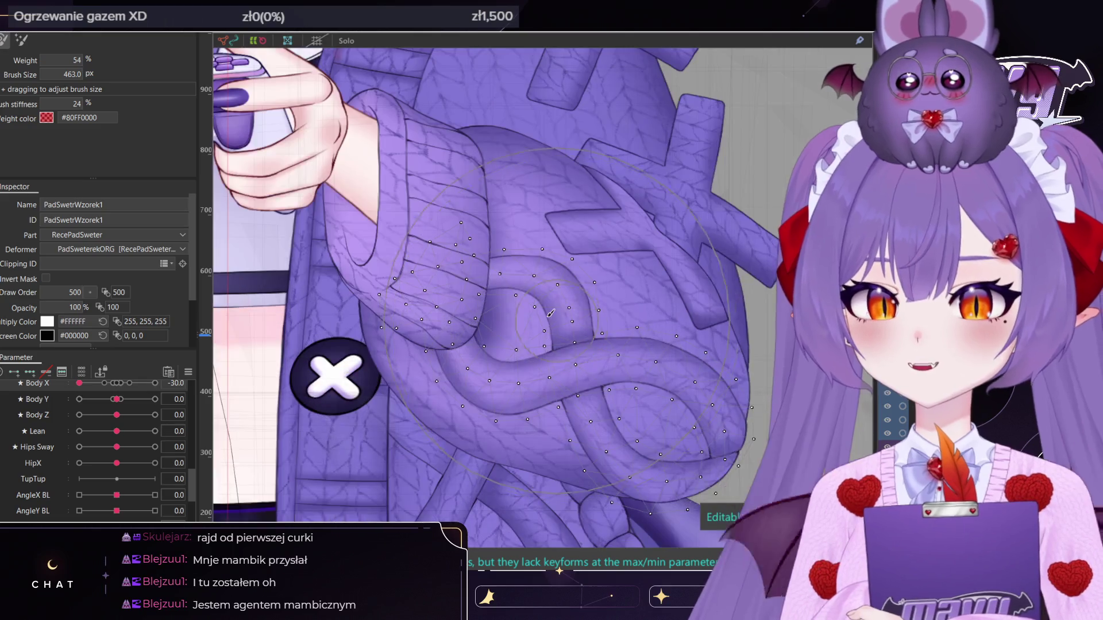
Select PadSwetrMain and brush-nudge the knot texture right with a brush of about 700 px
key("v")
left_click(572, 202)
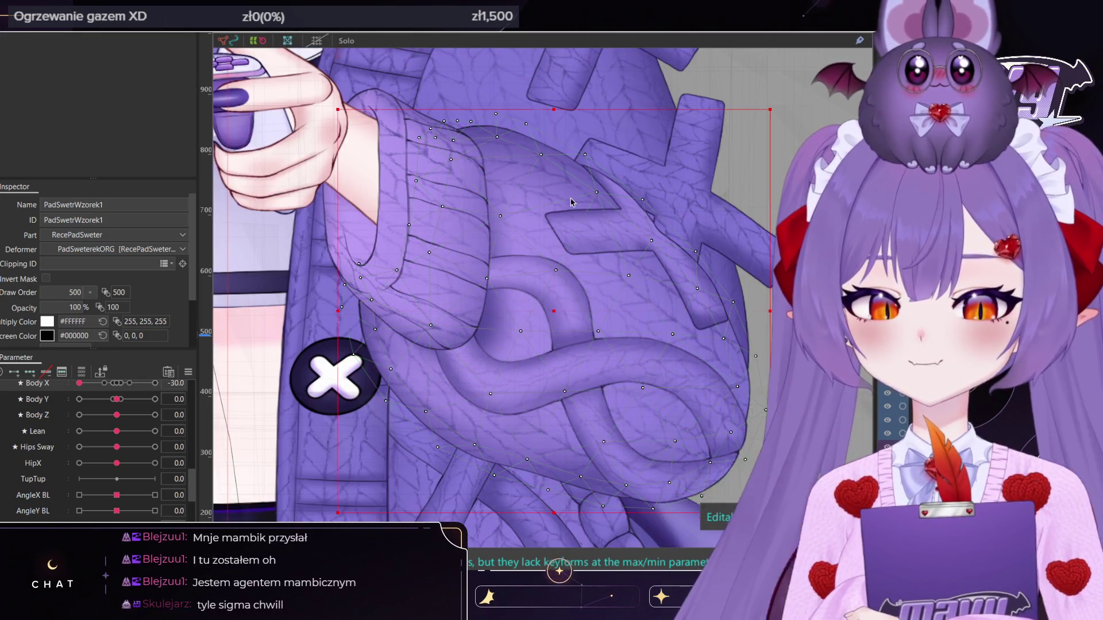
key("b")
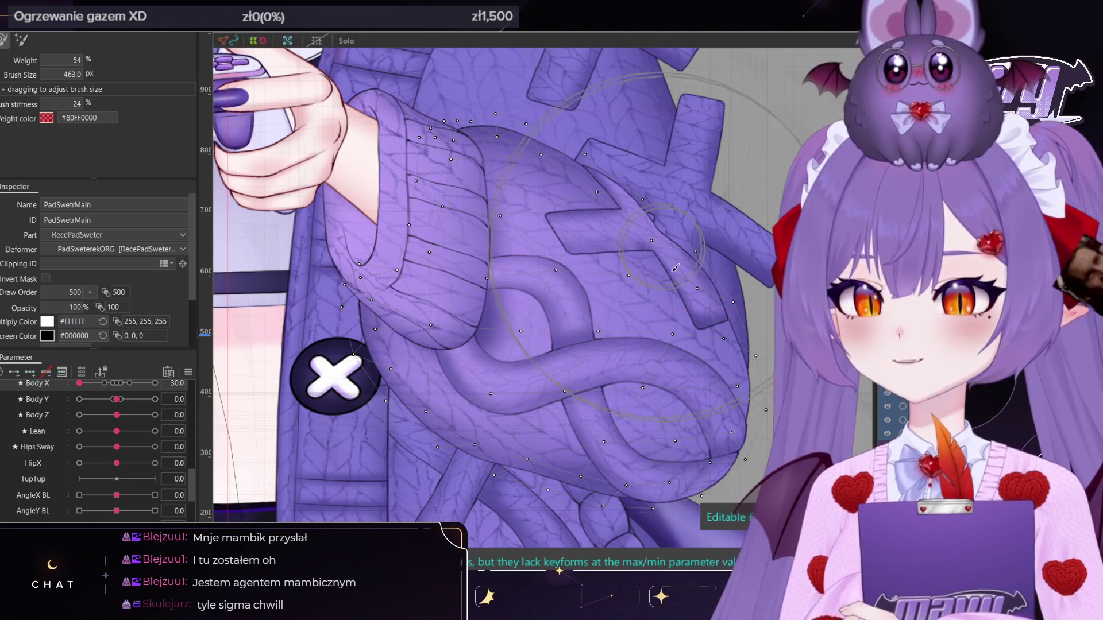
scroll(581, 295, "down", 2)
left_click_drag(584, 292, 589, 291)
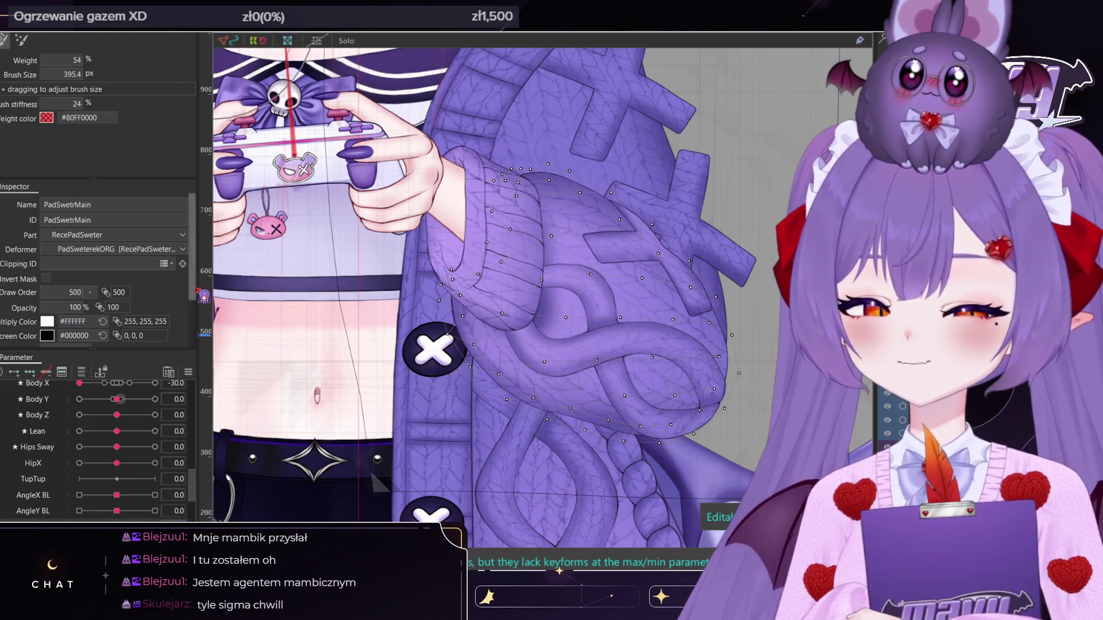
mouse_move(330, 275)
left_mouse_down()
mouse_move(349, 193)
mouse_move(341, 352)
mouse_move(391, 299)
mouse_move(402, 345)
mouse_move(379, 396)
left_mouse_up()
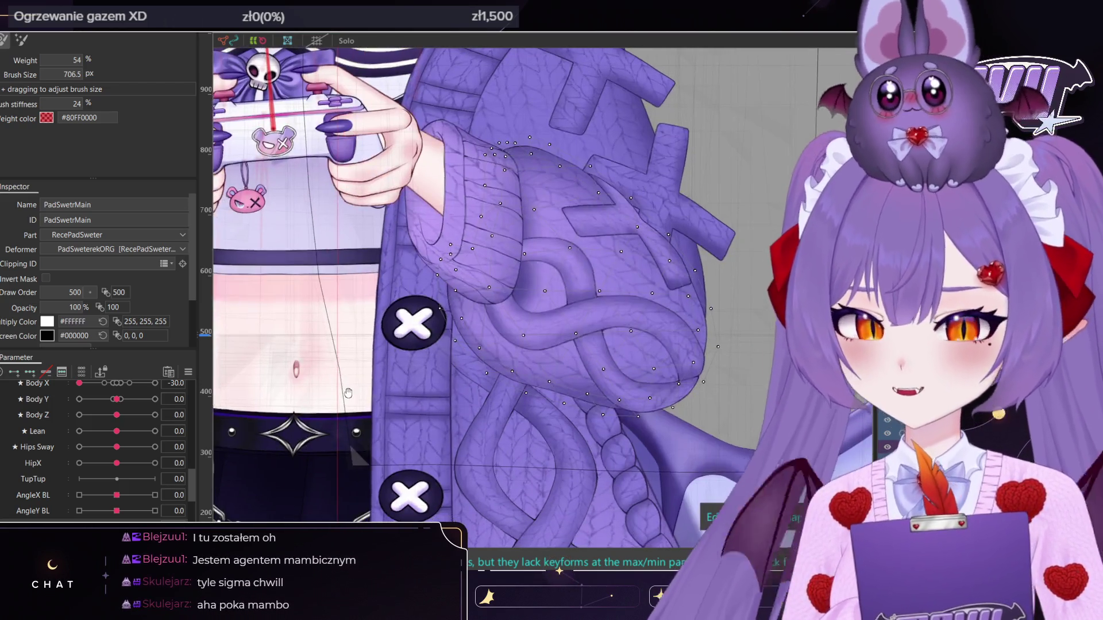
scroll(596, 270, "up", 2)
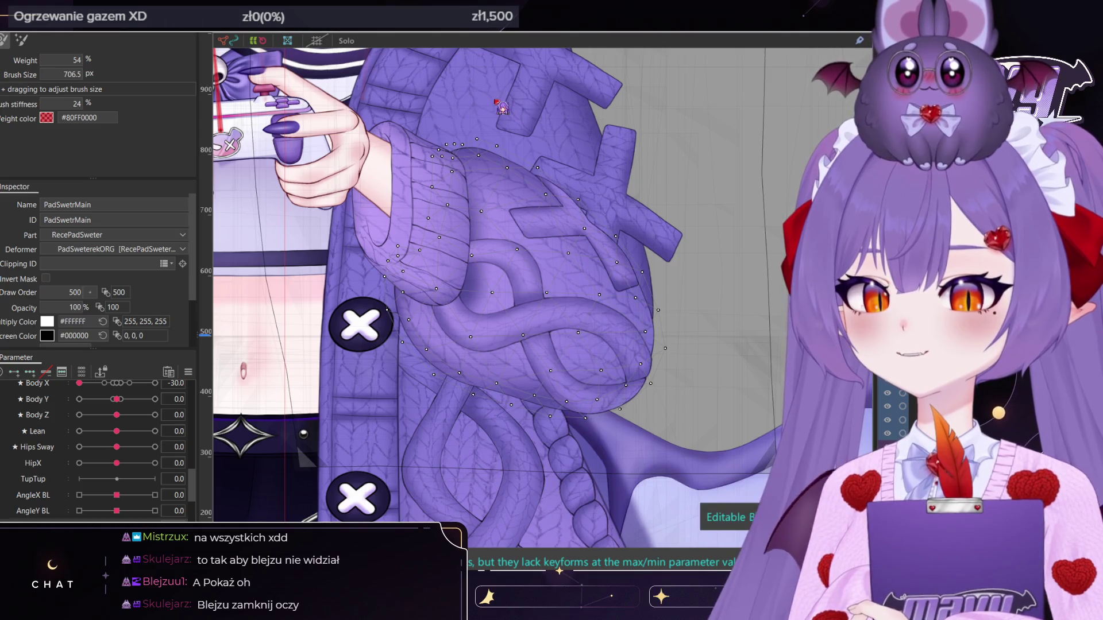
key("ctrl+Tab")
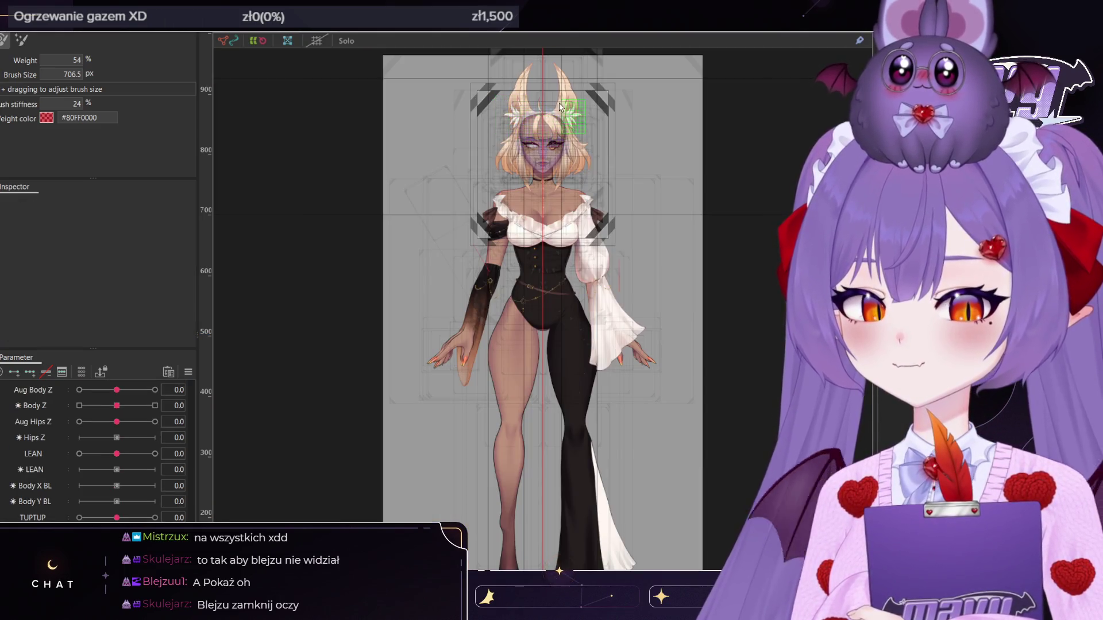
Watch the blonde character's head turn via Guide Angle X under the face guide
scroll(560, 107, "up", 5)
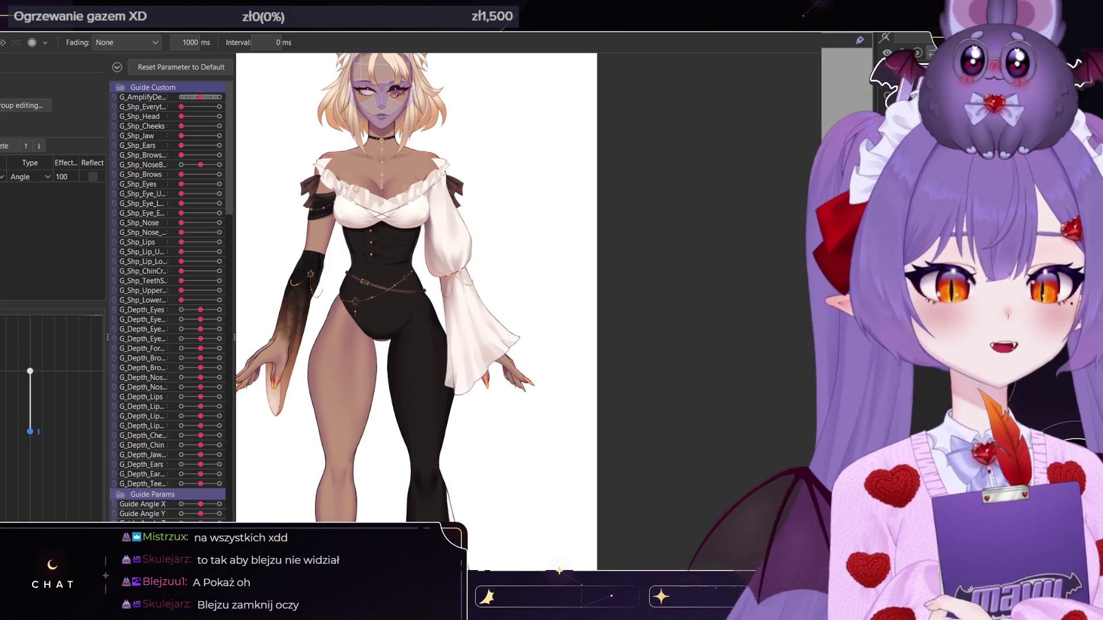
scroll(443, 274, "down", 3)
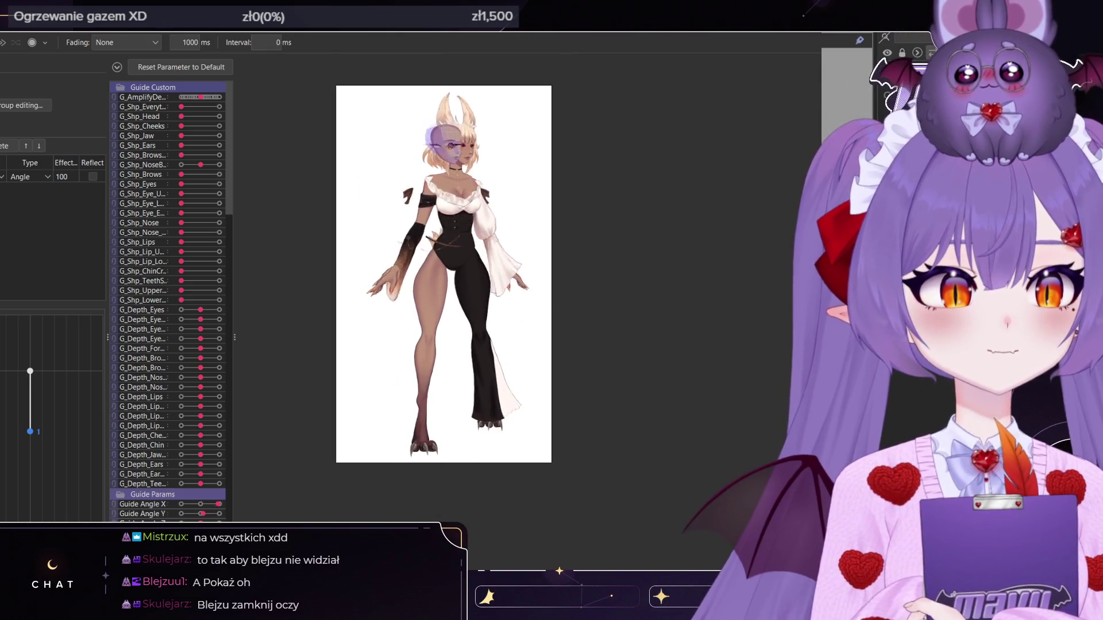
scroll(444, 149, "up", 5)
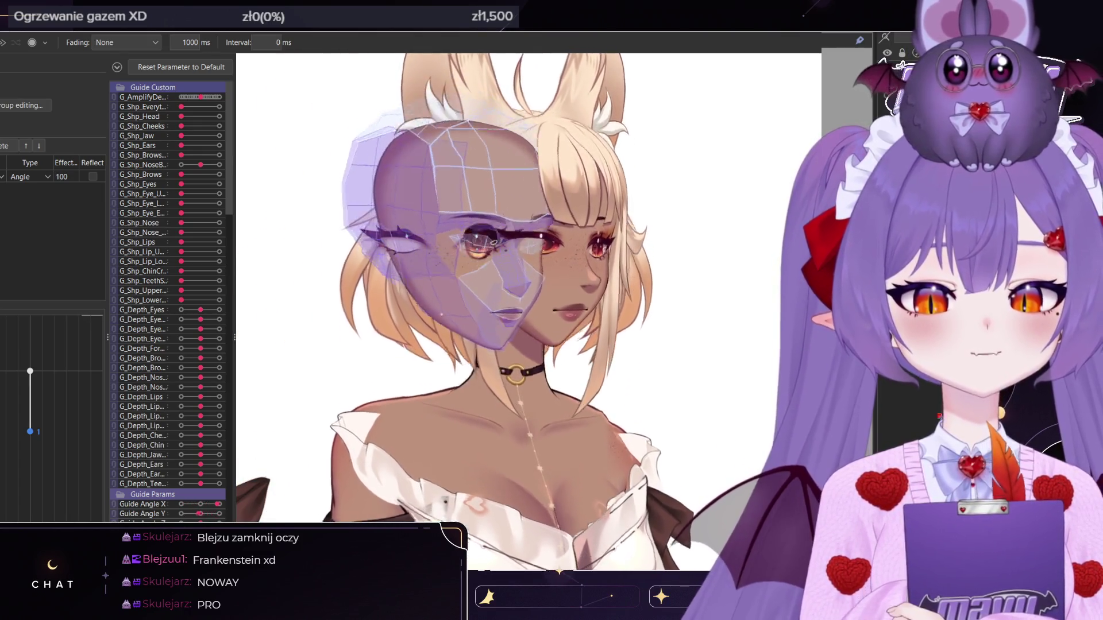
scroll(454, 287, "up", 5)
scroll(434, 150, "down", 5)
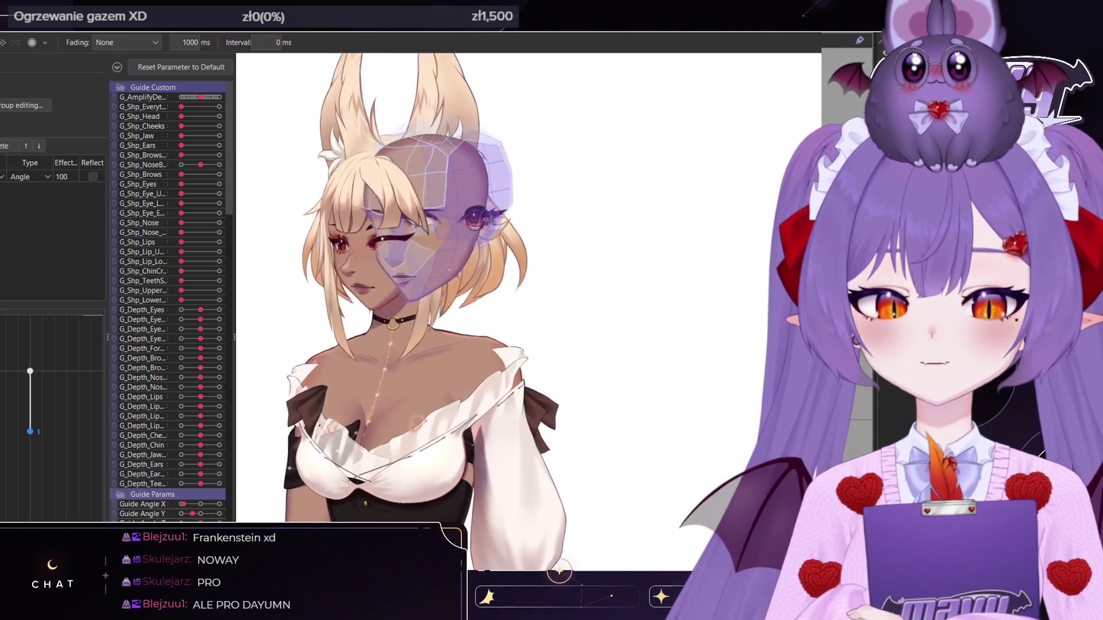
Stop the random pose preview, return to Modeling, and deselect the ear mesh
scroll(454, 259, "up", 5)
scroll(453, 259, "down", 3)
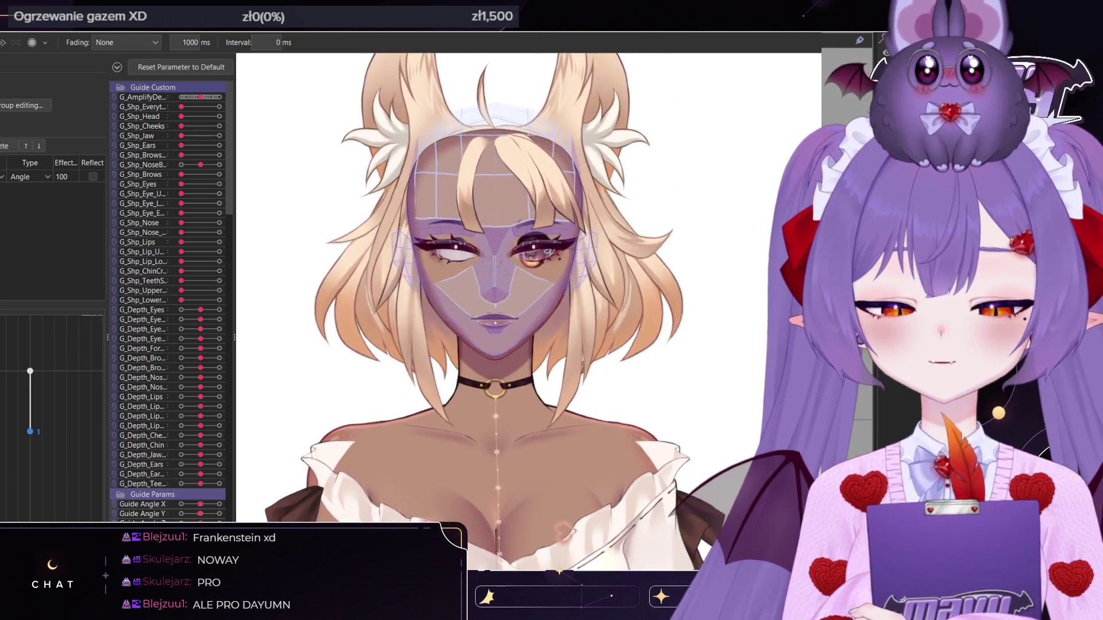
scroll(517, 288, "up", 5)
scroll(489, 236, "down", 5)
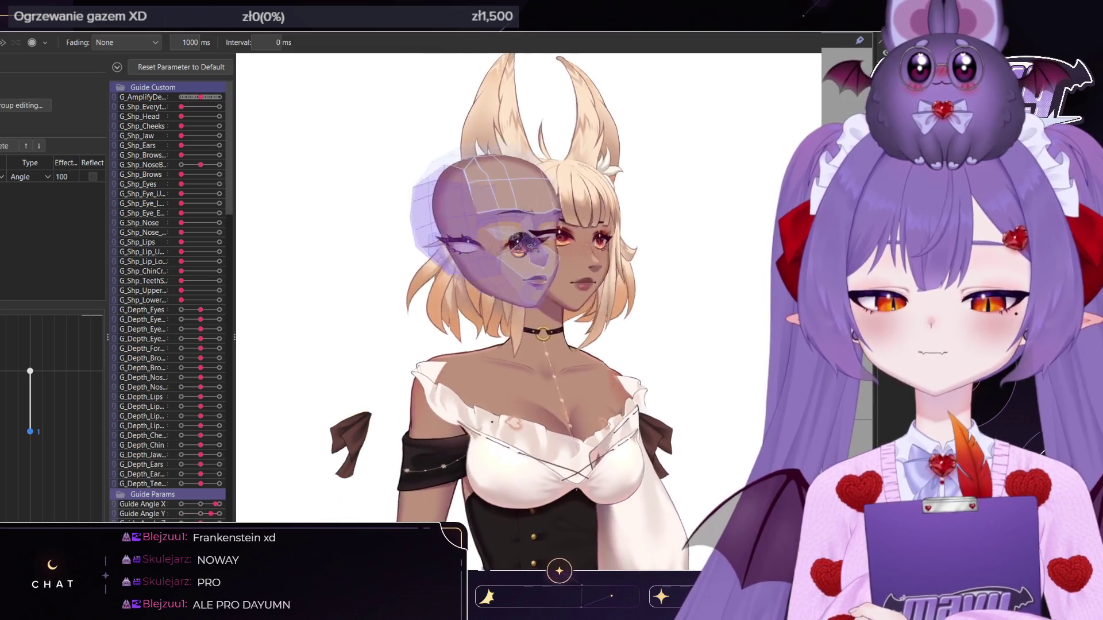
scroll(529, 287, "up", 3)
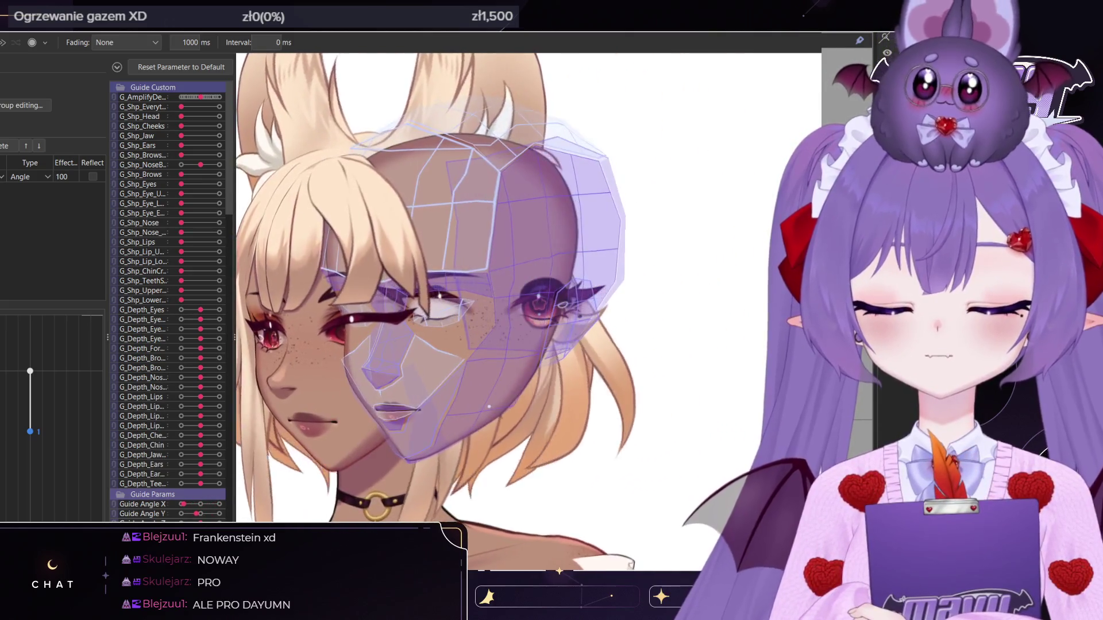
scroll(529, 288, "up", 5)
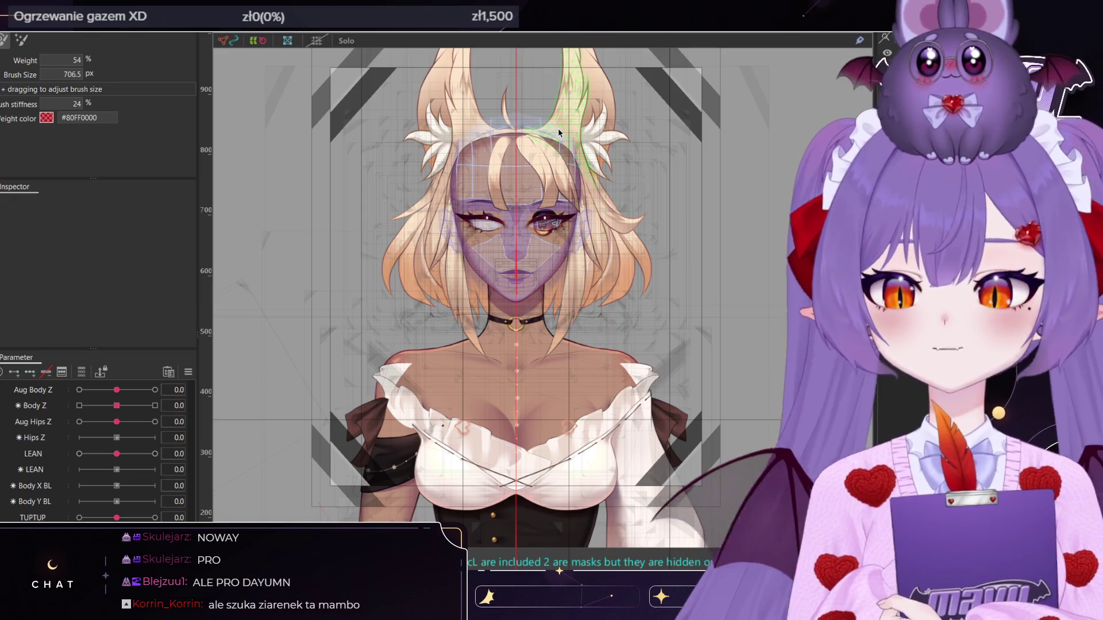
key("Escape")
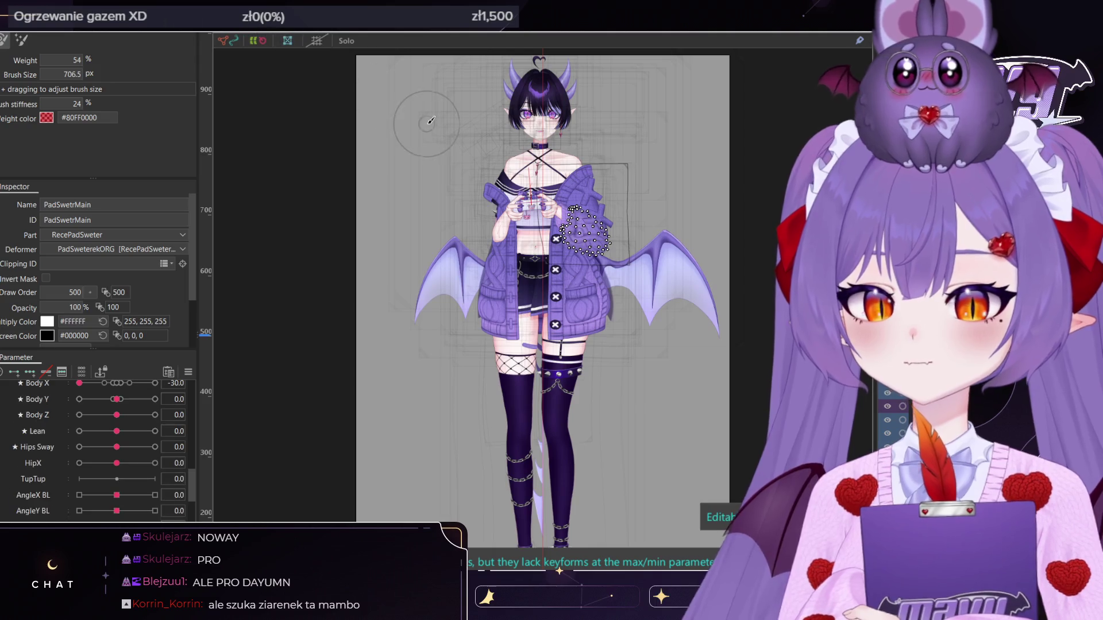
Select the cross-shaped pattern mesh on the sleeve and set Body X to 30
scroll(596, 281, "up", 5)
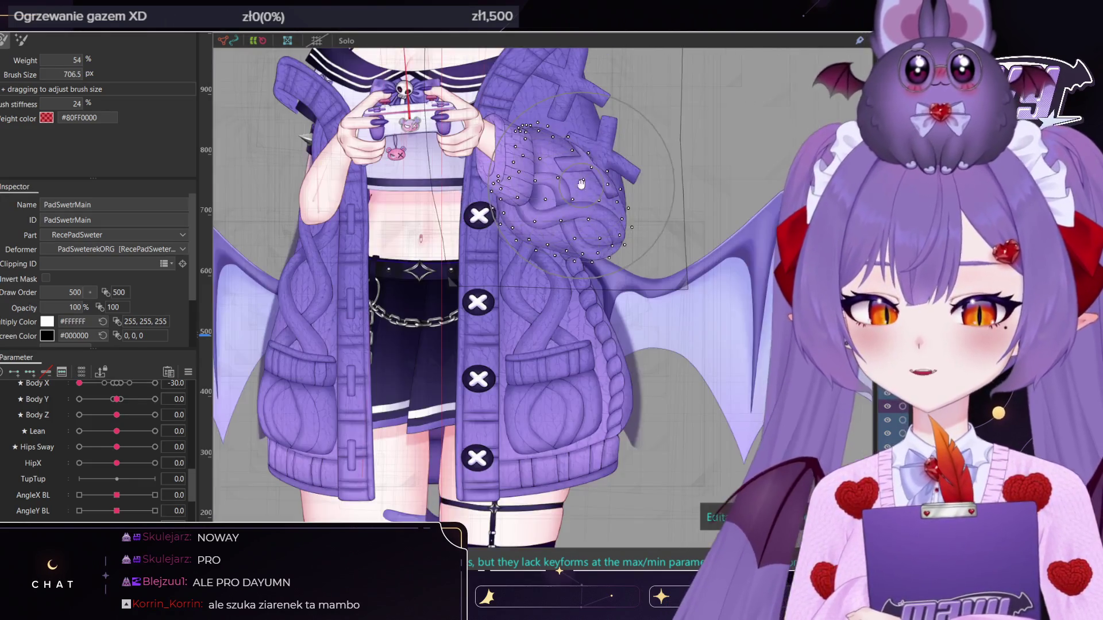
left_click_drag(581, 184, 612, 298)
key("v")
scroll(605, 235, "up", 3)
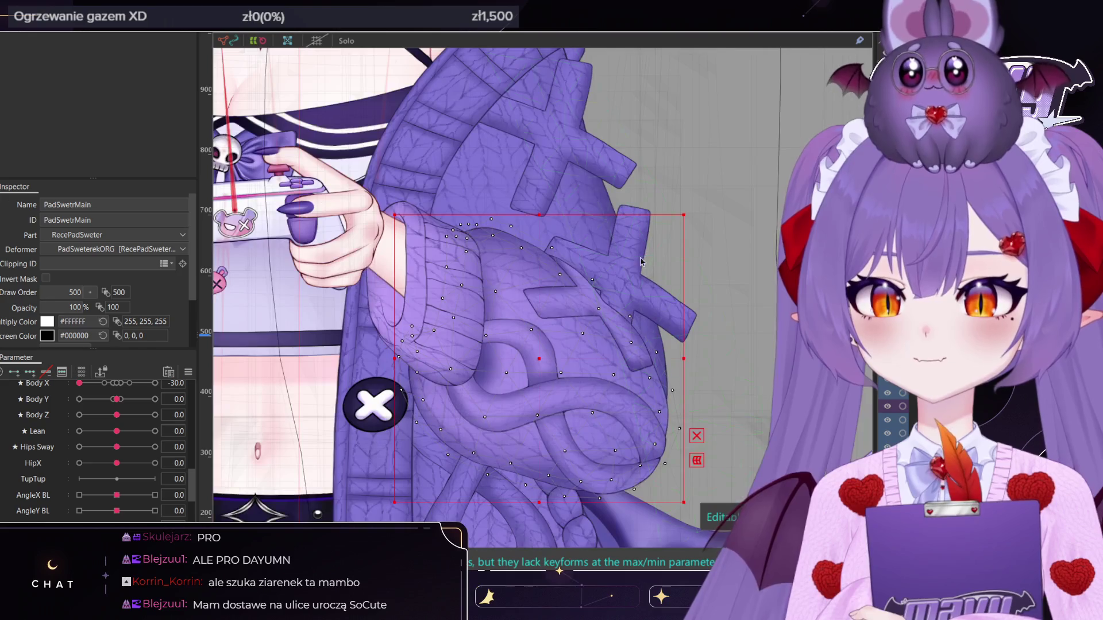
scroll(605, 236, "down", 3)
scroll(621, 259, "up", 3)
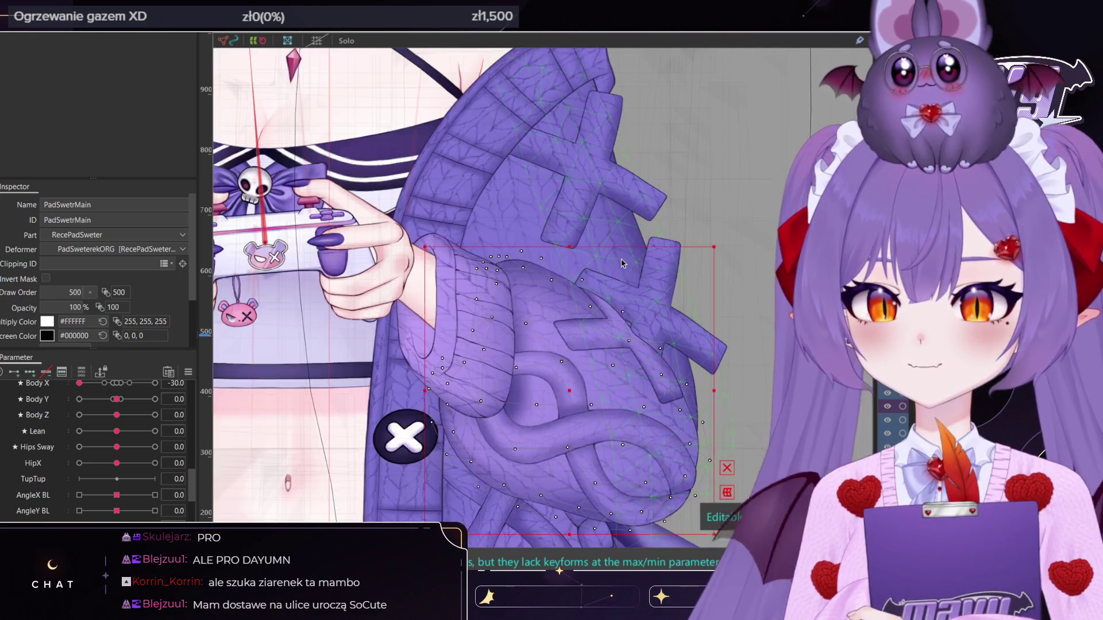
middle_click_drag(621, 258, 587, 181)
scroll(596, 177, "up", 2)
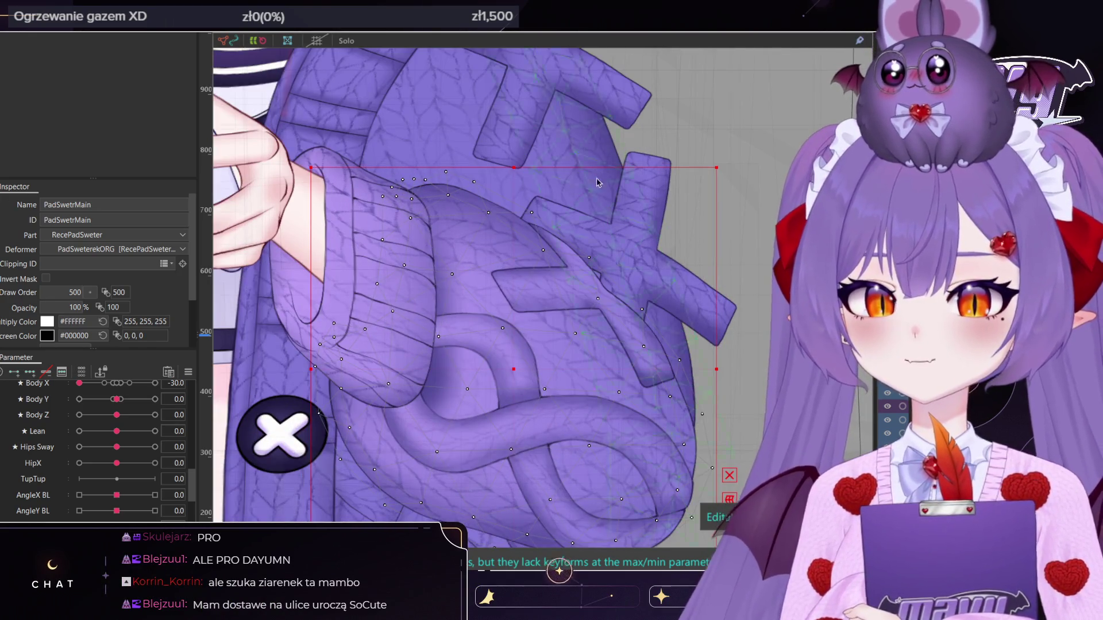
left_click(573, 297)
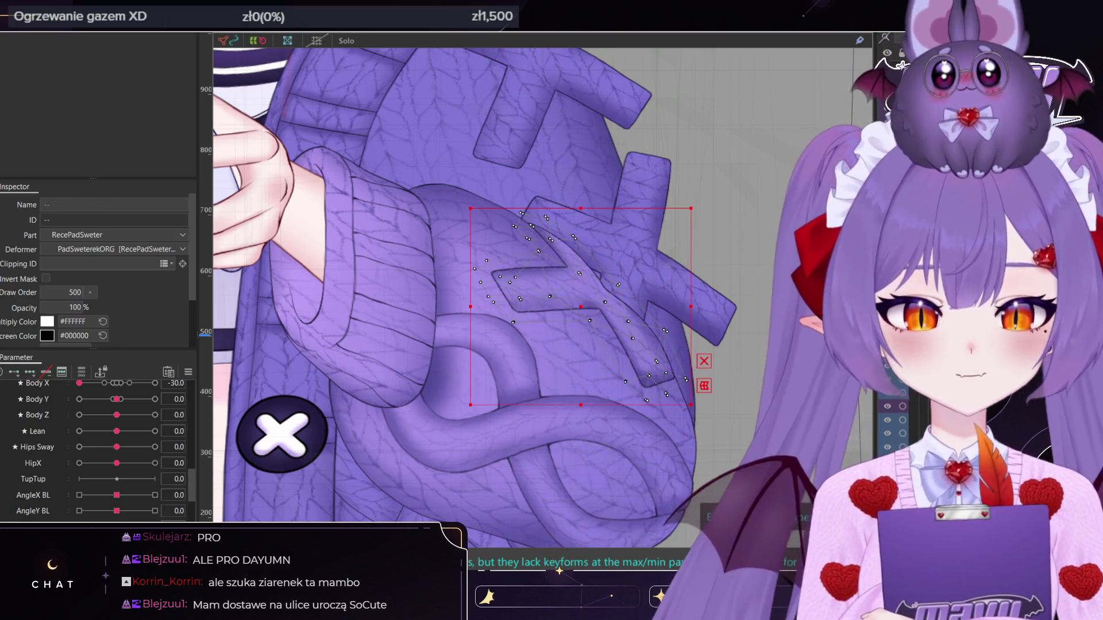
scroll(435, 262, "down", 5)
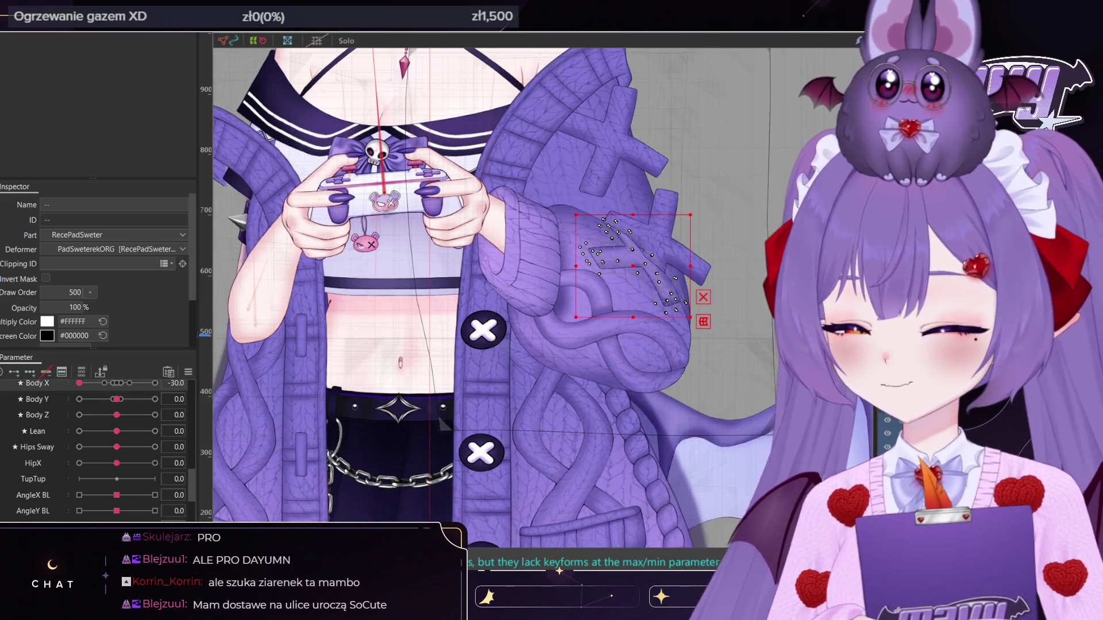
left_click(155, 383)
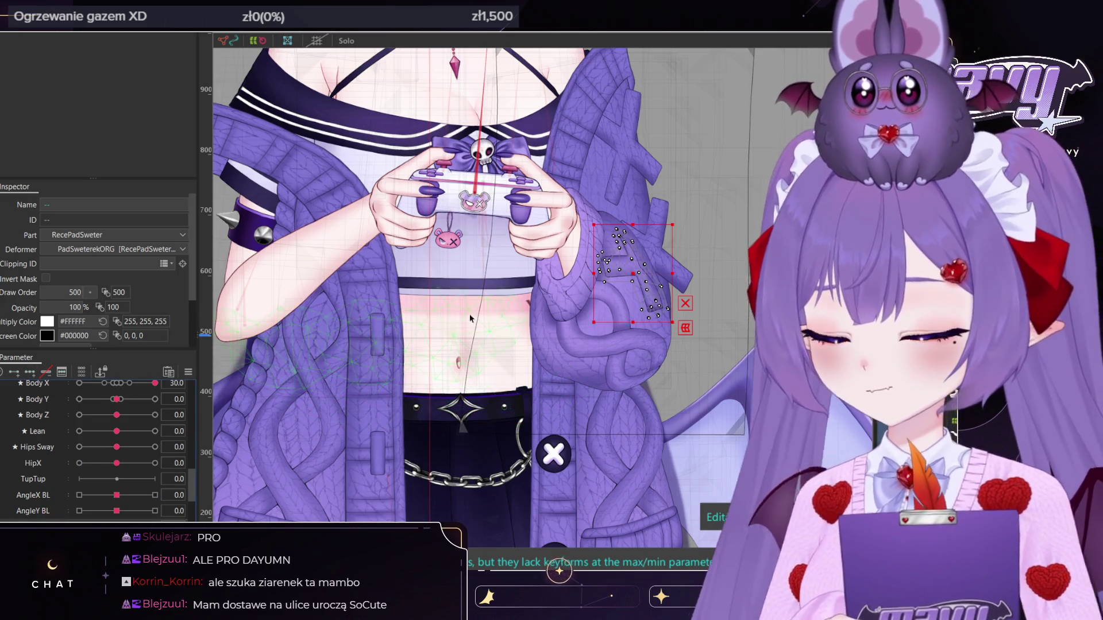
Bend the cross pattern toward the upper right, following the sleeve curve
scroll(635, 258, "up", 3)
left_click_drag(635, 259, 630, 207)
scroll(586, 219, "up", 3)
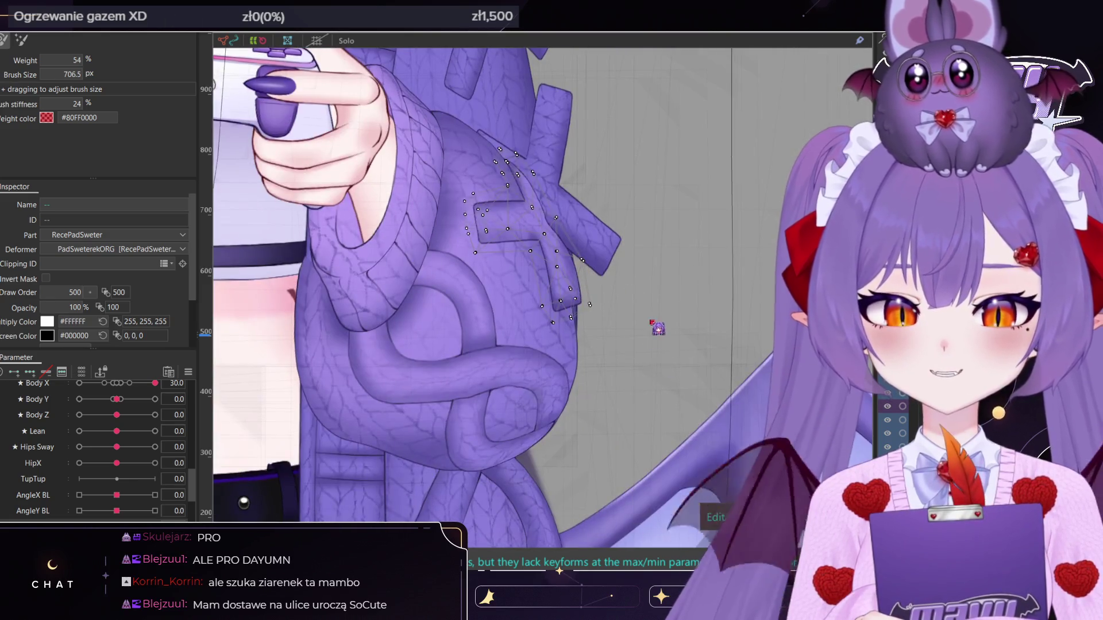
left_click_drag(632, 322, 574, 229)
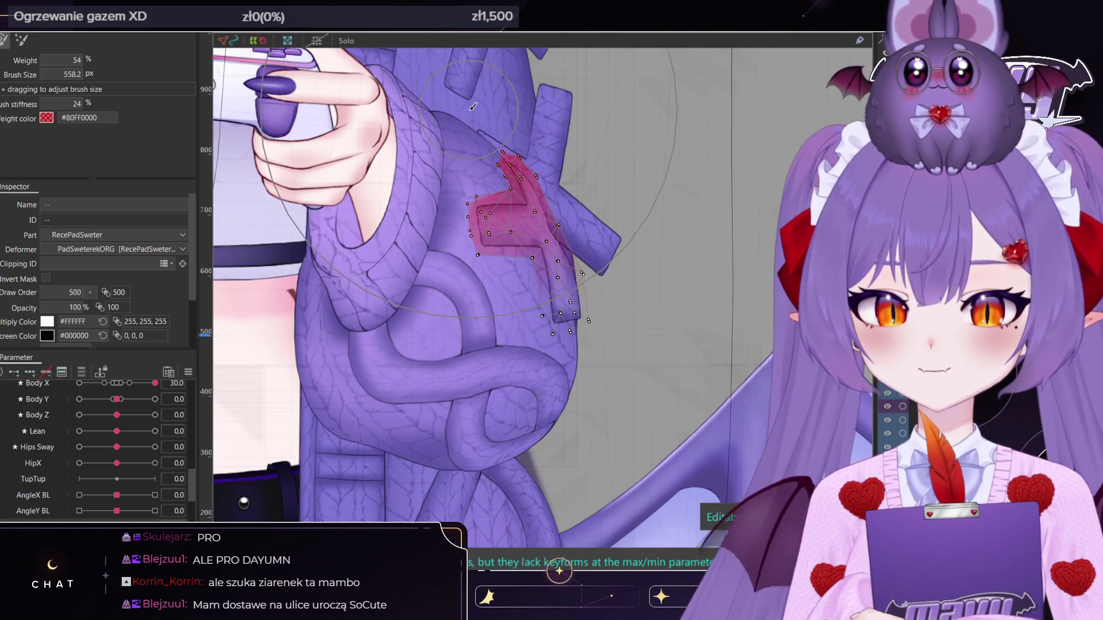
mouse_move(526, 216)
left_mouse_down()
mouse_move(532, 226)
mouse_move(542, 212)
mouse_move(520, 175)
mouse_move(523, 184)
left_mouse_up()
scroll(523, 184, "down", 3)
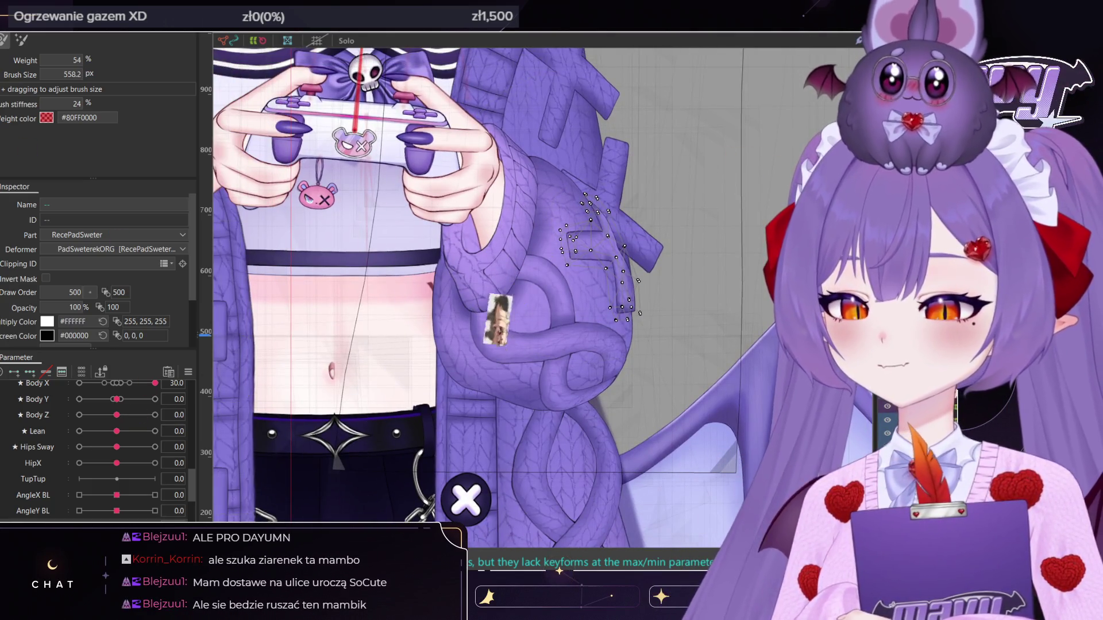
scroll(601, 135, "up", 2)
scroll(167, 287, "down", 3)
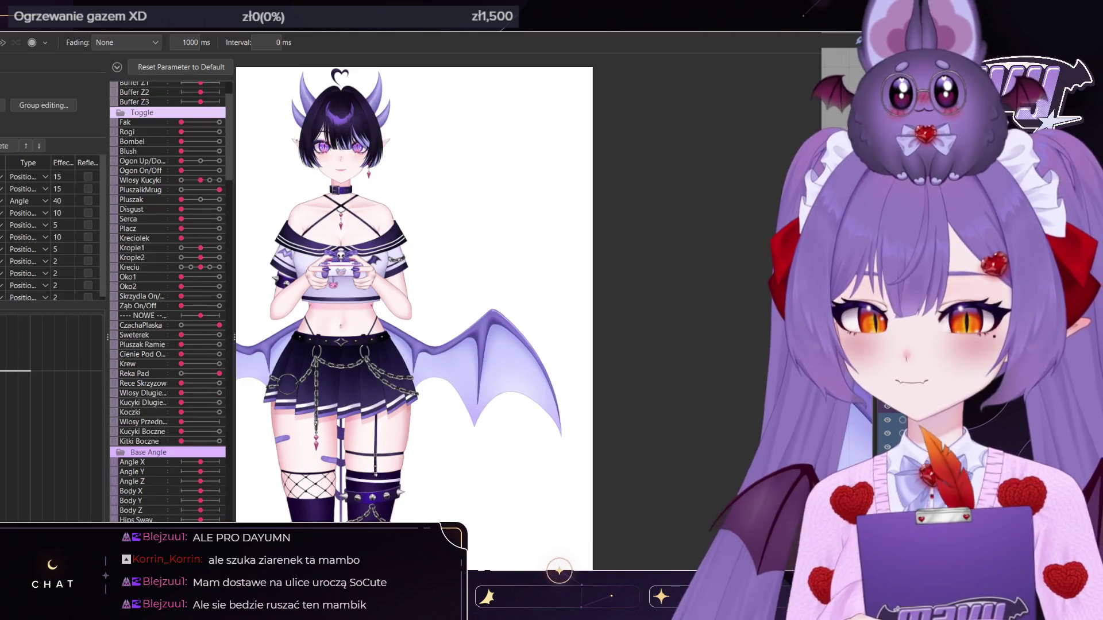
Select the PadSwetrMain sleeve mesh and return Body X to 0.0
scroll(102, 437, "up", 5)
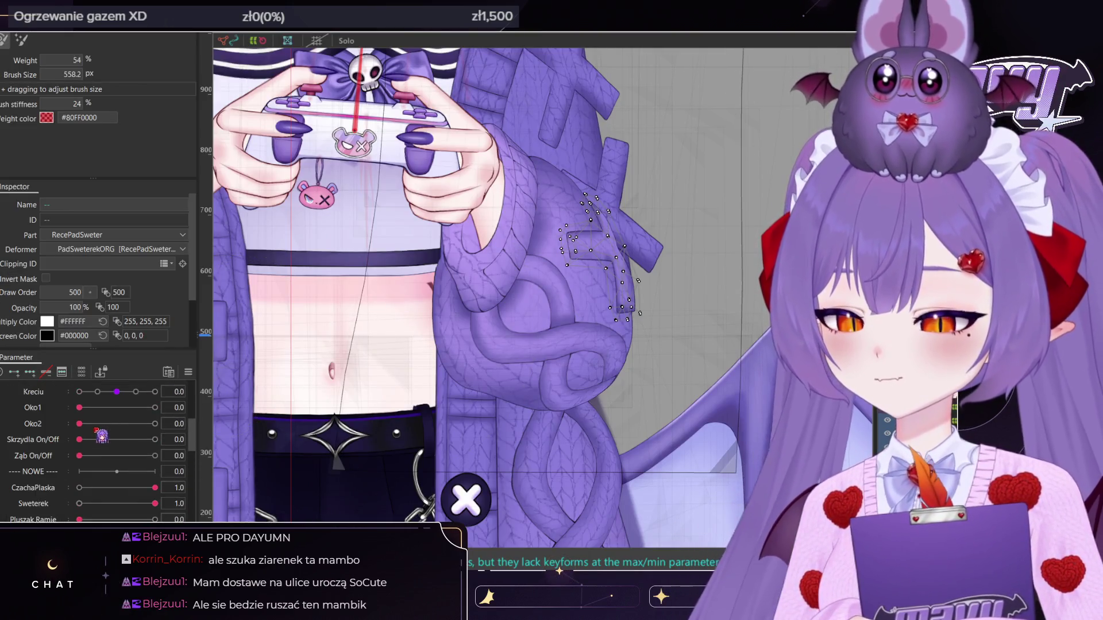
scroll(98, 454, "down", 3)
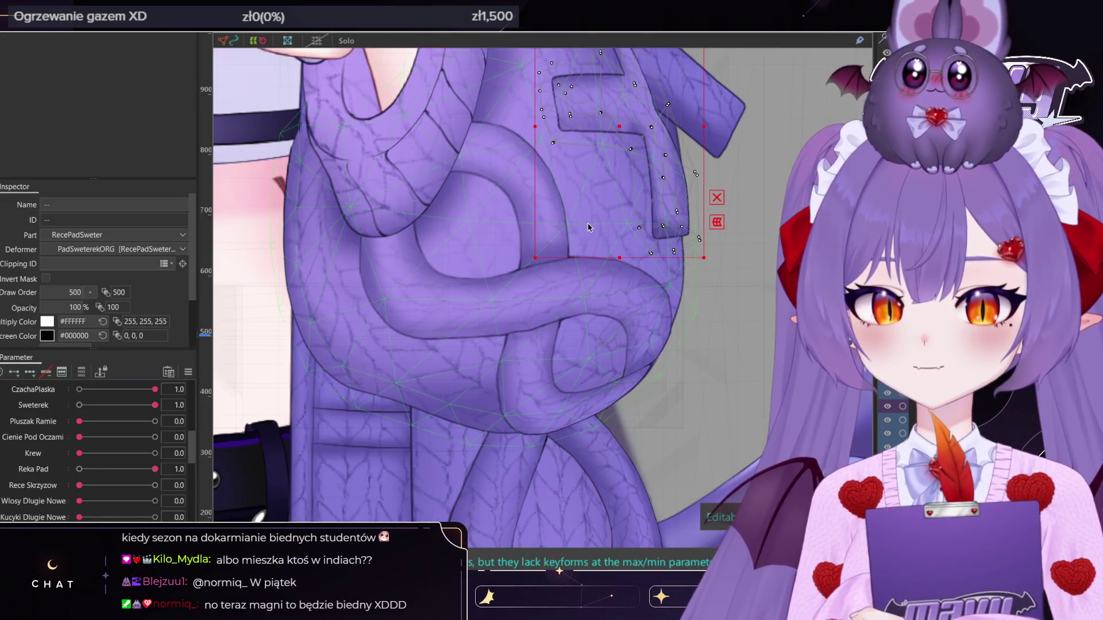
left_click(588, 223)
scroll(148, 446, "up", 10)
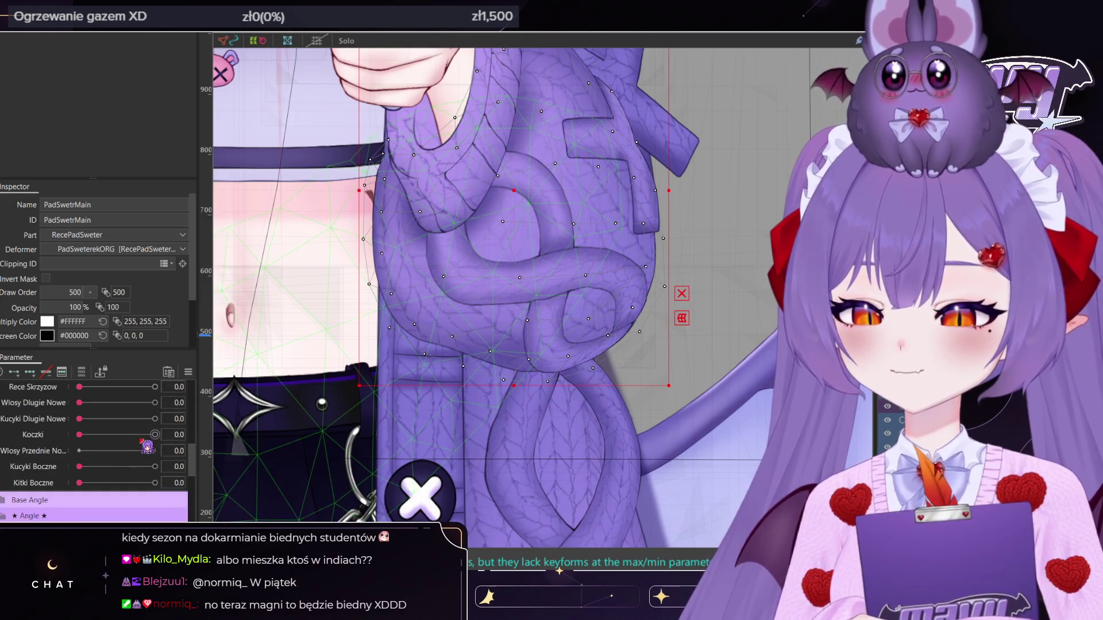
left_click_drag(152, 390, 122, 393)
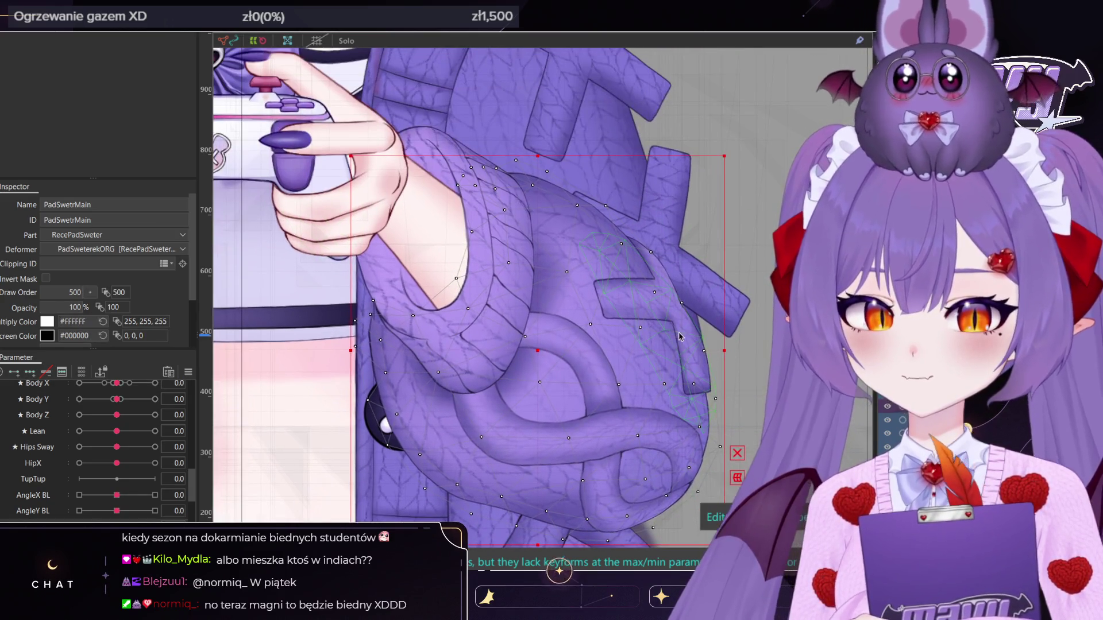
Select PadSwetrWzorek2 with the PadSwetrMask1 mask and shift both slightly up-left
left_click(680, 338)
scroll(680, 337, "up", 2)
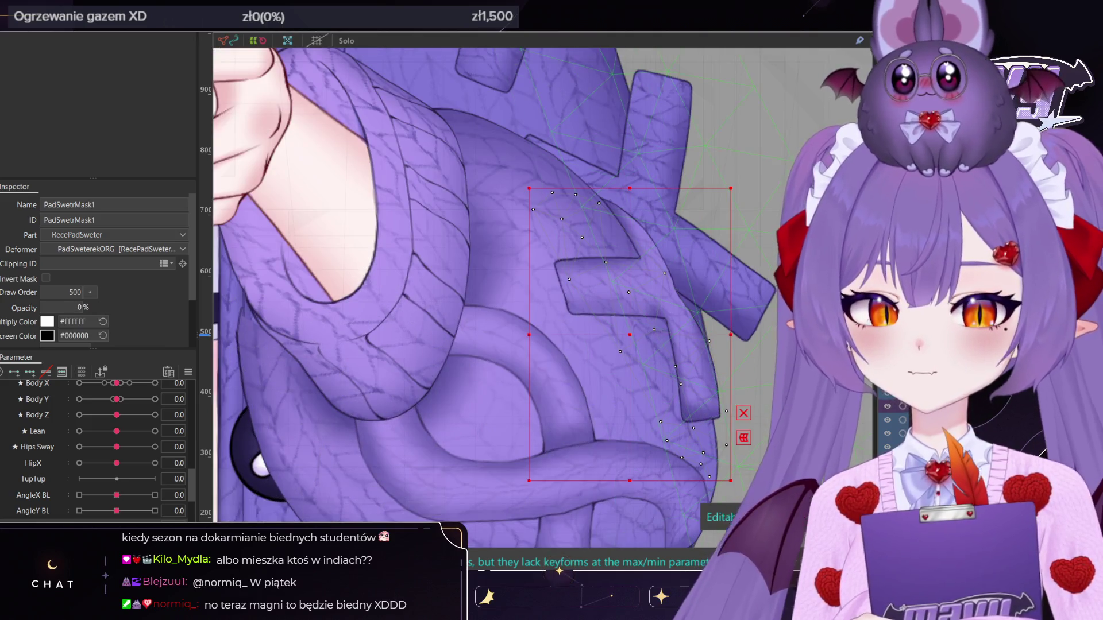
left_click(712, 242, "shift")
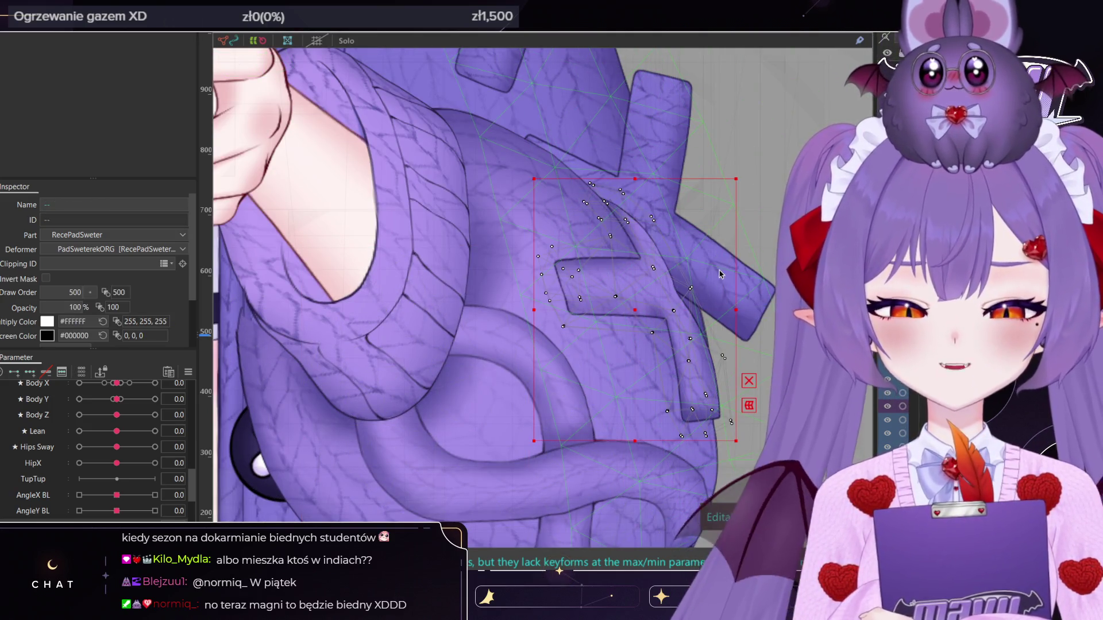
scroll(720, 274, "down", 3)
key("b")
key("v")
scroll(709, 305, "up", 3)
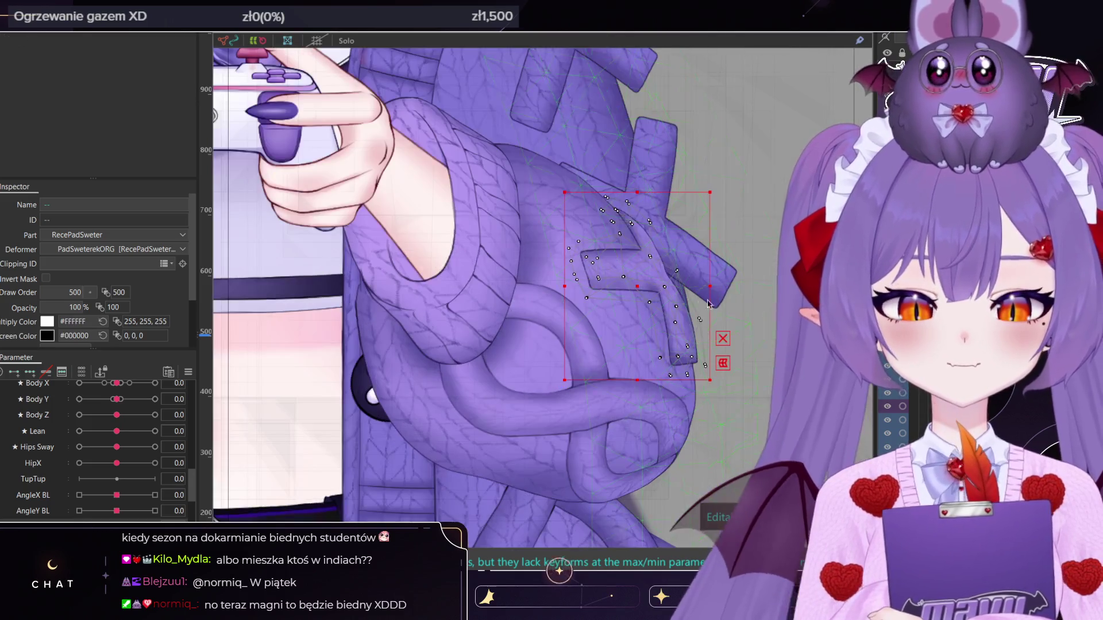
left_click_drag(640, 287, 629, 276)
scroll(629, 275, "down", 10)
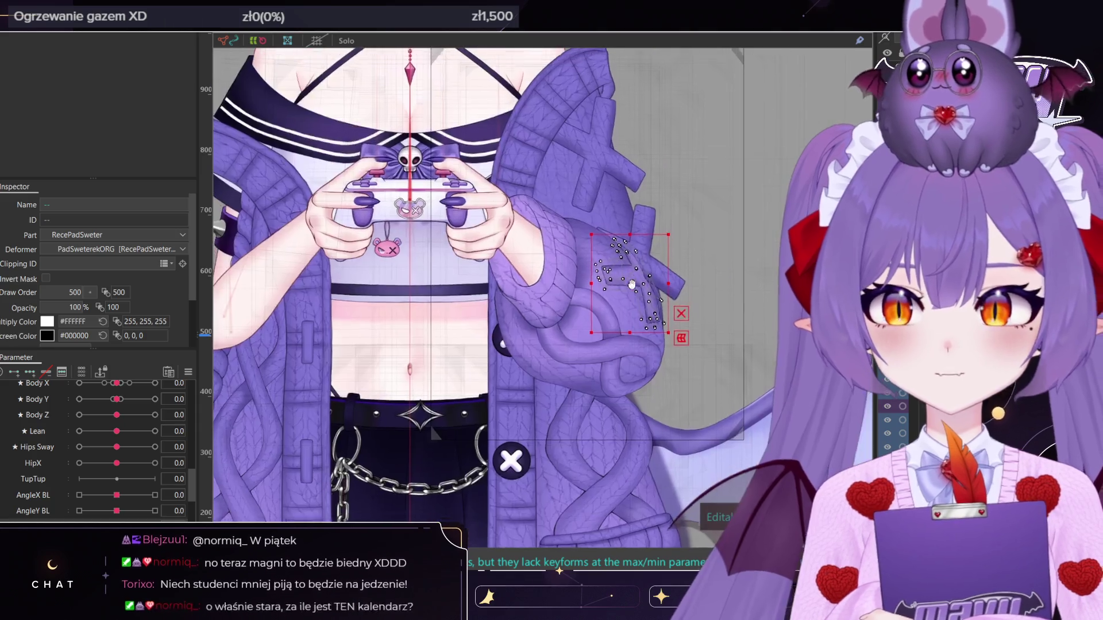
key("Escape")
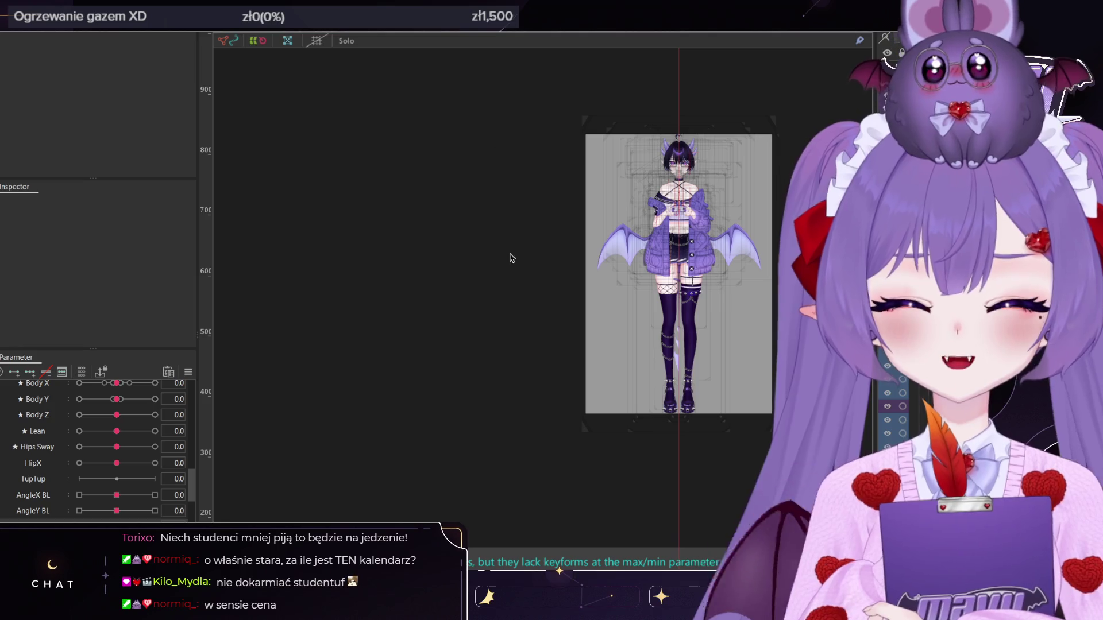
scroll(690, 213, "up", 5)
scroll(711, 221, "up", 3)
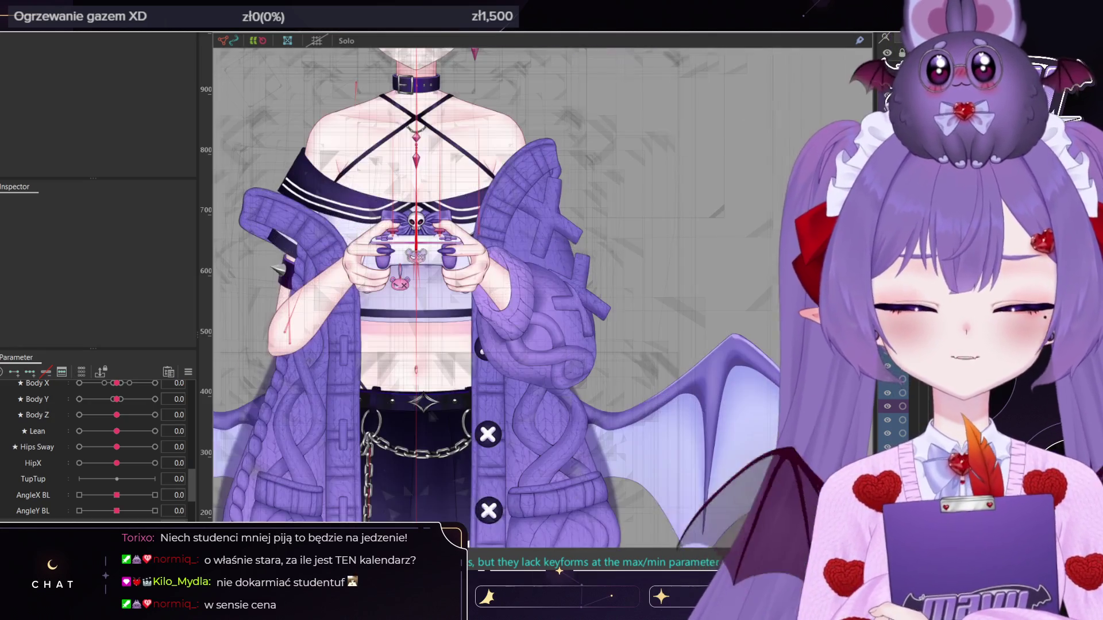
scroll(577, 225, "up", 3)
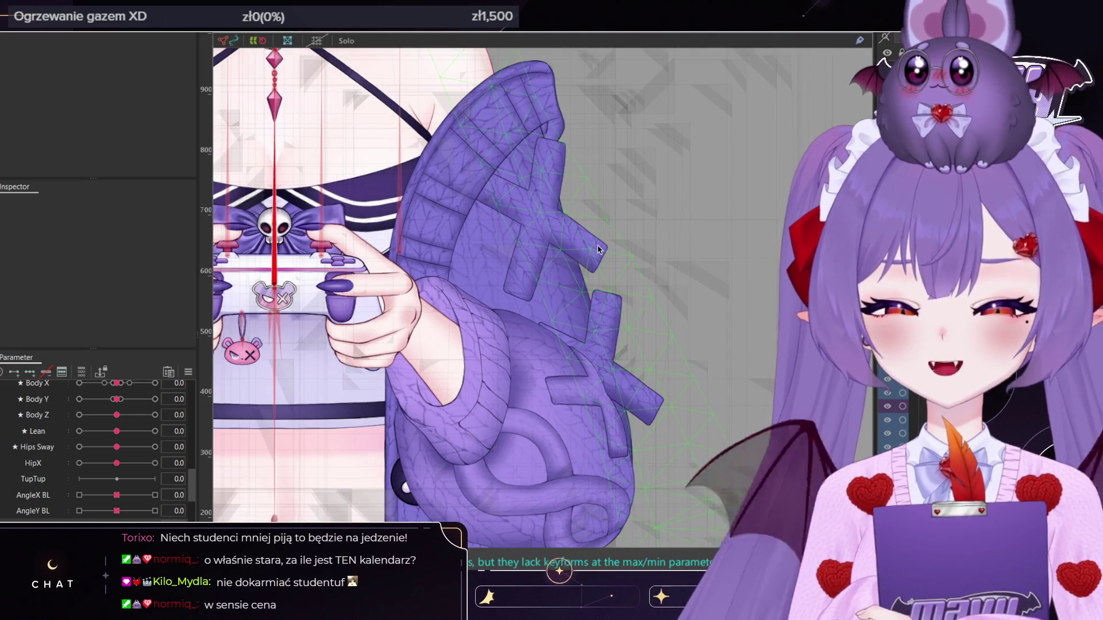
left_click(597, 249)
scroll(632, 243, "down", 2)
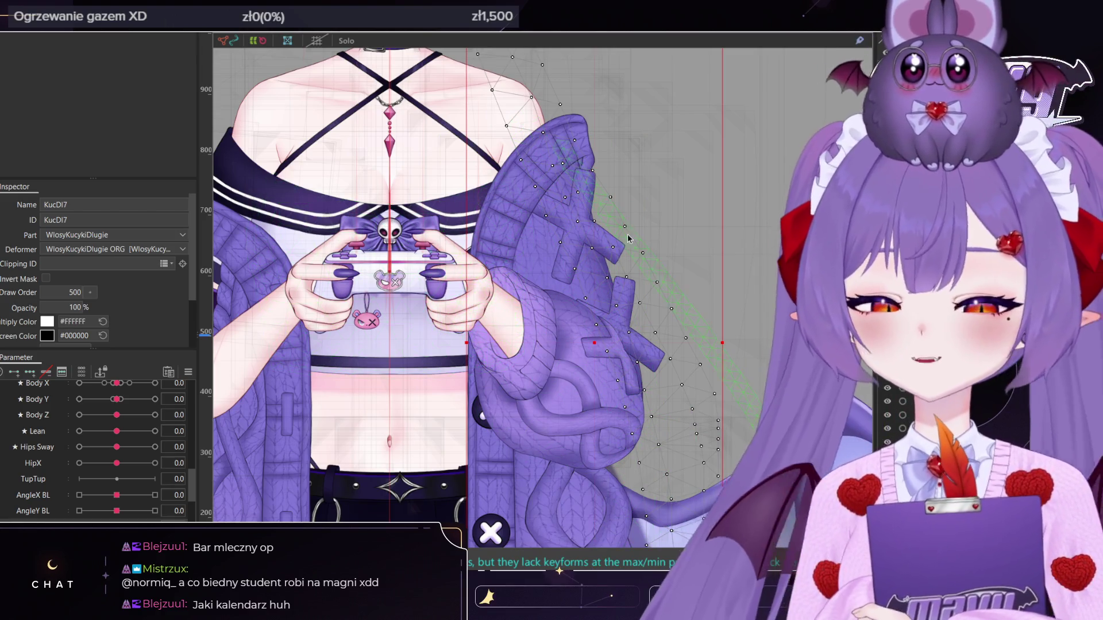
scroll(628, 238, "up", 3)
scroll(609, 258, "down", 5)
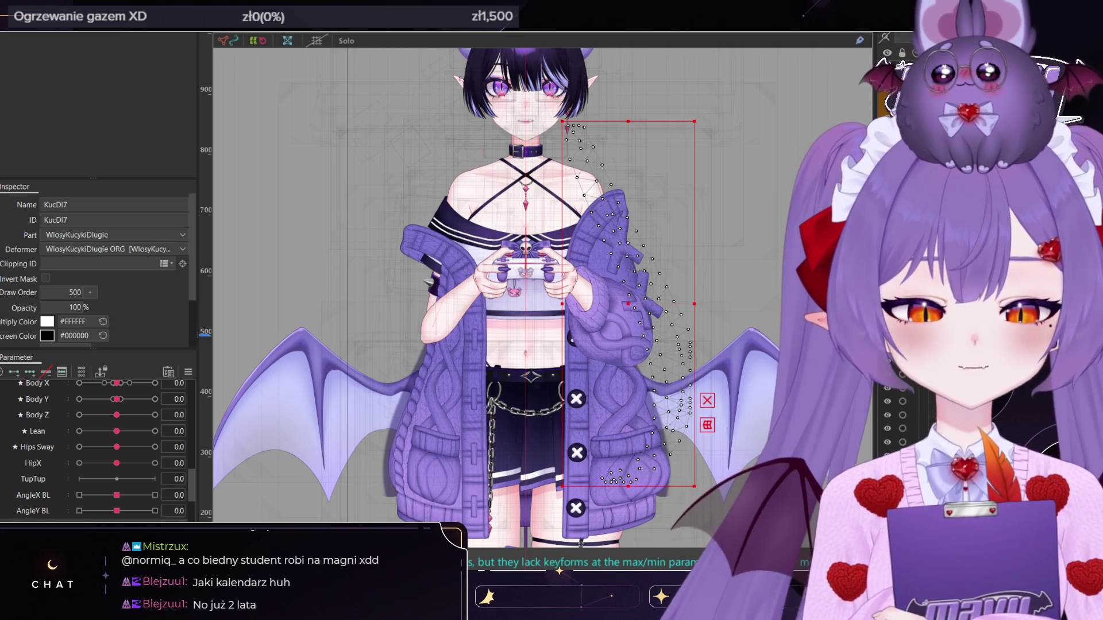
left_click(907, 392)
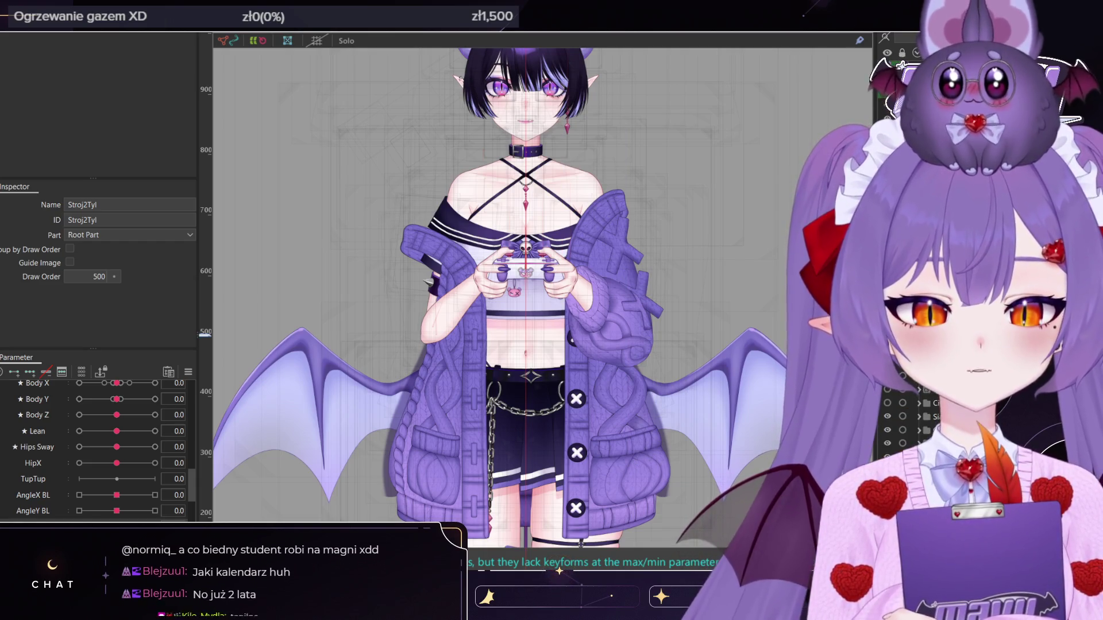
left_click(914, 379)
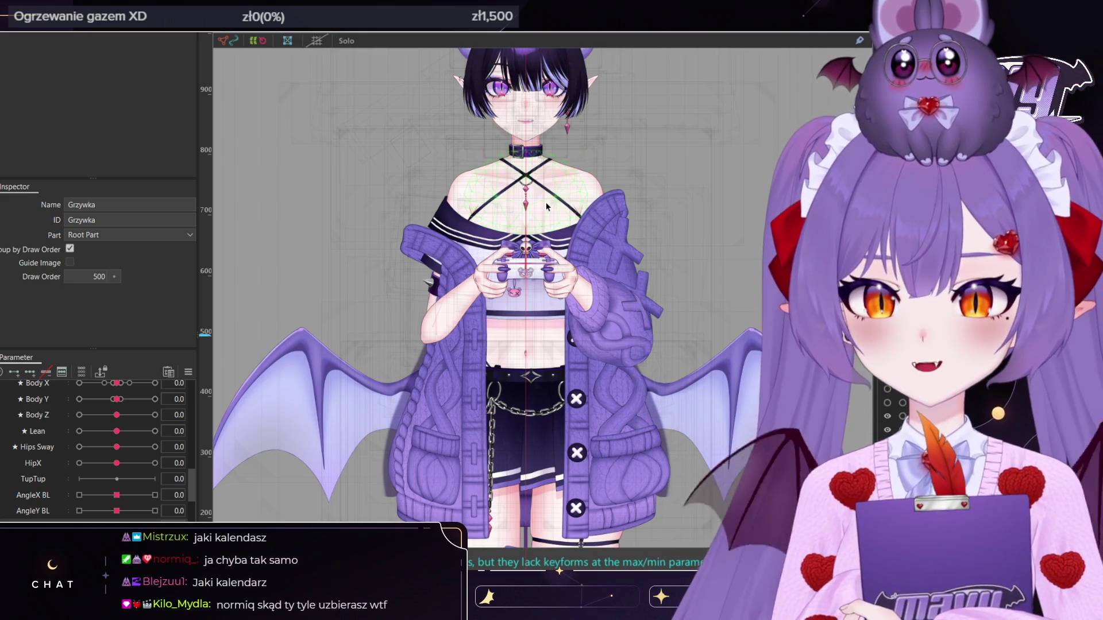
scroll(576, 273, "up", 5)
scroll(549, 205, "down", 3)
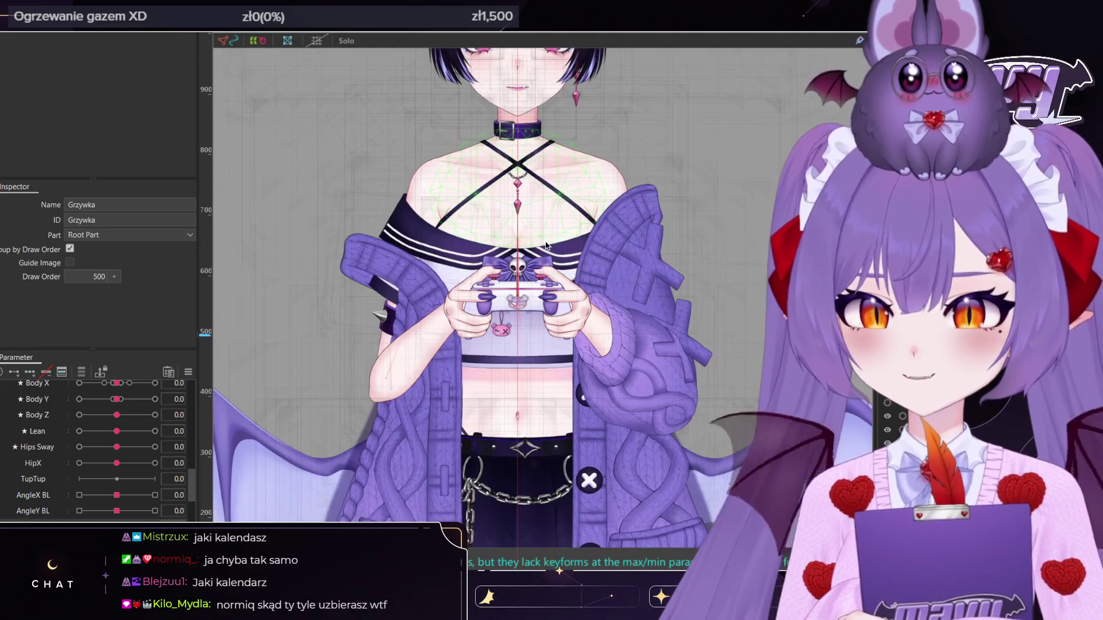
scroll(544, 239, "up", 3)
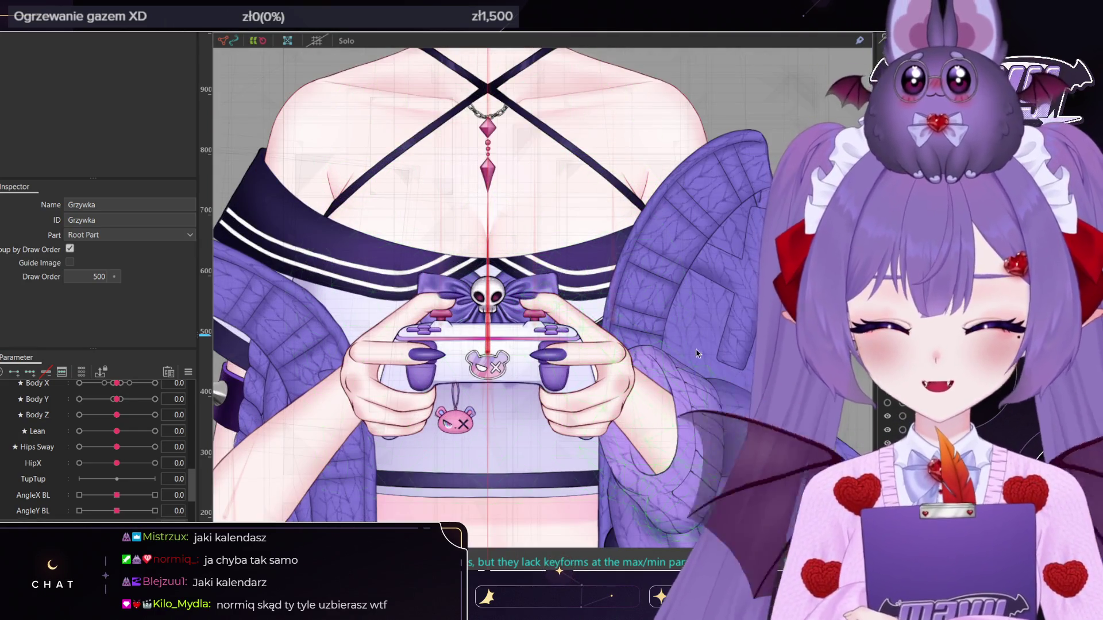
scroll(640, 360, "down", 3)
scroll(624, 285, "down", 2)
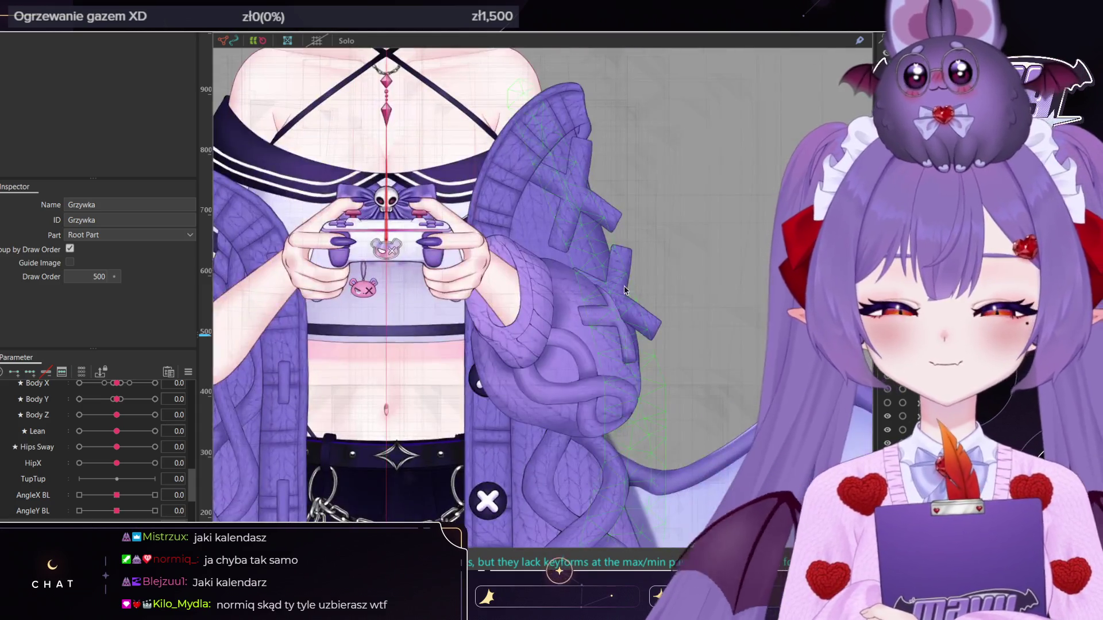
scroll(621, 285, "up", 3)
scroll(621, 285, "down", 4)
scroll(620, 285, "up", 2)
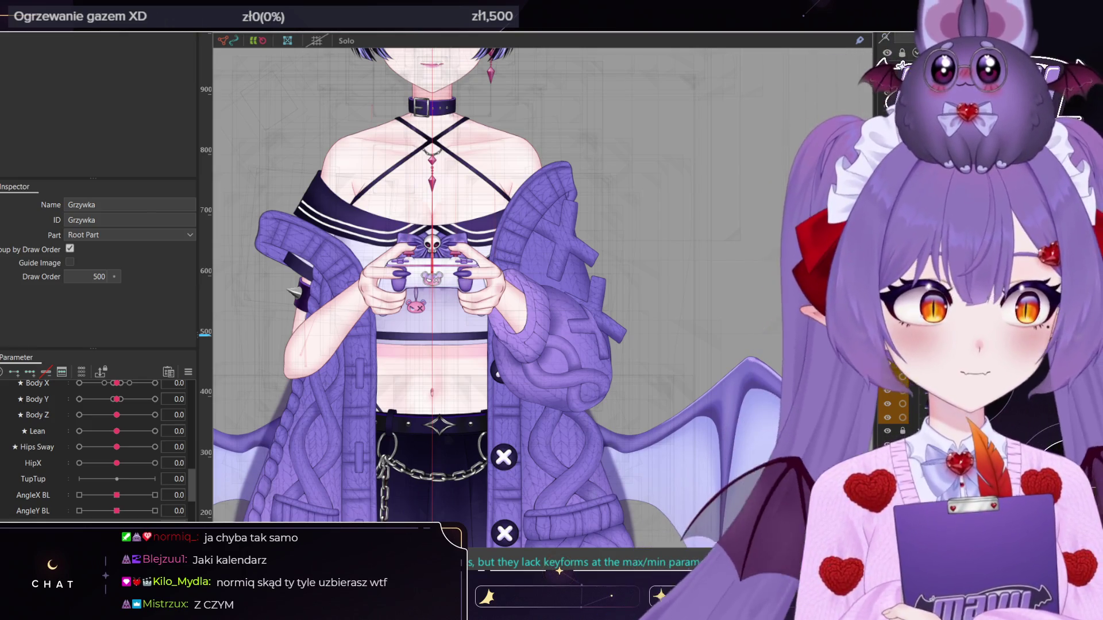
left_click(919, 417)
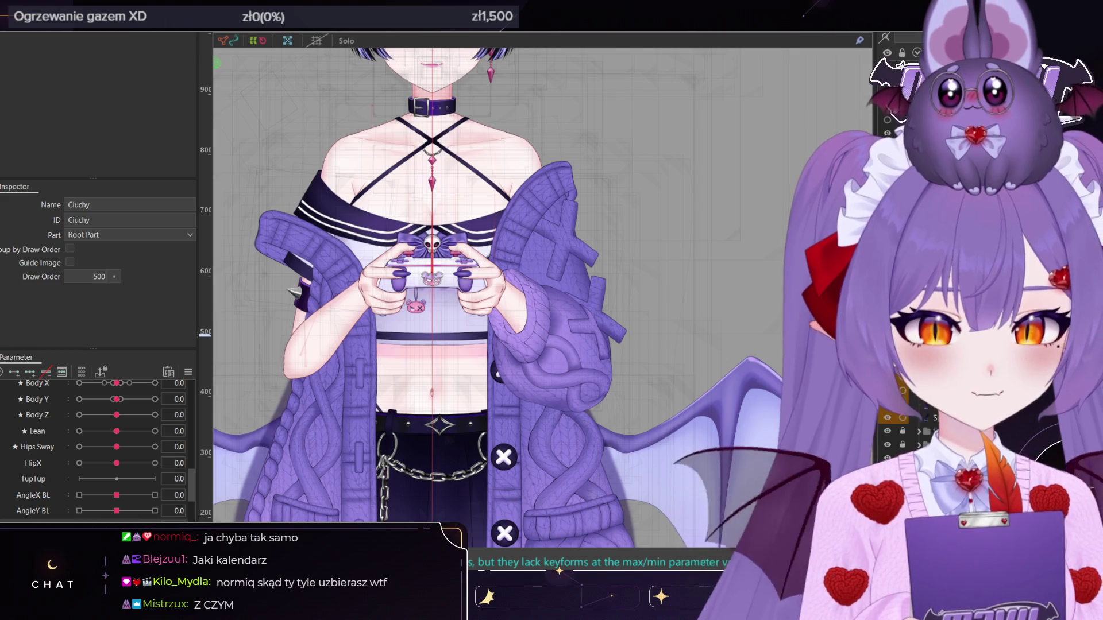
scroll(548, 290, "down", 2)
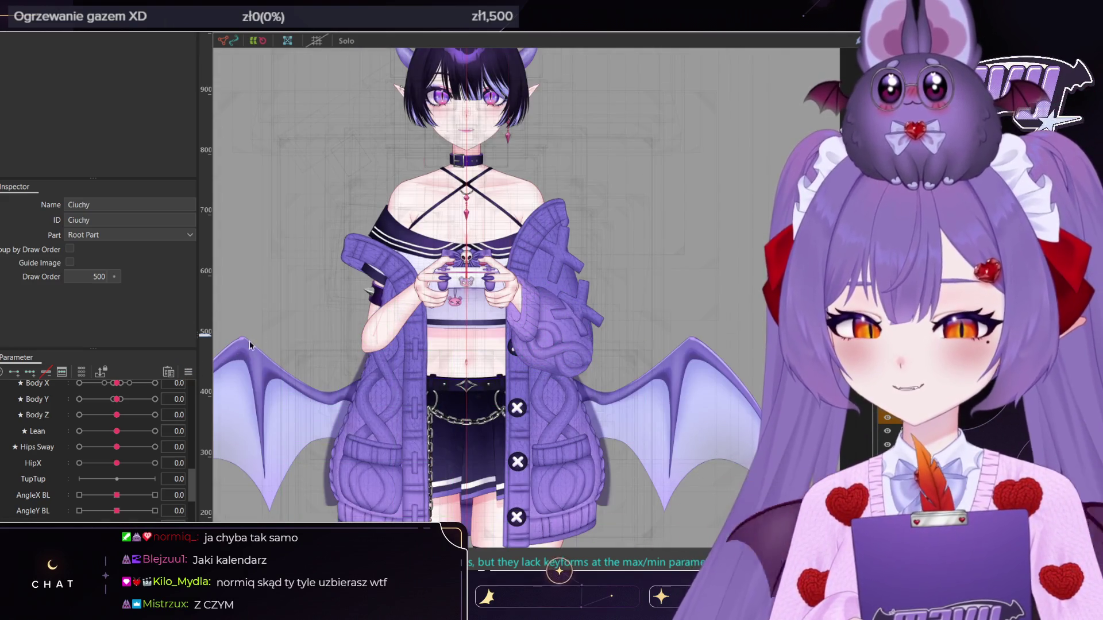
scroll(571, 282, "up", 2)
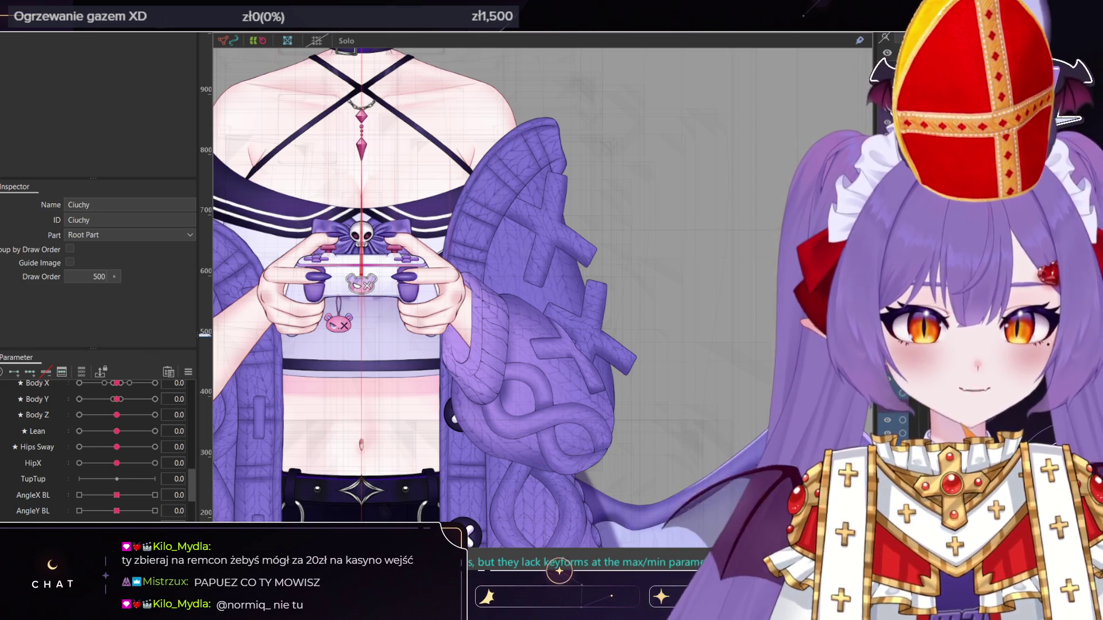
left_click(908, 406)
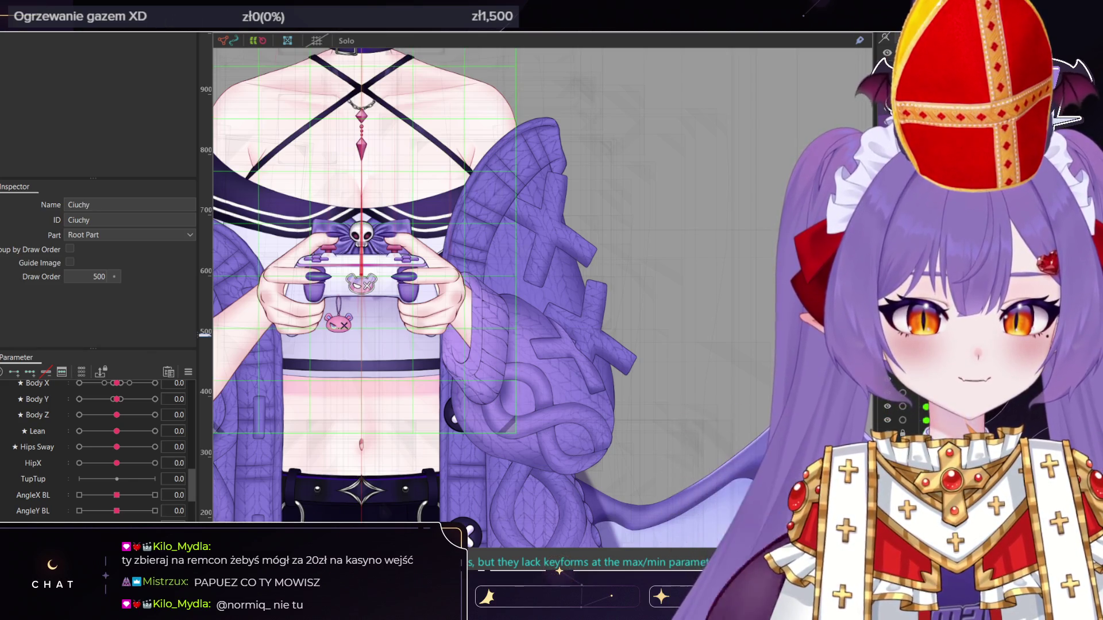
left_click(908, 421)
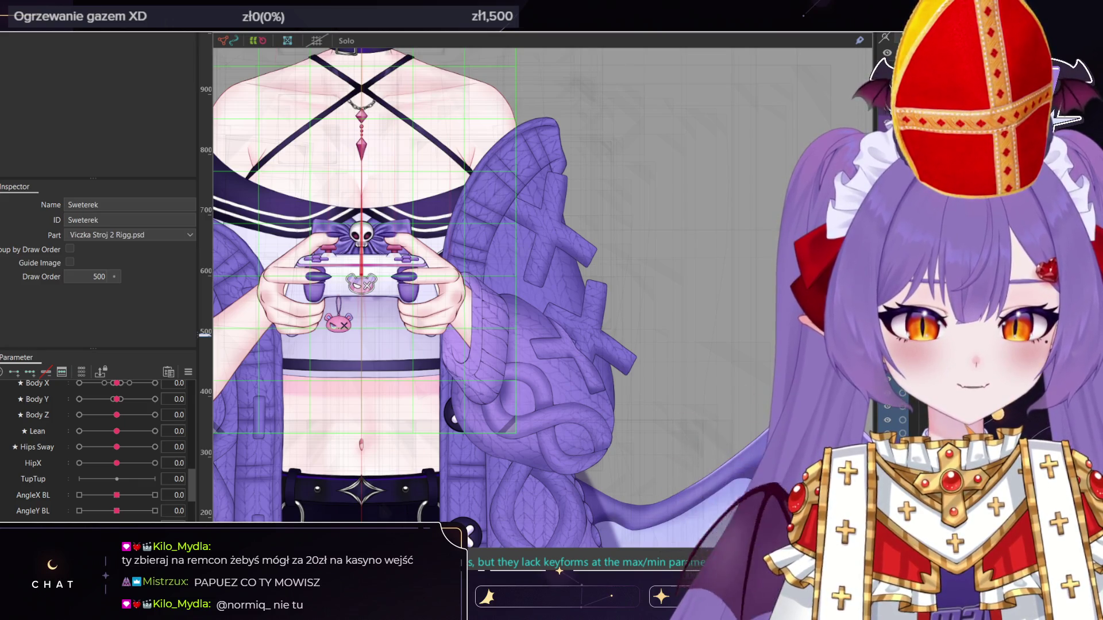
middle_click_drag(651, 258, 720, 274)
left_click(908, 414)
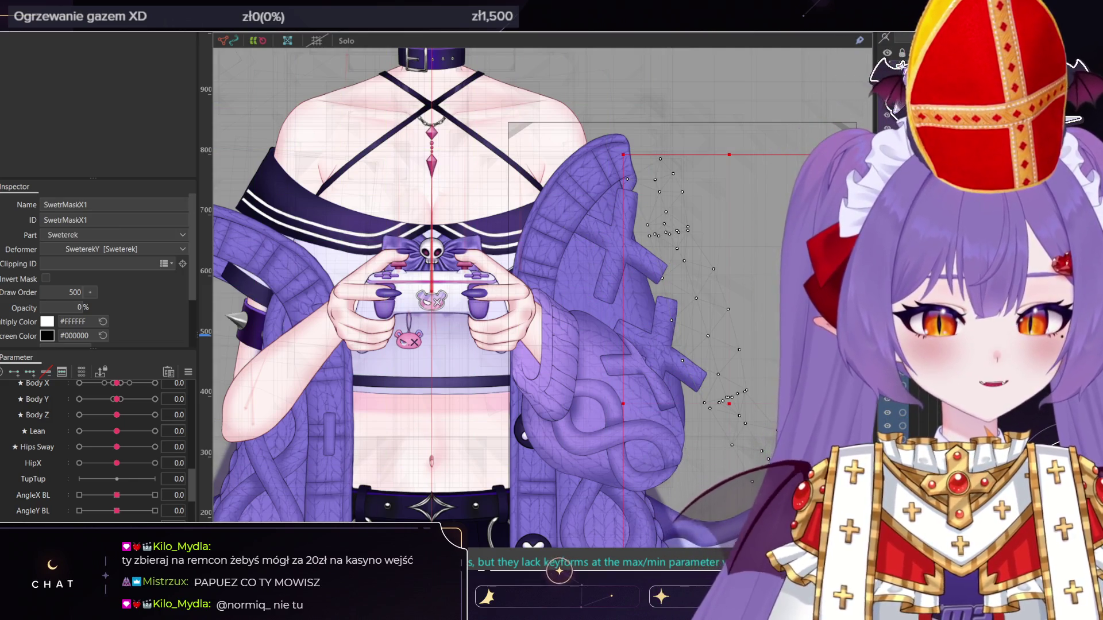
left_click(907, 428)
left_click(908, 443)
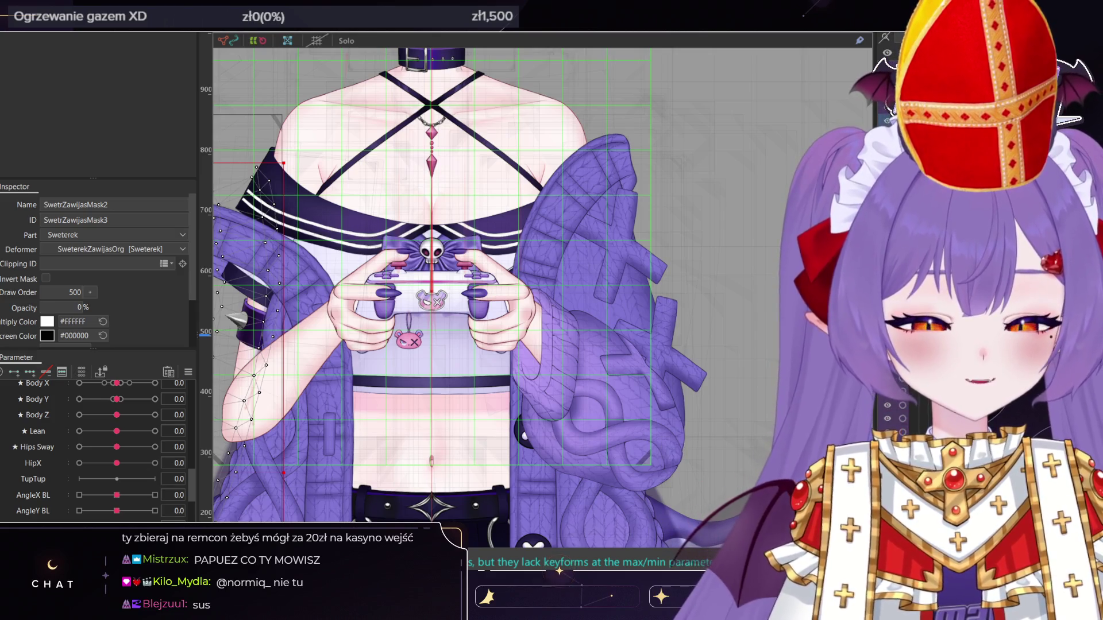
left_click(908, 430)
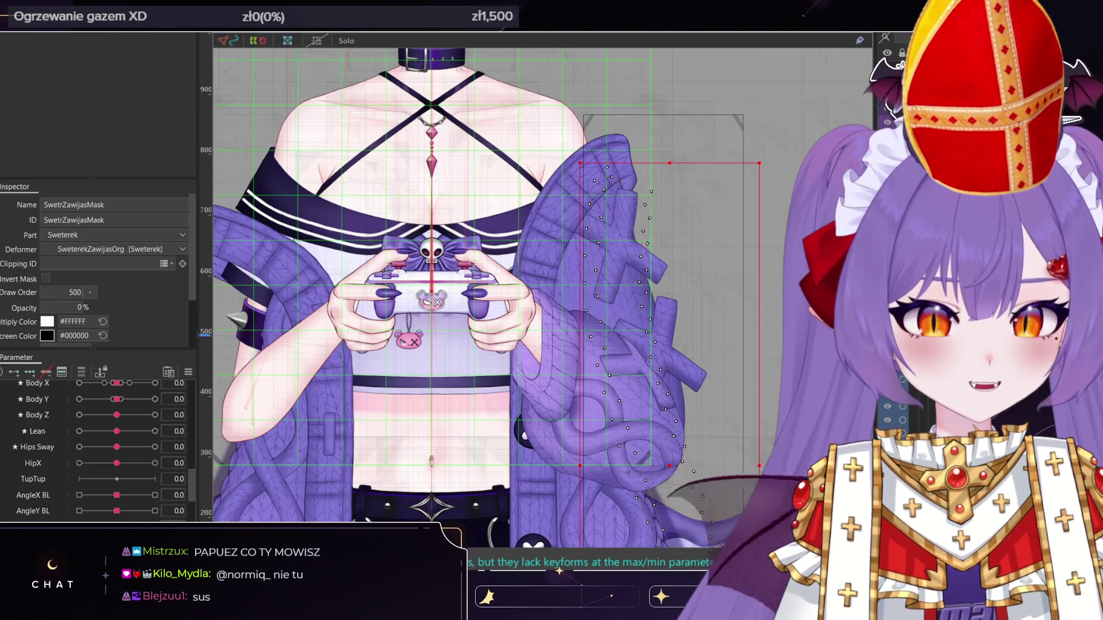
left_click(908, 437)
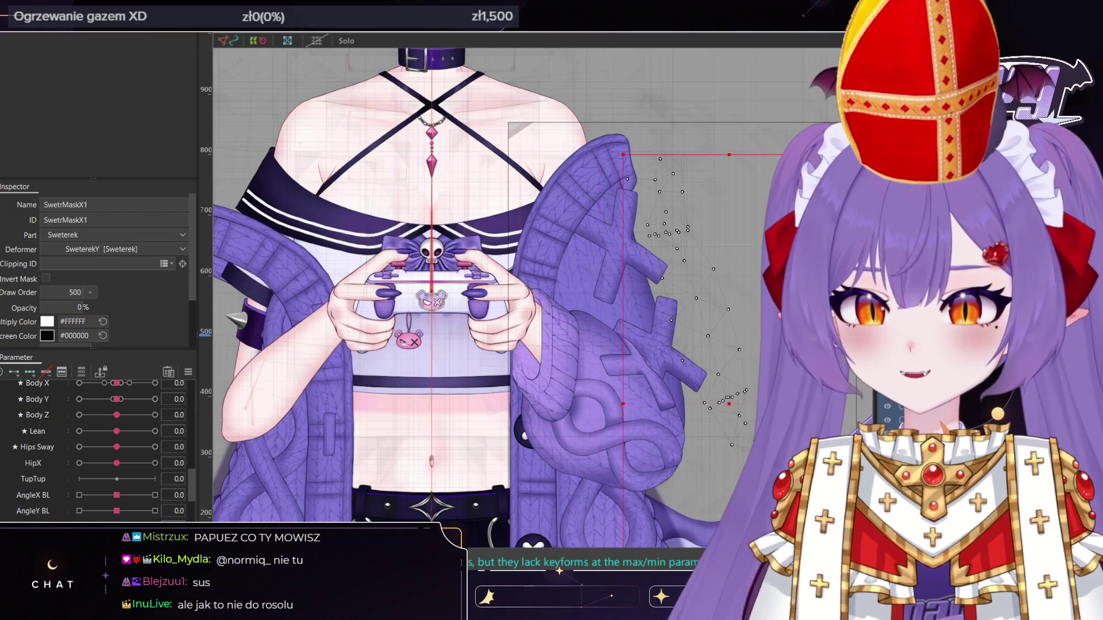
scroll(749, 311, "down", 3)
scroll(749, 310, "up", 2)
scroll(92, 448, "up", 5)
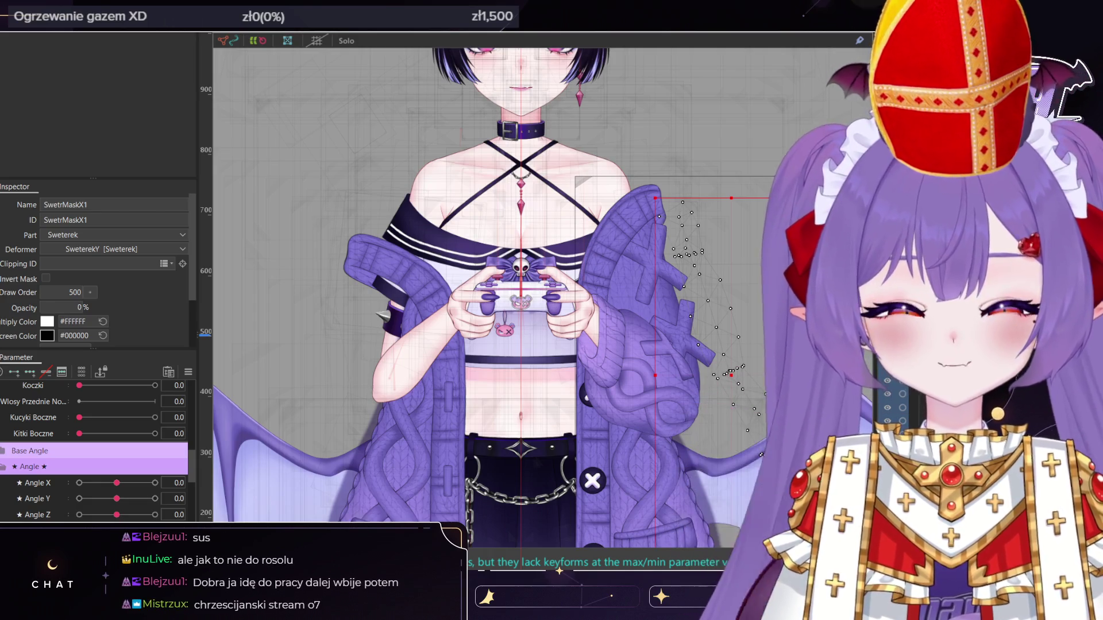
left_click(367, 316)
left_click(896, 402)
left_click(367, 316)
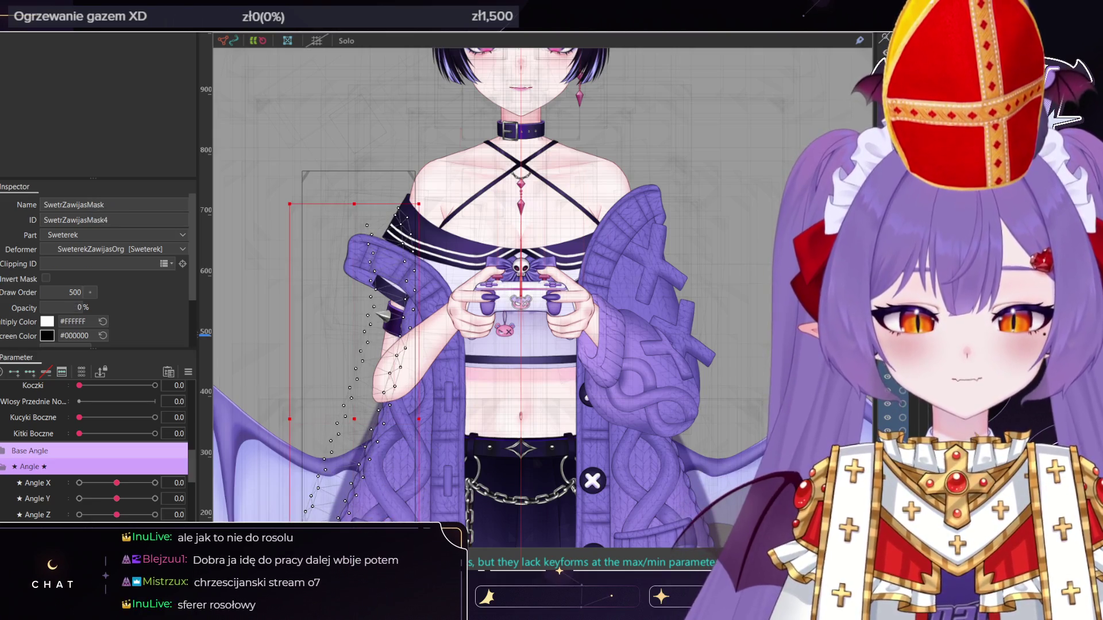
left_click(649, 345)
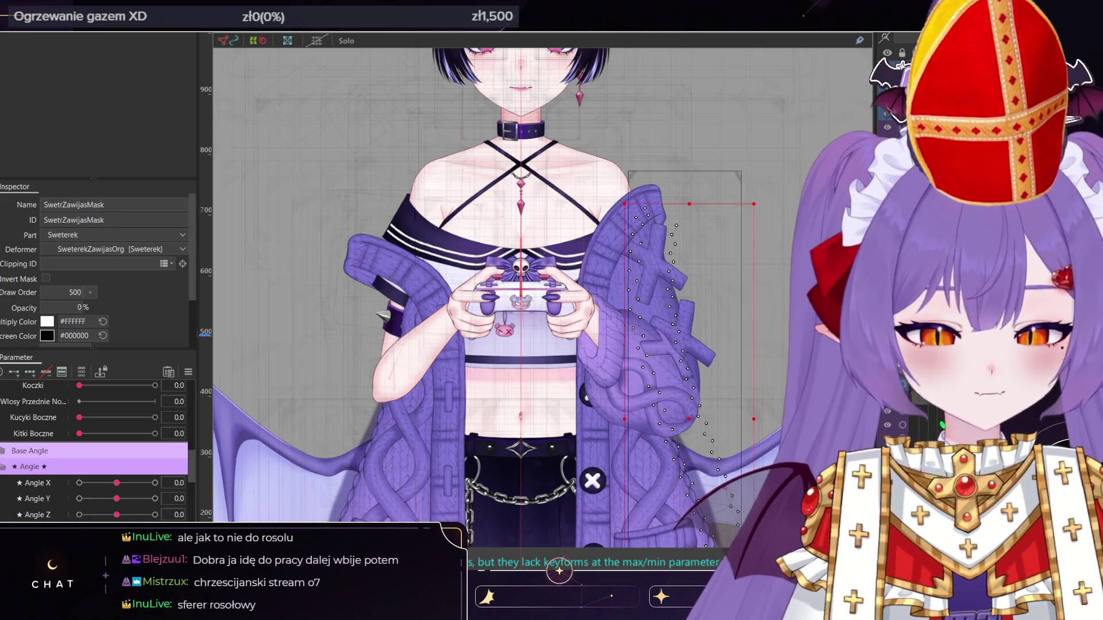
left_click(896, 402)
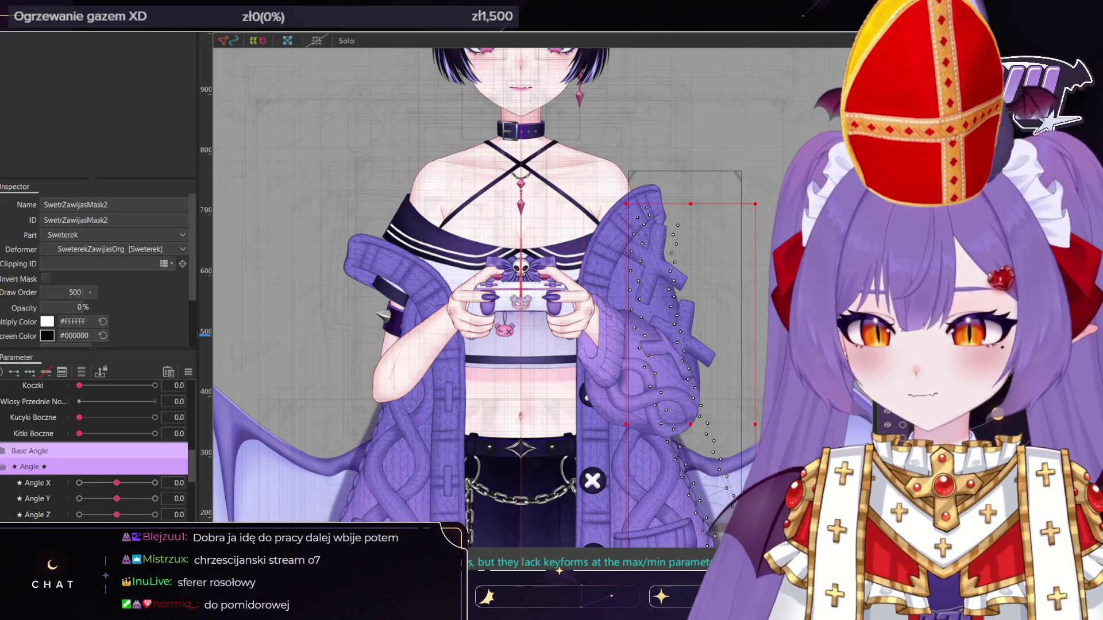
left_click(660, 321)
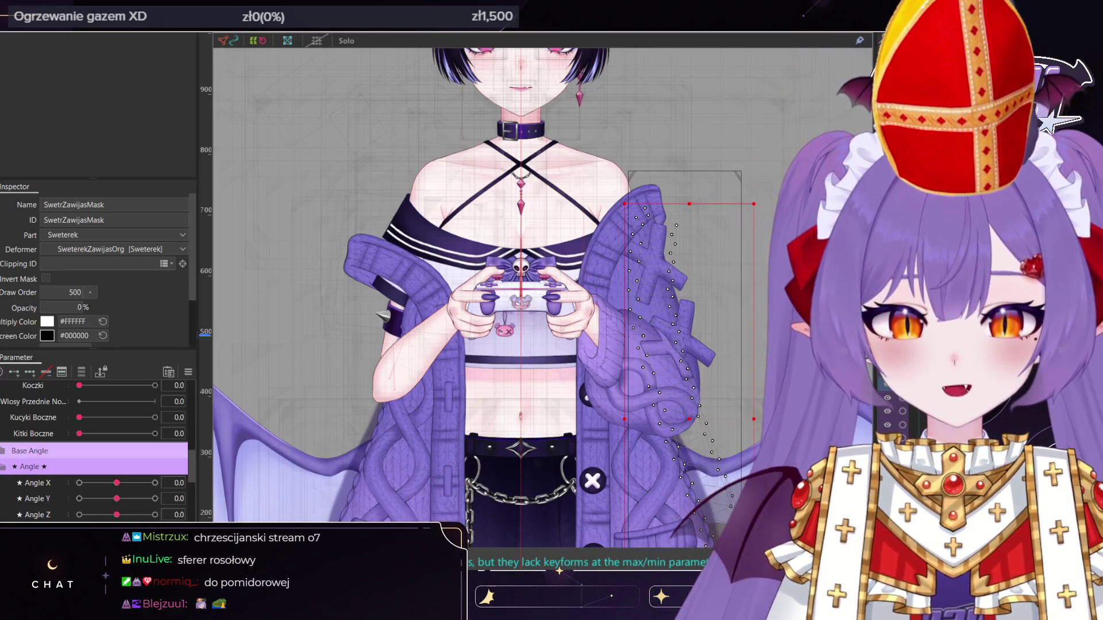
left_click(710, 361)
Select the SwetrZawijasMask mesh and move it up onto the right sleeve
scroll(710, 363, "up", 3)
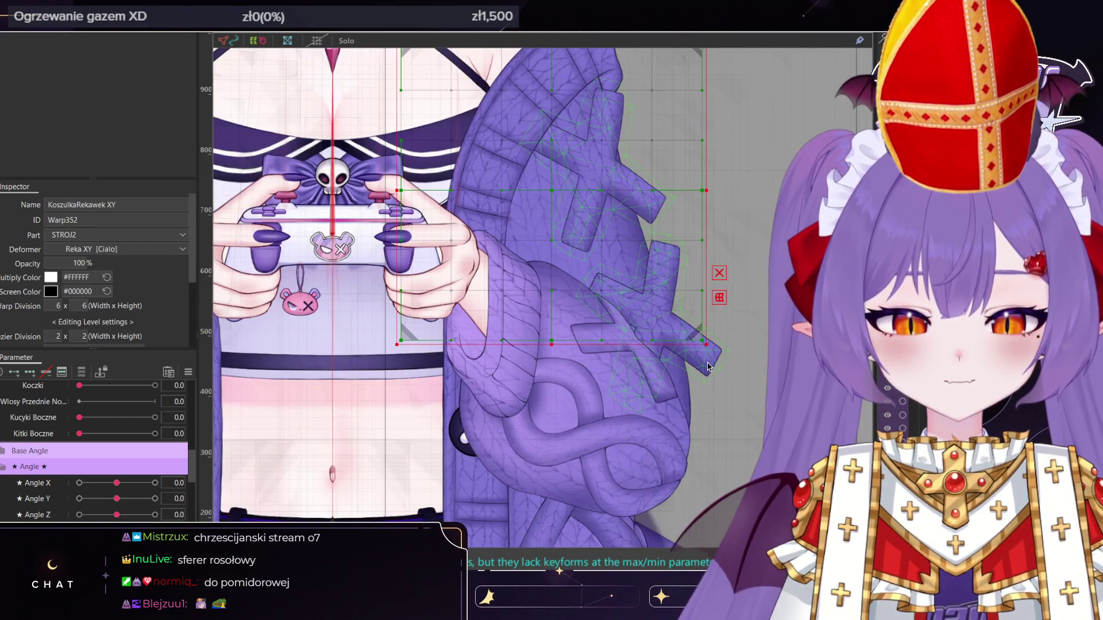
left_click(709, 366)
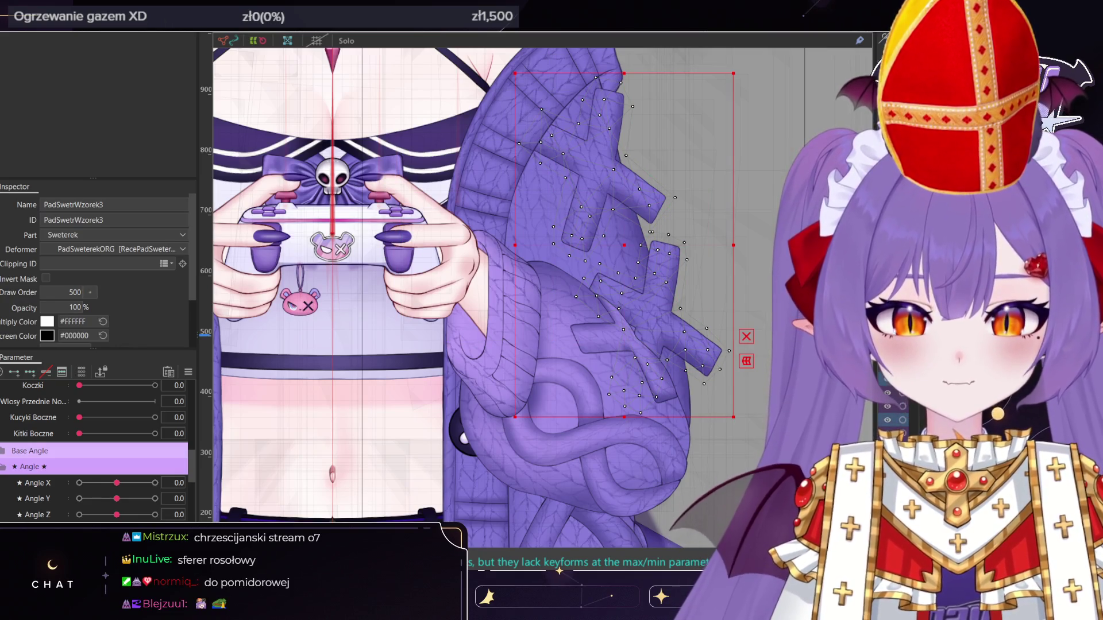
left_click(722, 352)
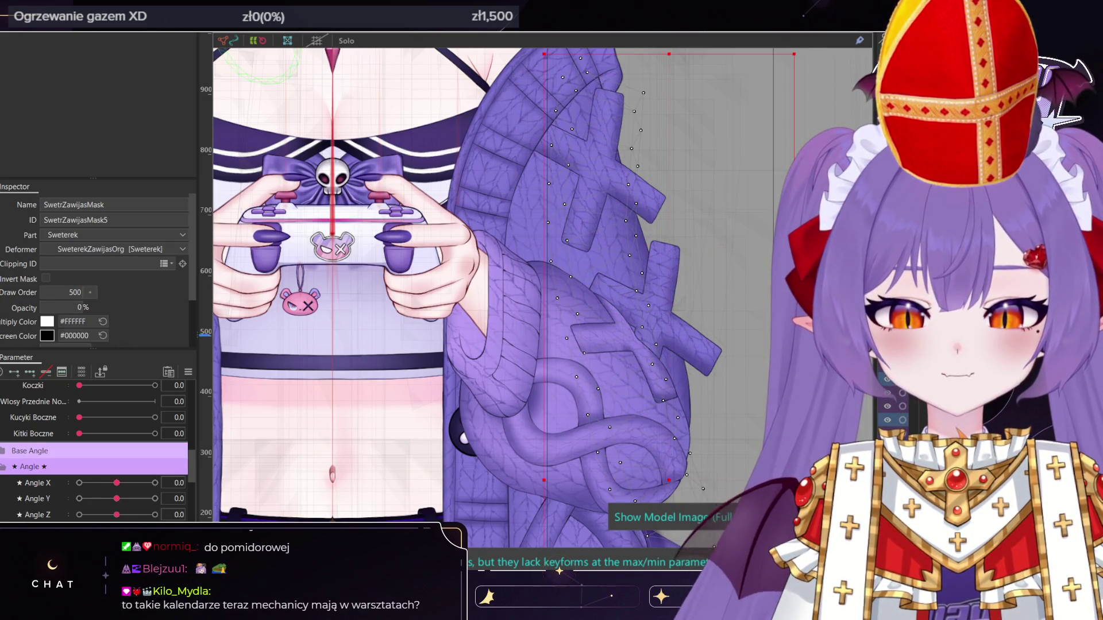
scroll(723, 351, "down", 3)
left_click_drag(730, 396, 753, 293)
Shorten and narrow the mask, nudge it up, and tilt it slightly to match the sleeve
scroll(753, 293, "down", 2)
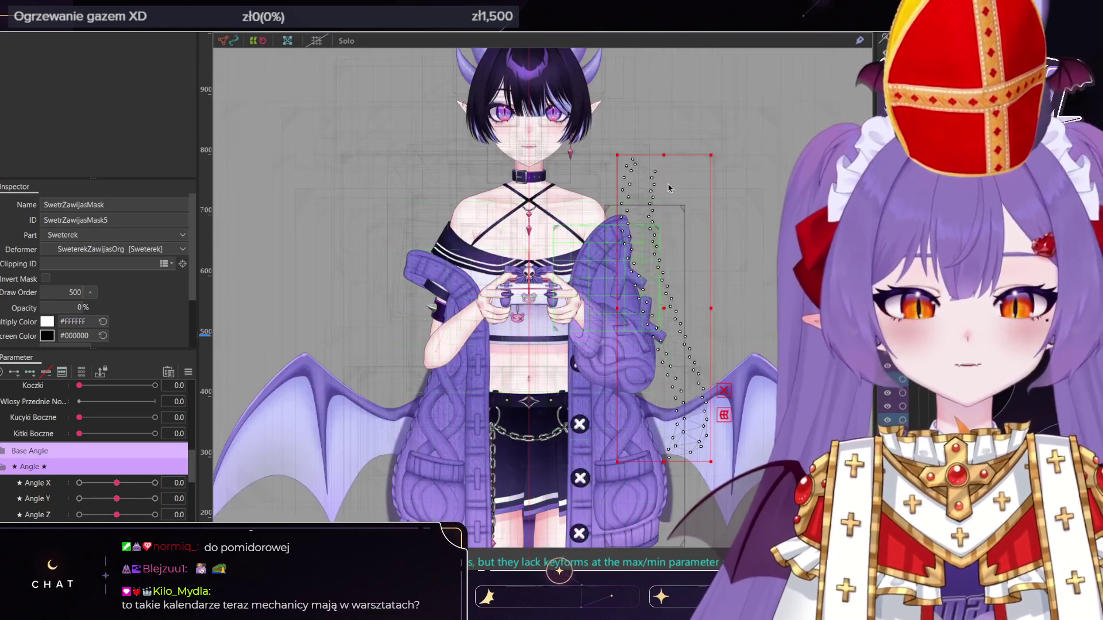
left_click_drag(664, 191, 658, 224)
left_click_drag(711, 308, 685, 309)
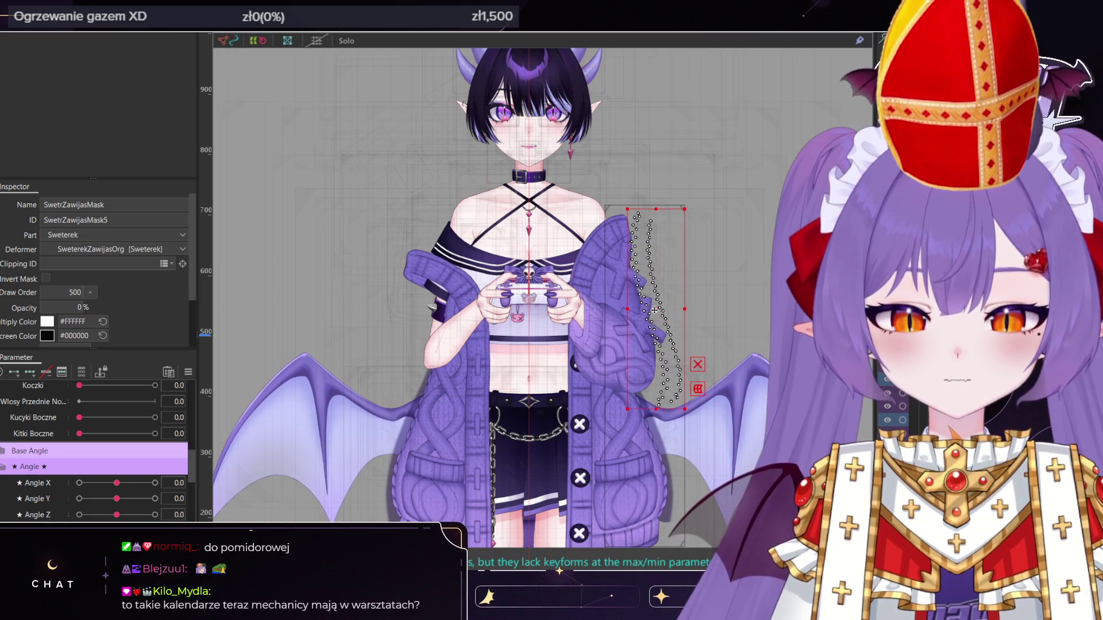
scroll(655, 311, "up", 2)
left_click_drag(654, 303, 655, 300)
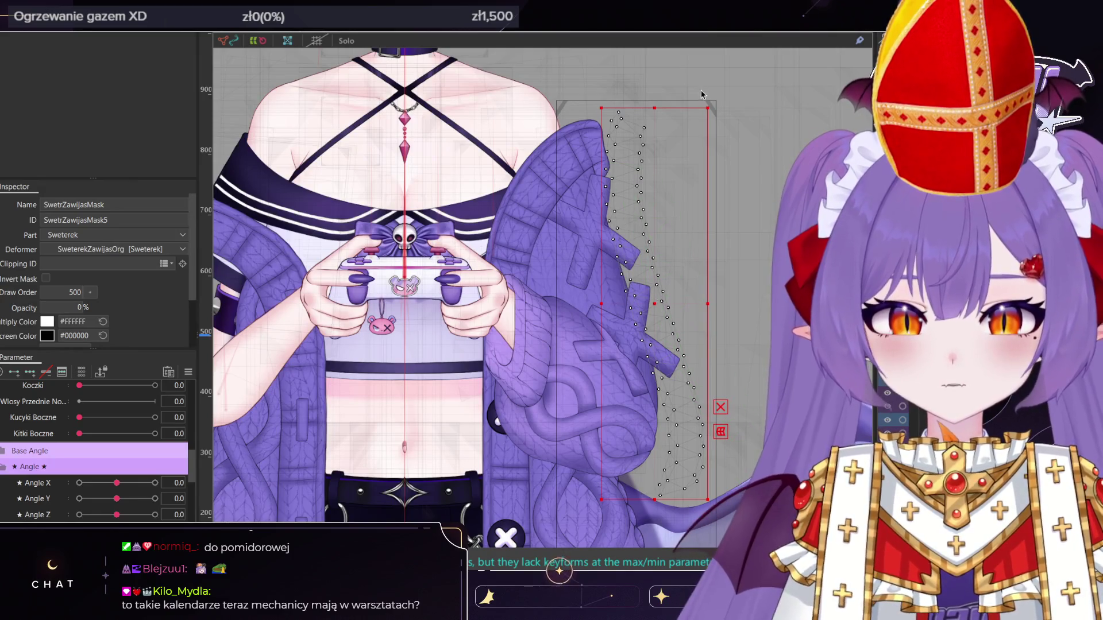
left_click_drag(710, 101, 706, 100)
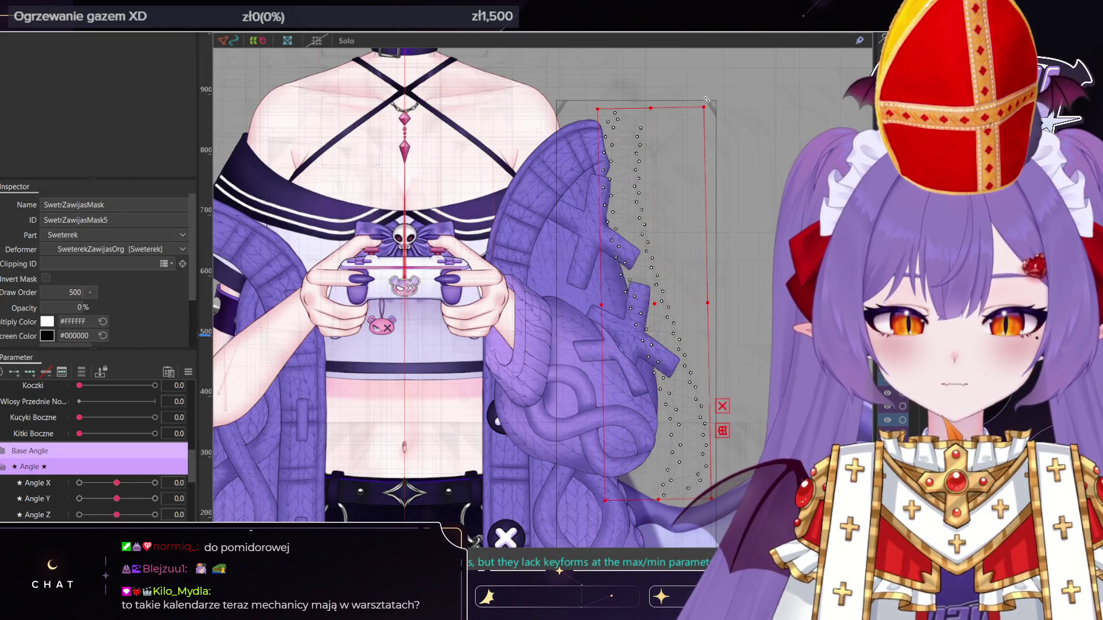
scroll(661, 226, "up", 1)
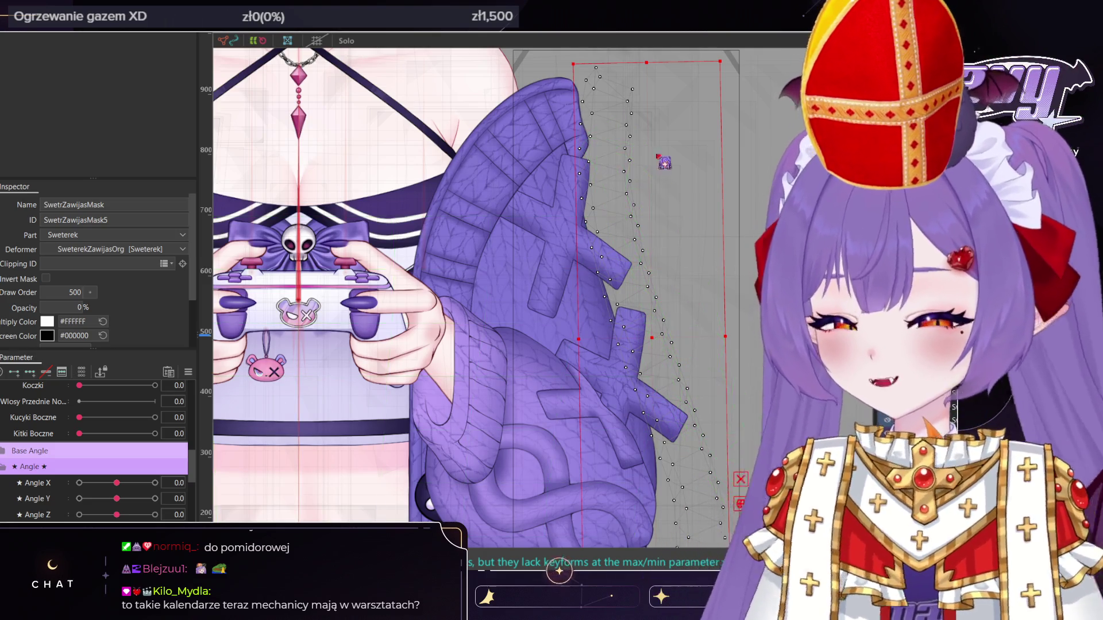
Filter the parameters to Body X BL and brush the mask toward the sleeve's outer edge
key("b")
left_click(83, 374)
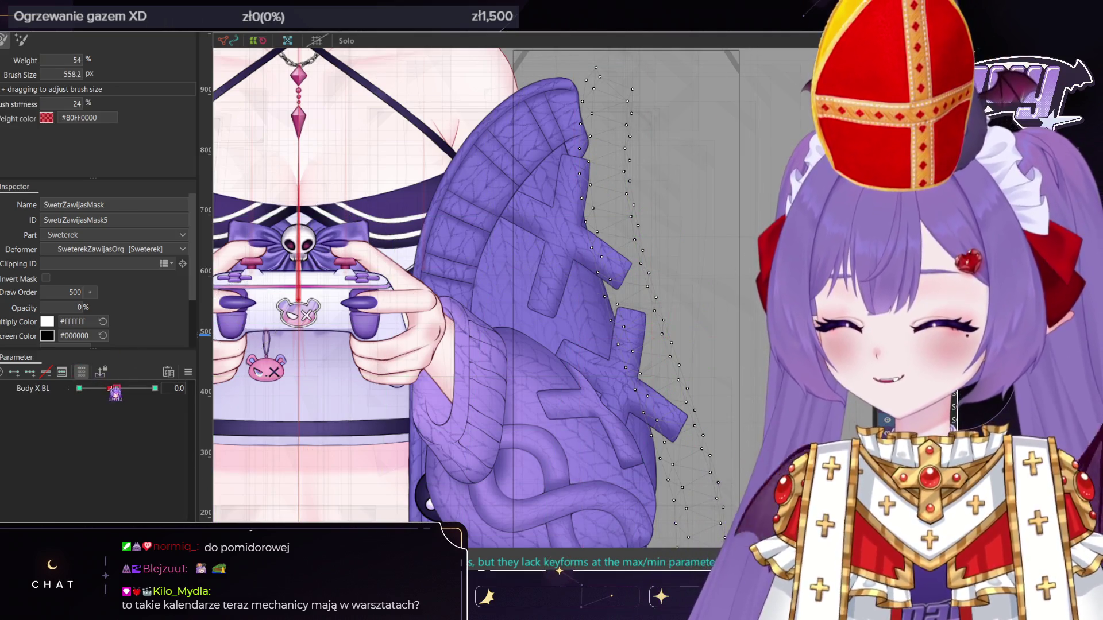
left_click(77, 381)
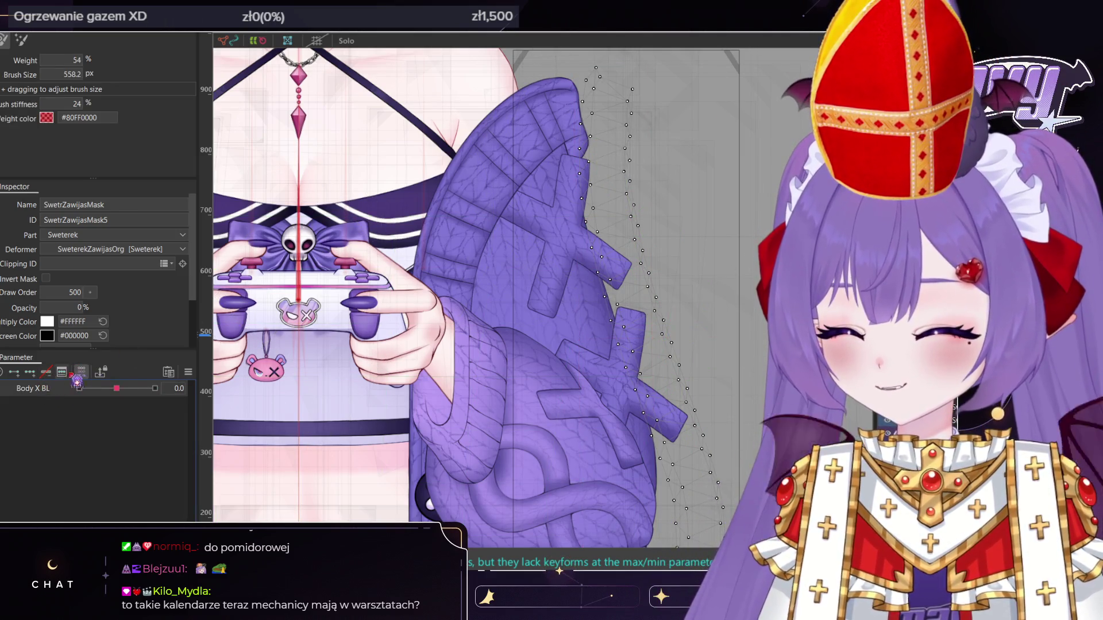
middle_click_drag(317, 300, 328, 396)
mouse_move(614, 258)
left_mouse_down()
mouse_move(607, 152)
mouse_move(579, 141)
left_mouse_up()
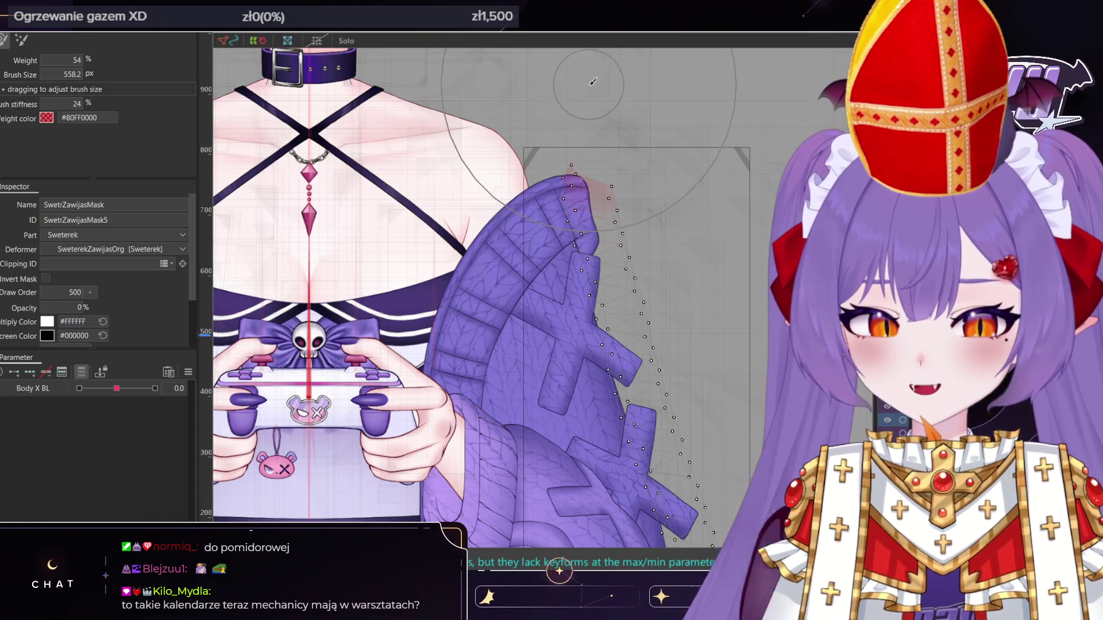
Shape the mask along the lower sleeve edge down to the bottom of the sleeve
middle_click_drag(625, 341, 582, 249)
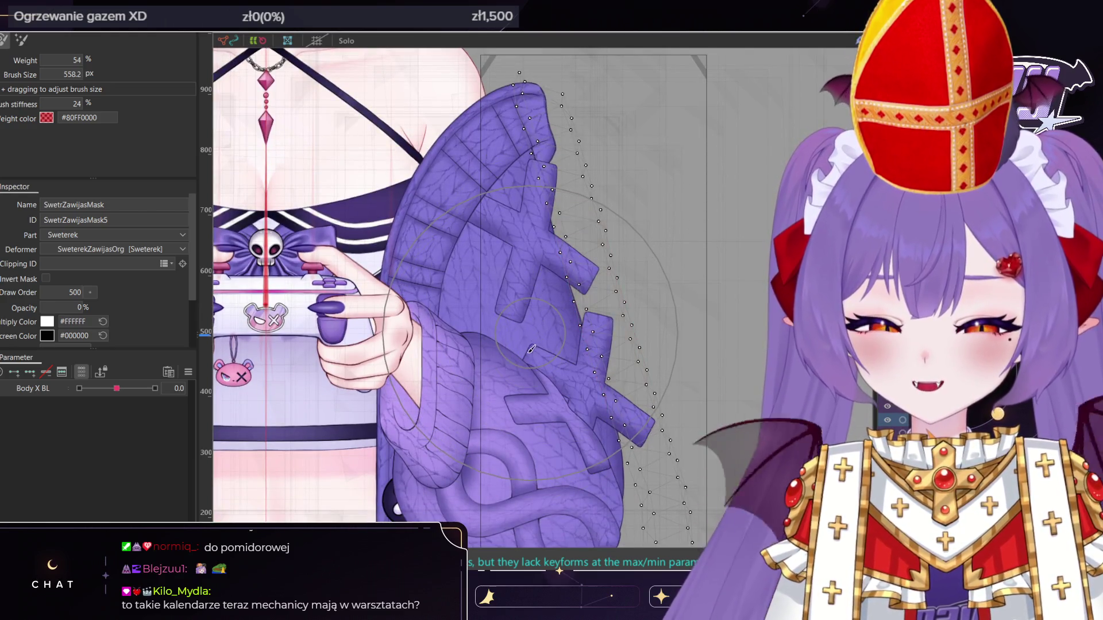
middle_click_drag(537, 380, 534, 268)
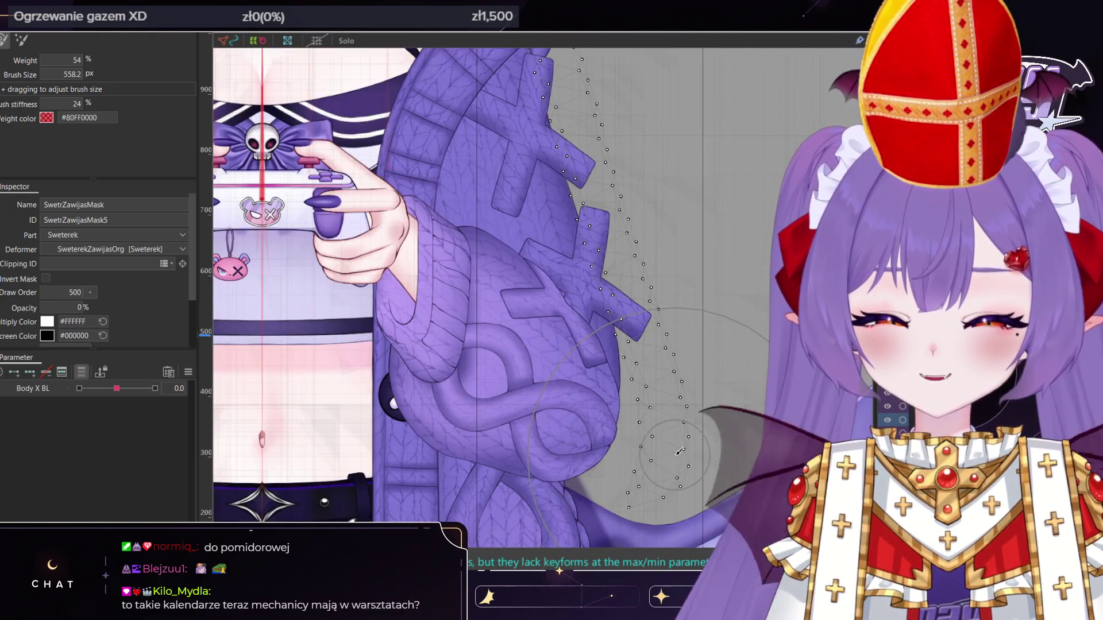
left_click_drag(615, 333, 653, 456)
middle_click_drag(588, 452, 573, 358)
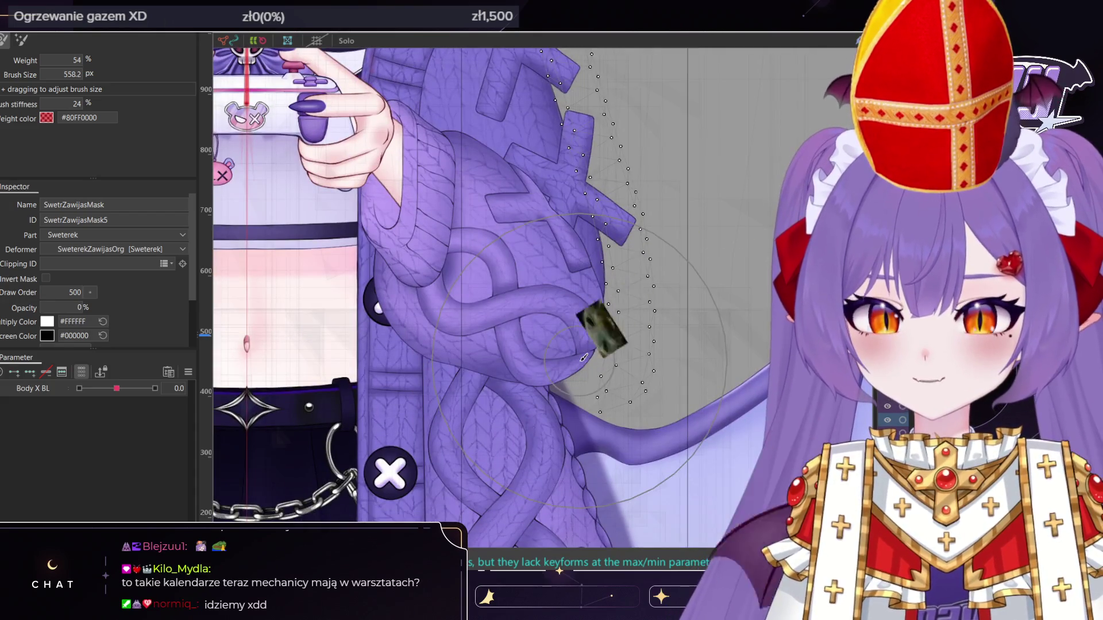
mouse_move(573, 357)
left_mouse_down()
mouse_move(531, 396)
mouse_move(512, 300)
left_mouse_up()
middle_click_drag(539, 178, 560, 292)
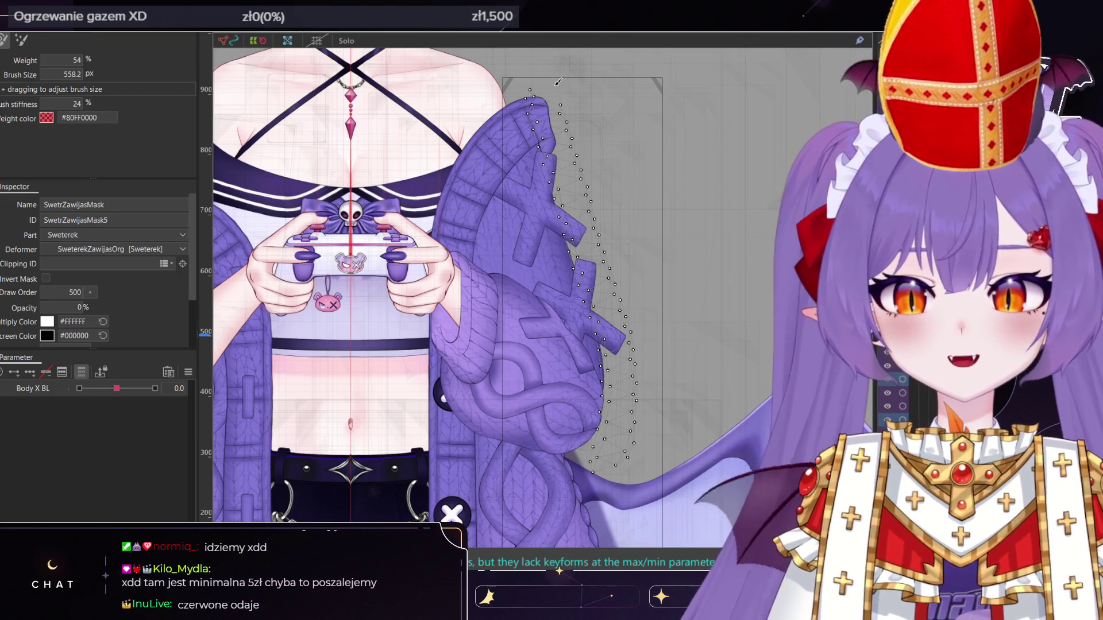
key("v")
scroll(591, 282, "up", 2)
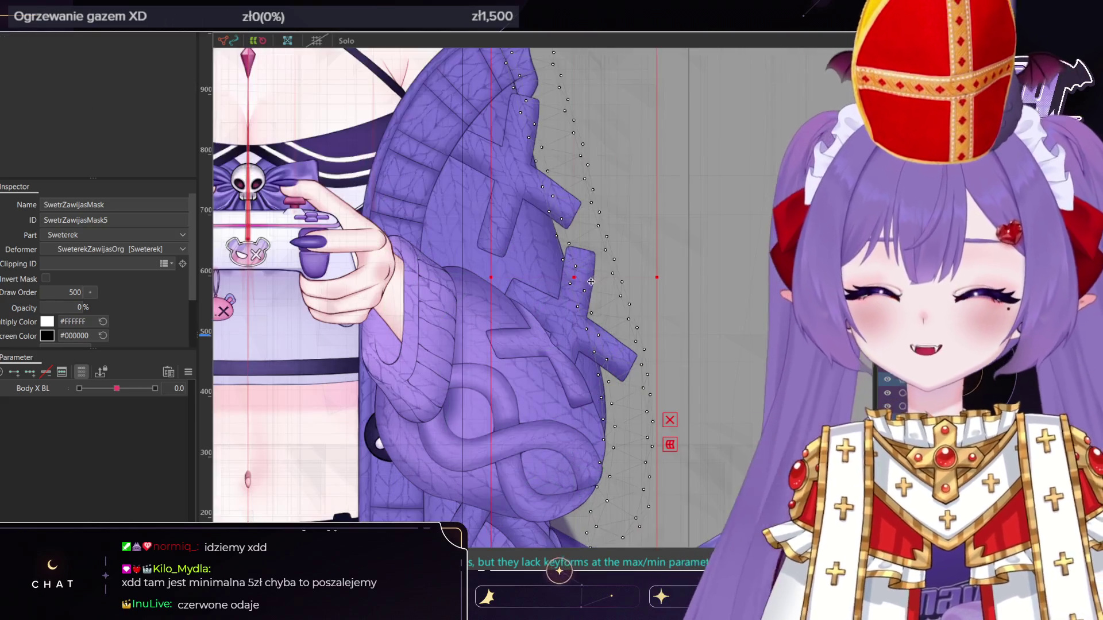
Set PadSwetrWzorek3's clipping ID to SwetrZawijasMask5 and invert the mask
left_click(568, 308)
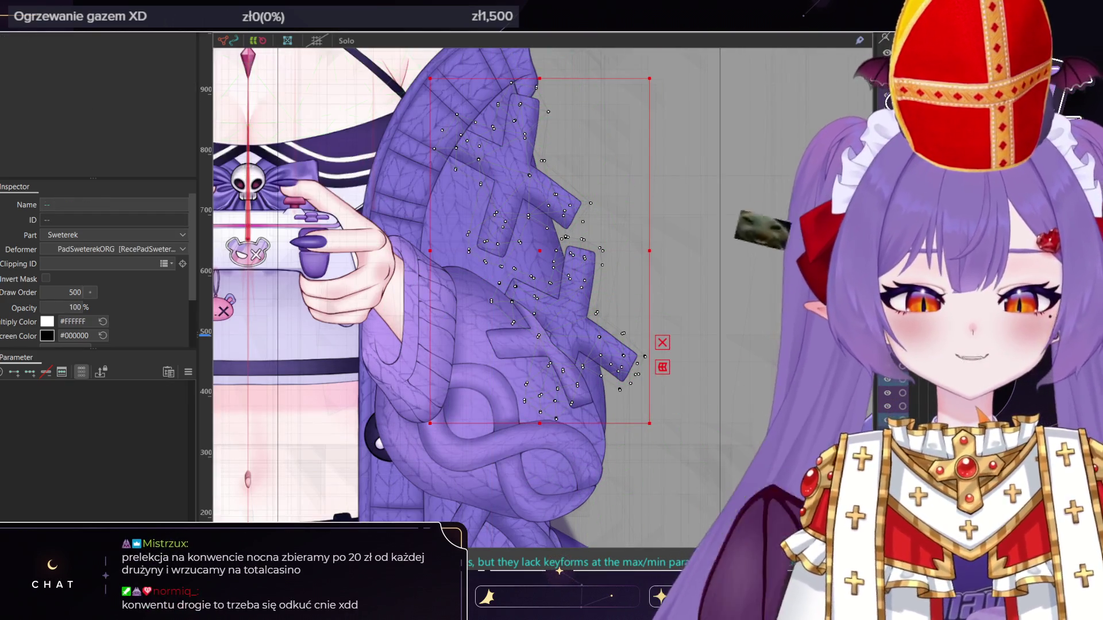
left_click(609, 361)
left_click(114, 265)
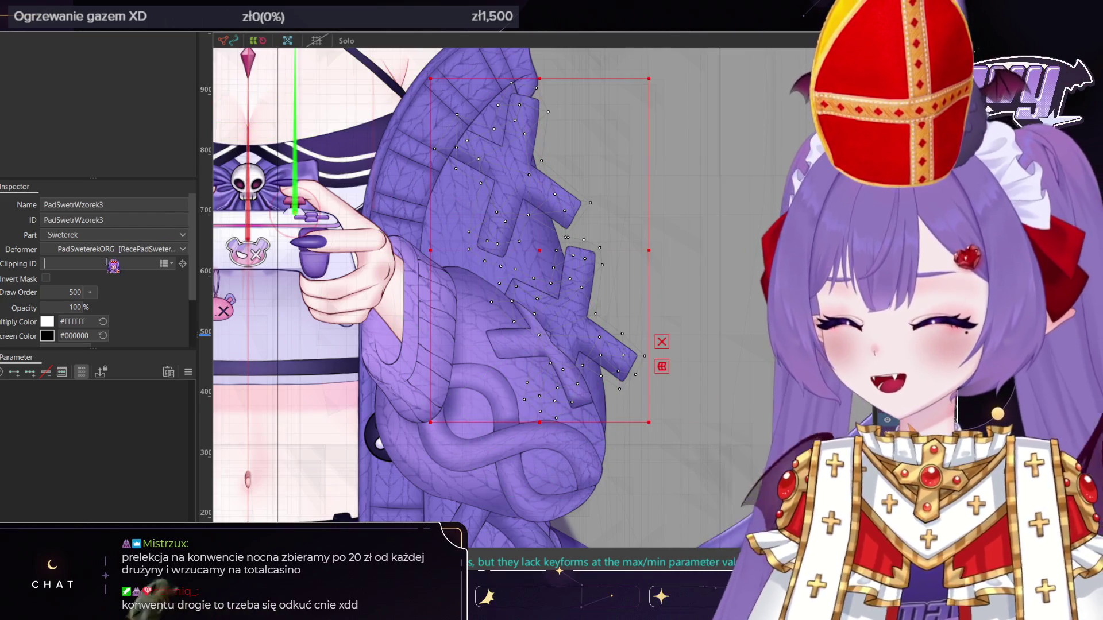
type("SwetrZawijasMask5")
key("Return")
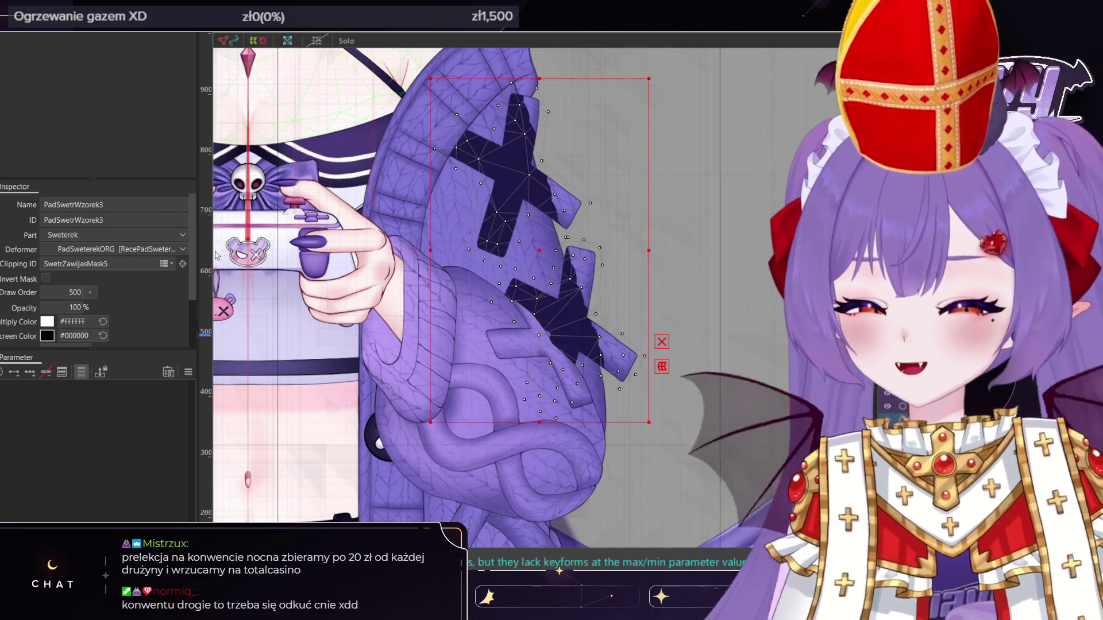
left_click(47, 278)
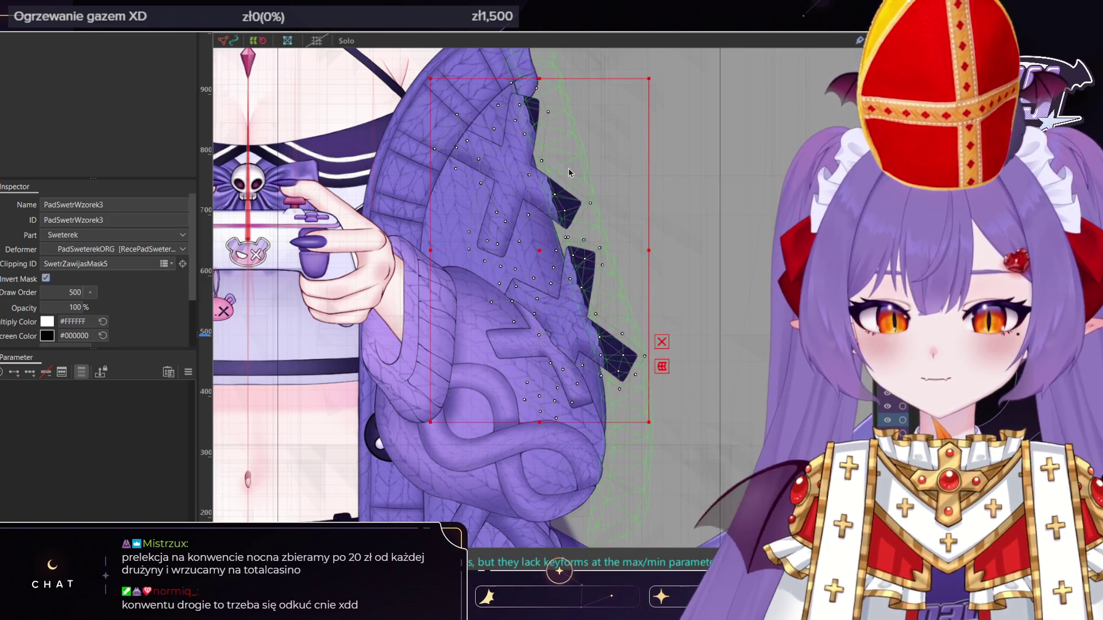
Check the result by alternately selecting the SwetrZawijasMask and PadSwetrWzorek3 meshes, then deselect
left_click(567, 170)
scroll(540, 220, "up", 4)
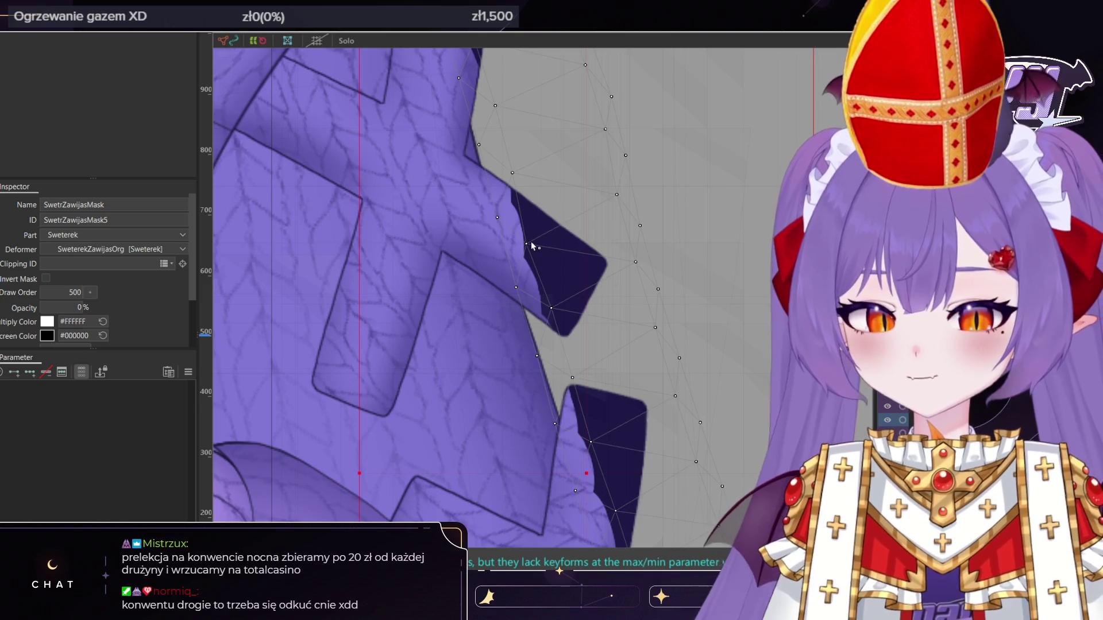
scroll(531, 245, "down", 2)
scroll(533, 276, "up", 2)
scroll(536, 303, "up", 1)
scroll(540, 279, "down", 2)
left_click(546, 284)
scroll(548, 277, "down", 5)
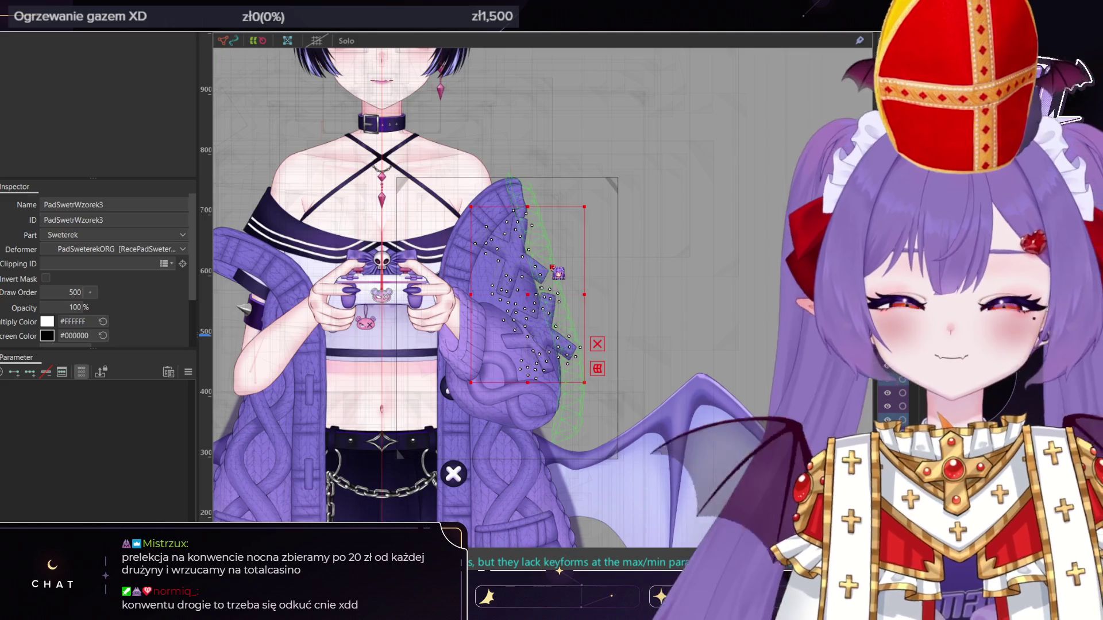
left_click(552, 267)
scroll(552, 269, "up", 5)
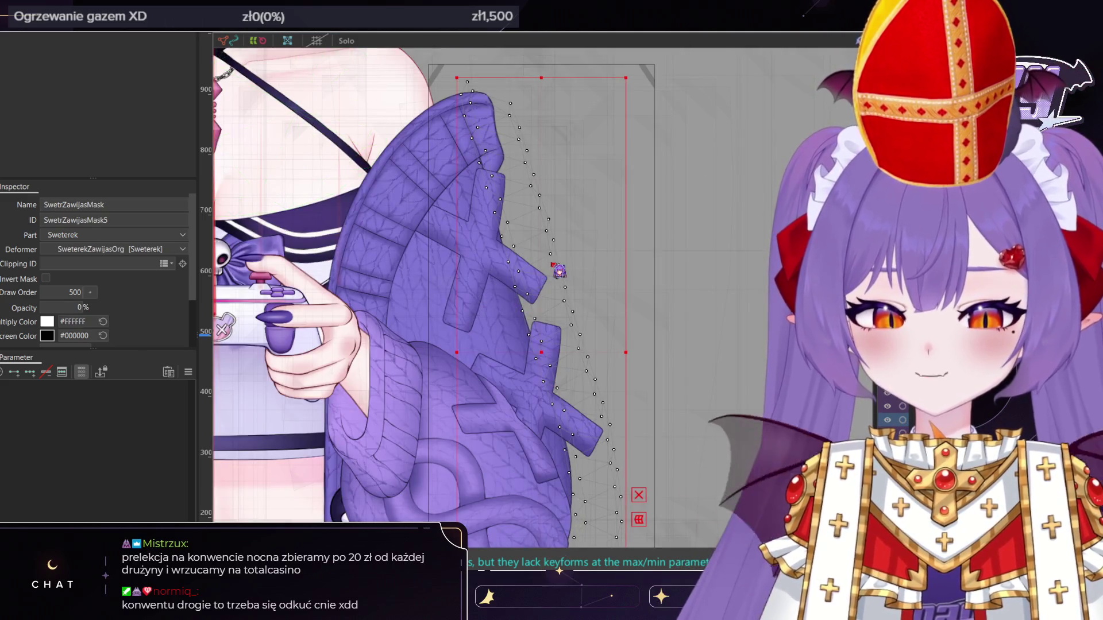
scroll(555, 258, "down", 5)
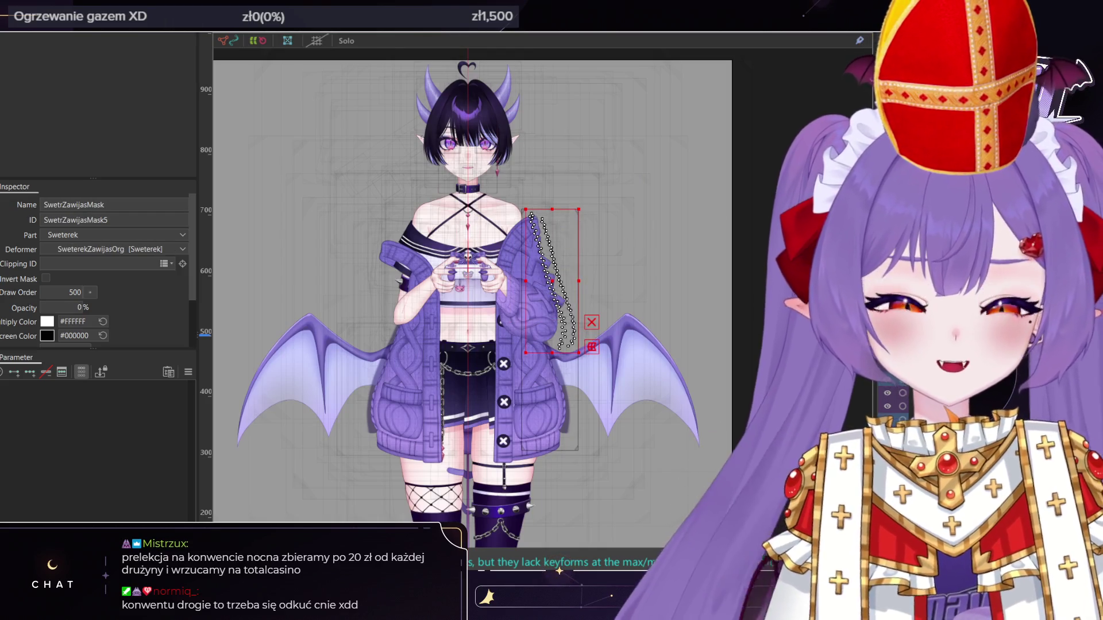
key("Escape")
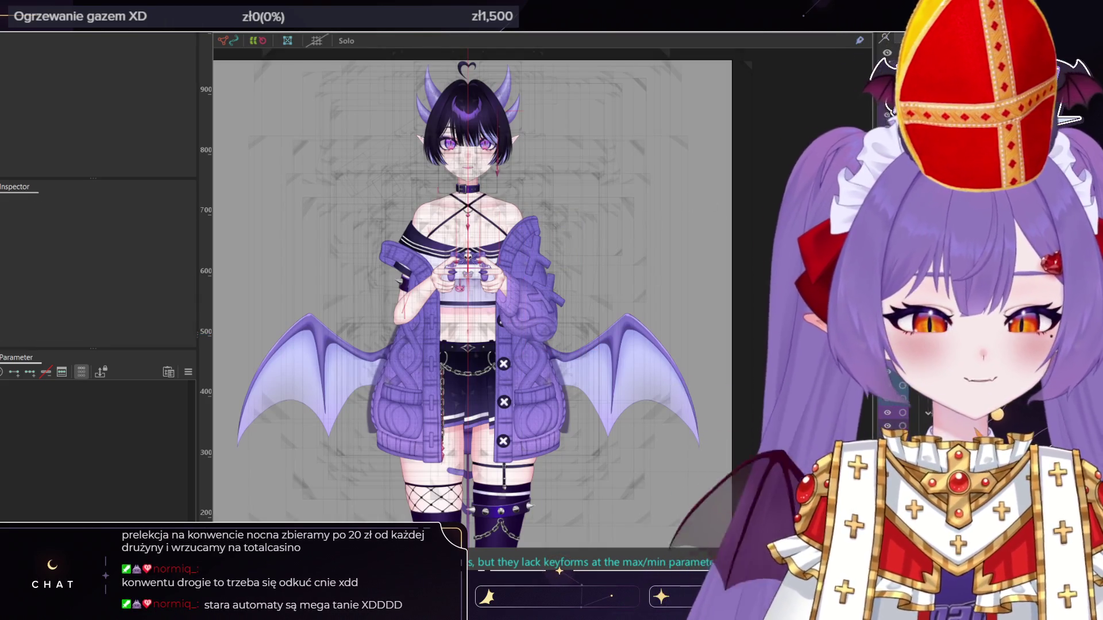
left_click(617, 310)
left_click(617, 310)
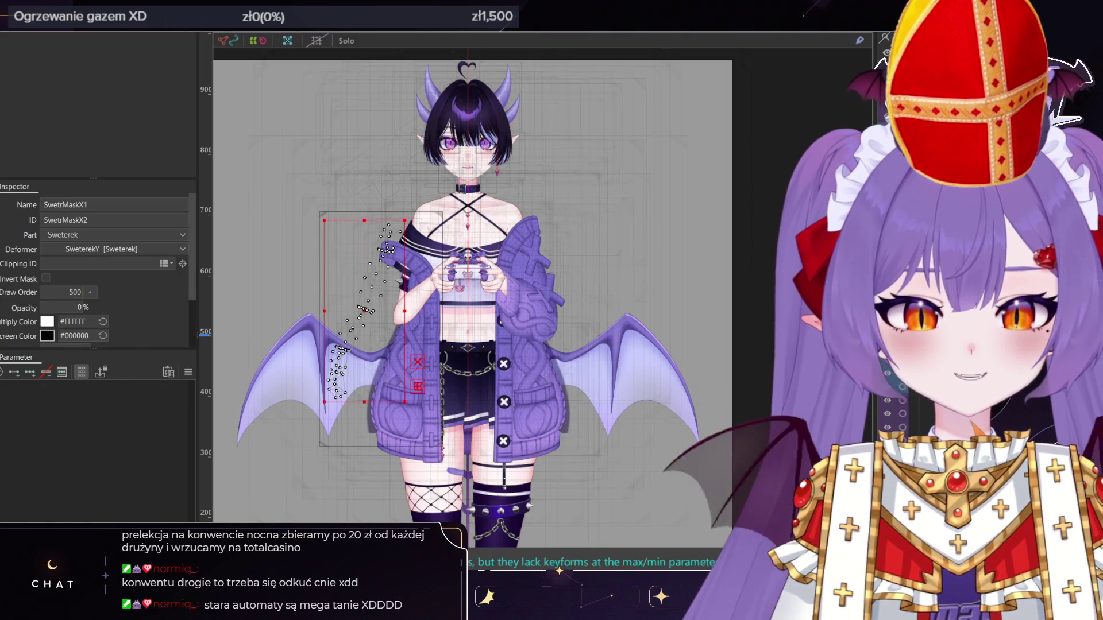
scroll(583, 332, "up", 2)
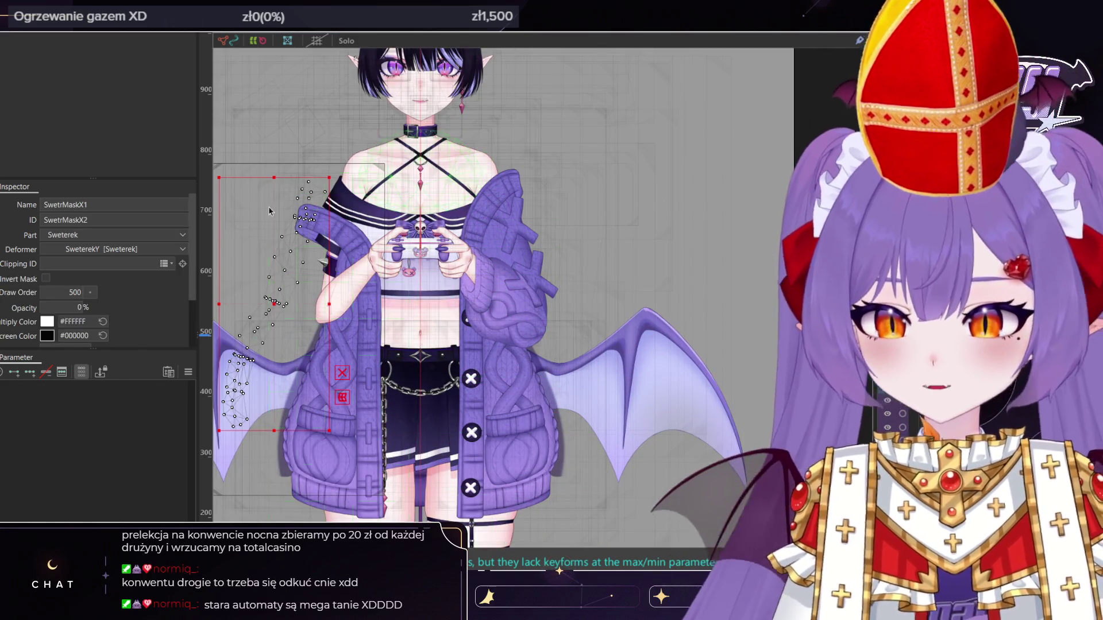
left_click_drag(71, 314, 63, 313)
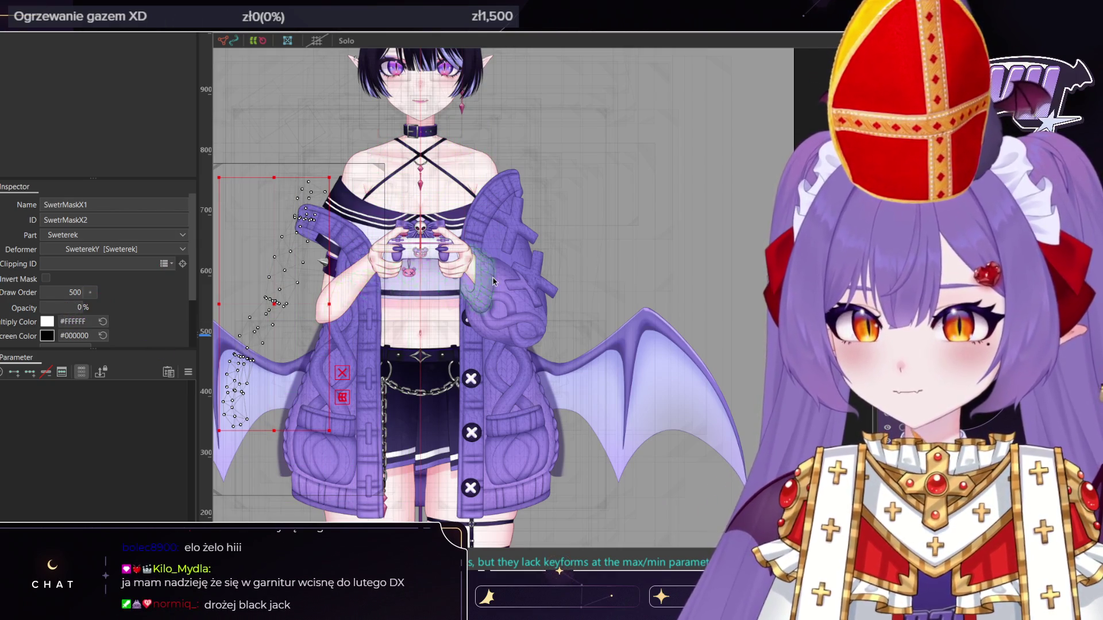
scroll(493, 282, "down", 2)
left_click(346, 42)
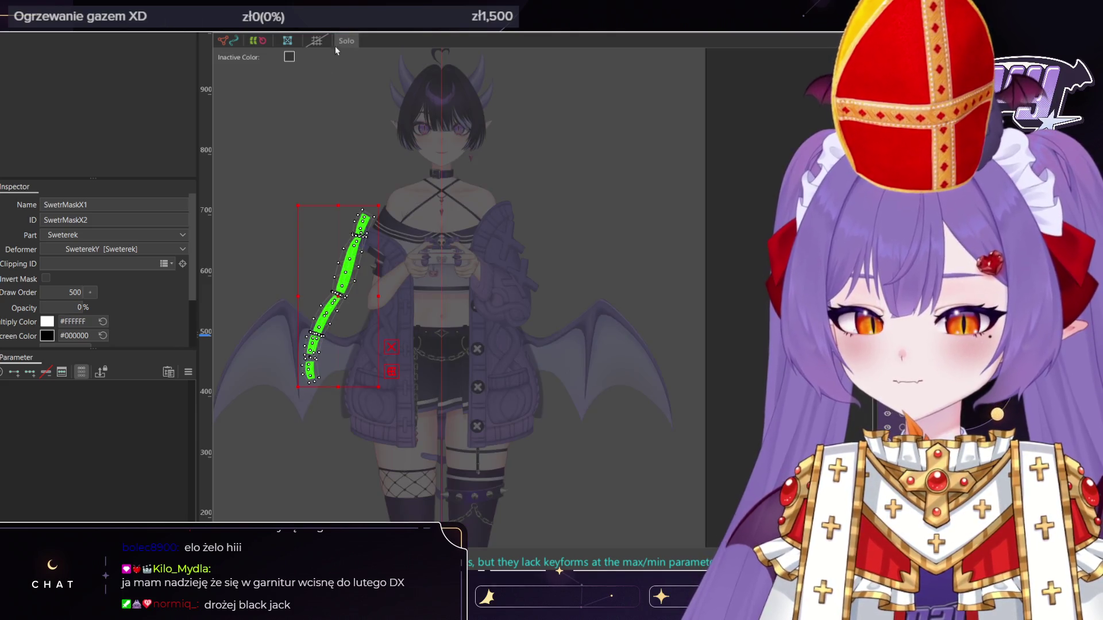
scroll(316, 300, "up", 5)
scroll(600, 282, "down", 2)
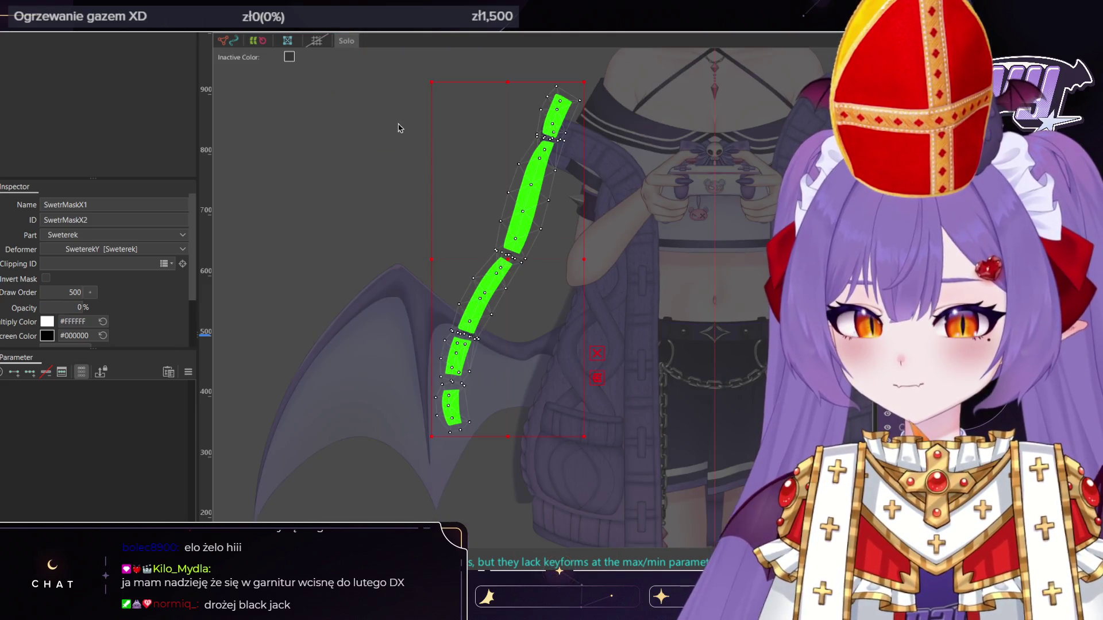
key("Escape")
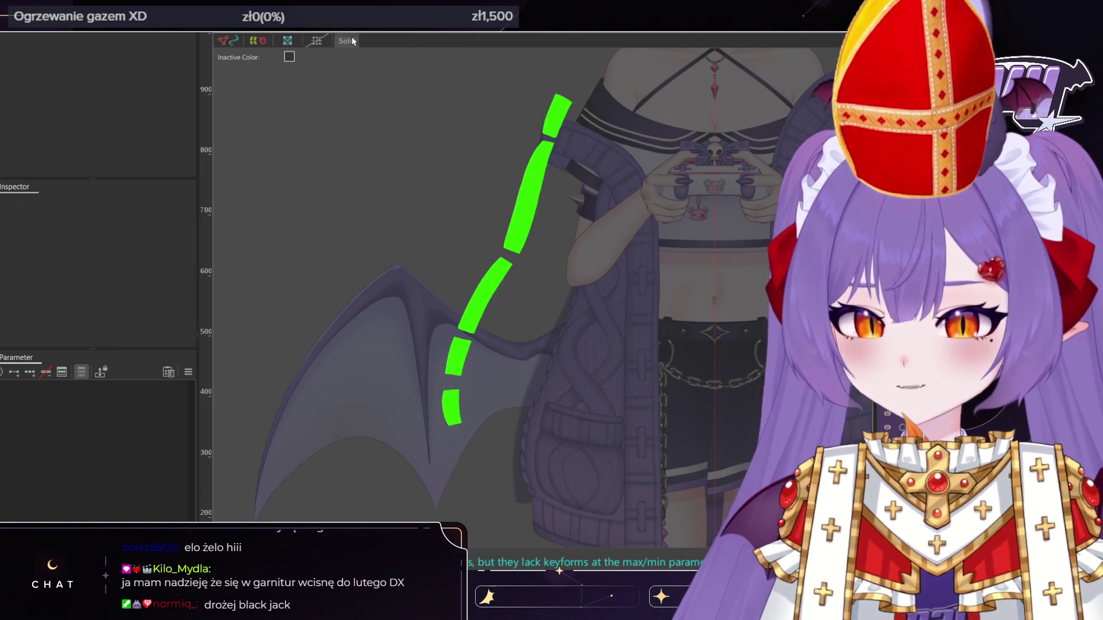
left_click(352, 41)
left_click(505, 256)
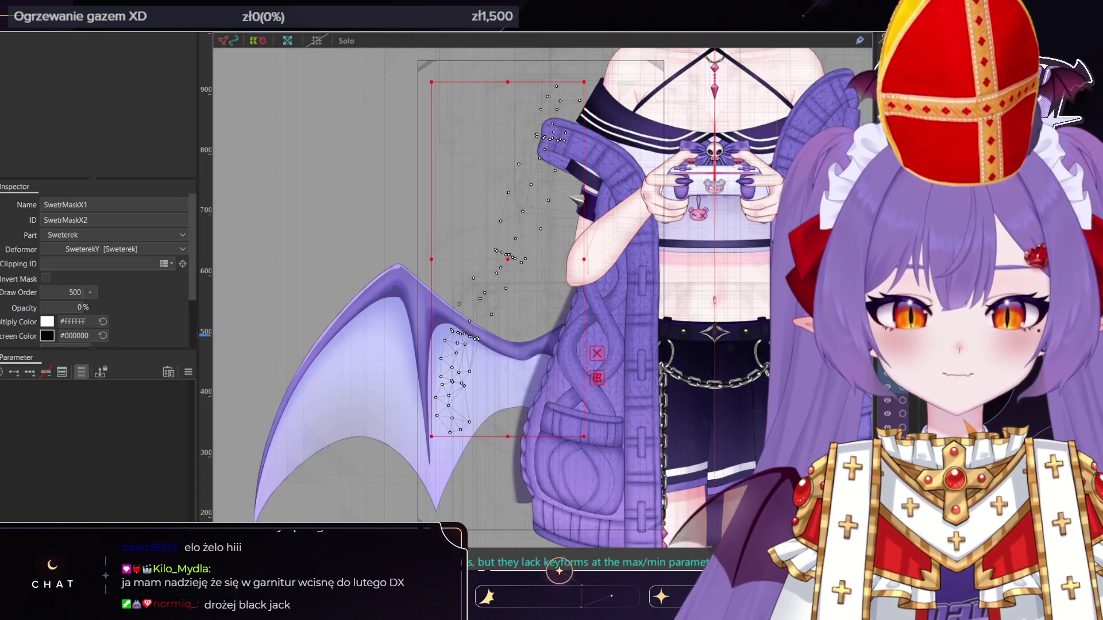
left_click(505, 259)
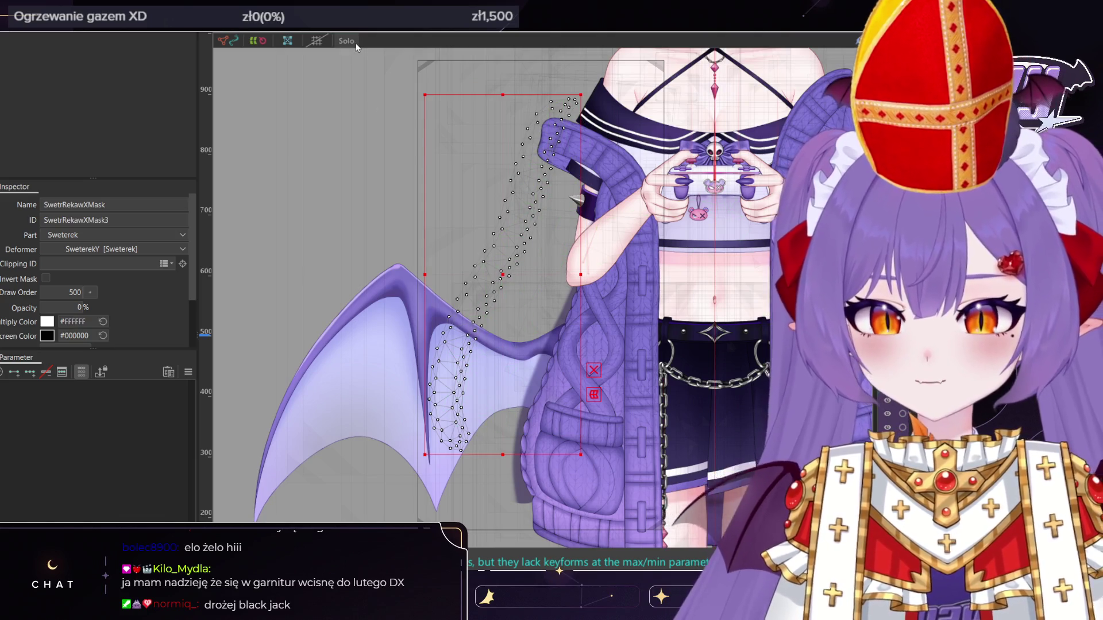
left_click(353, 43)
scroll(494, 368, "up", 5)
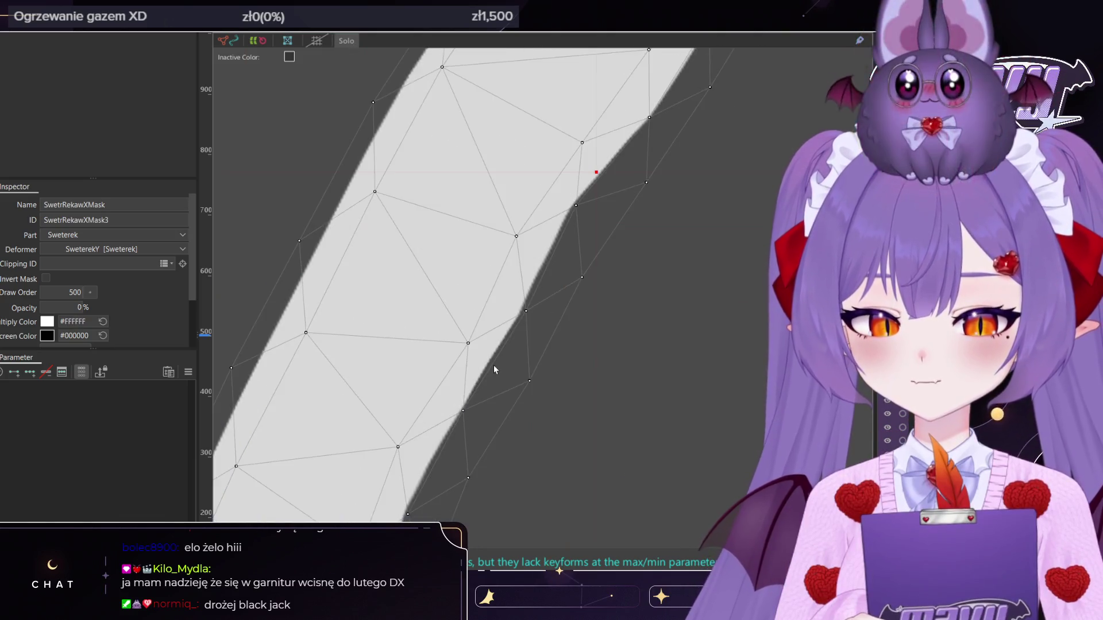
scroll(494, 368, "down", 6)
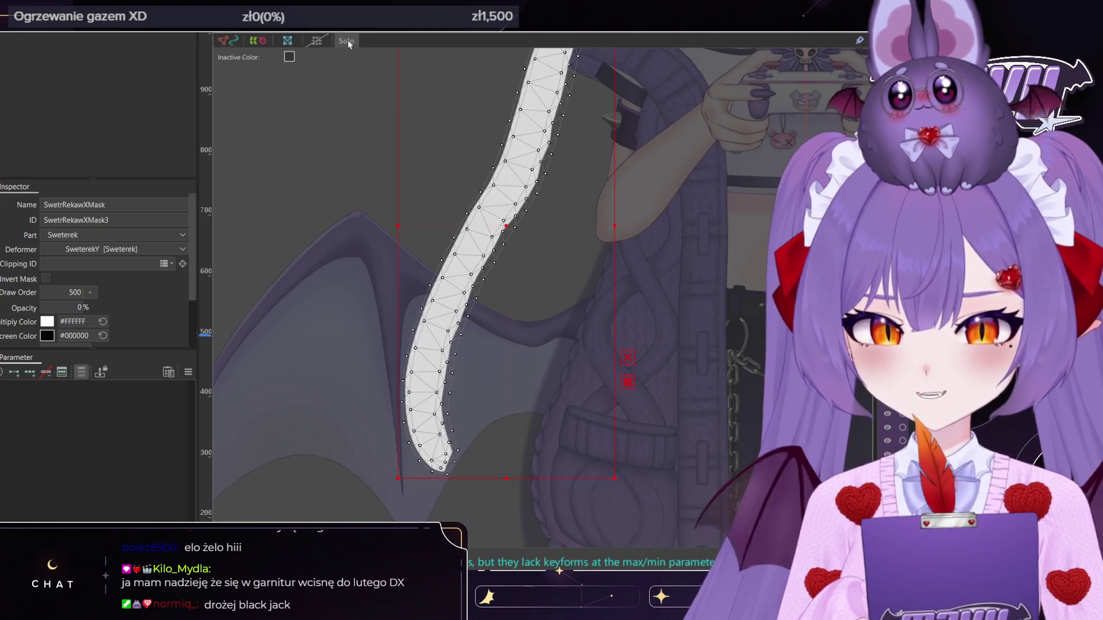
scroll(597, 180, "up", 4)
scroll(567, 291, "down", 4)
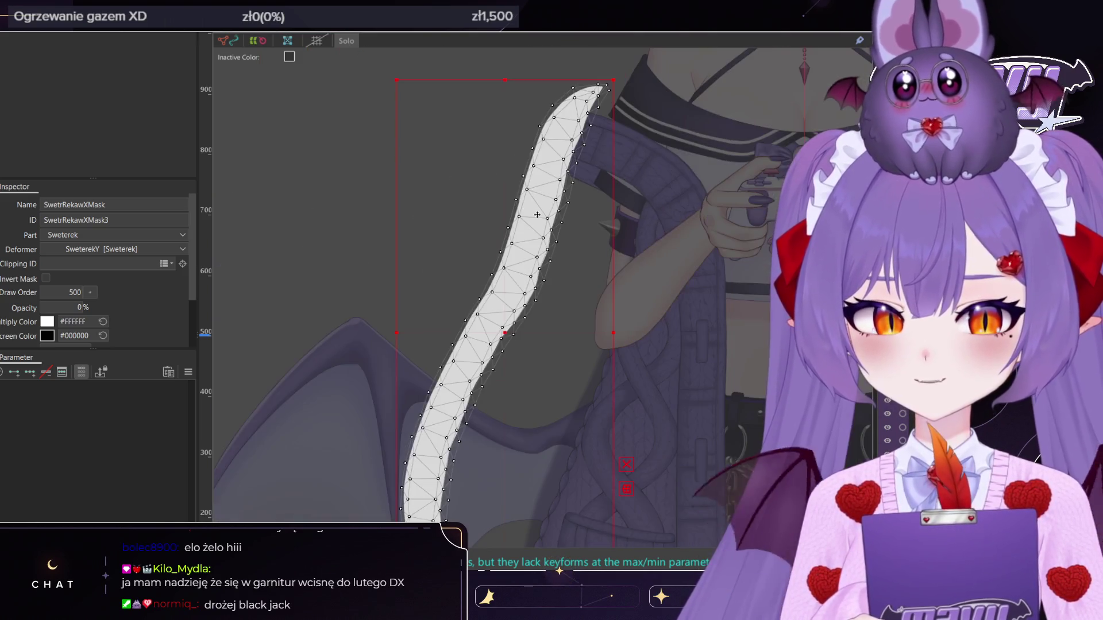
left_click(347, 42)
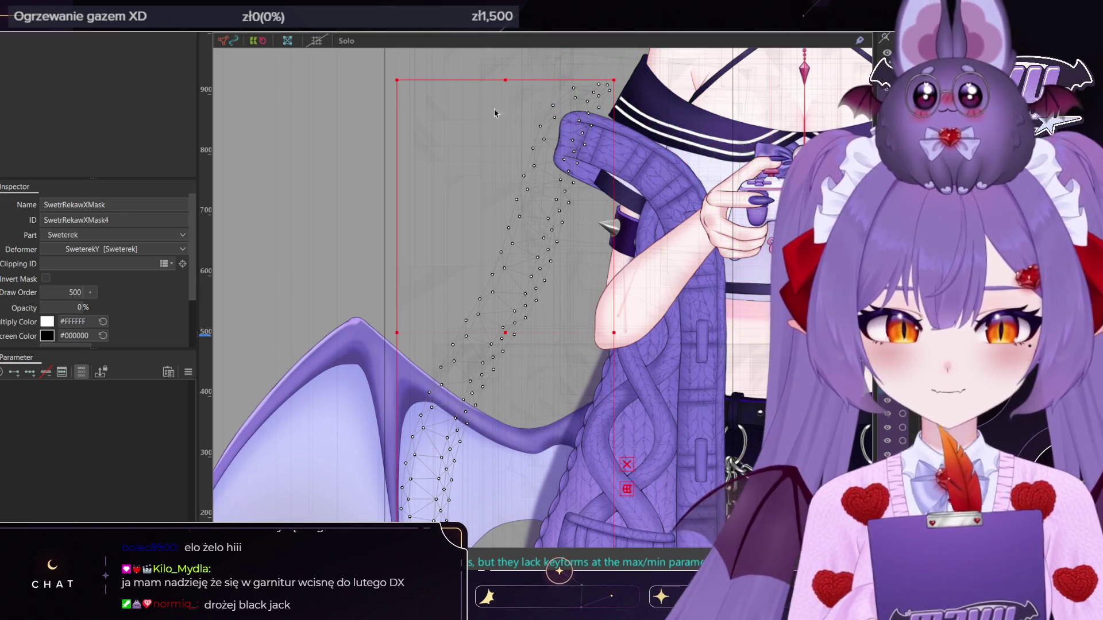
left_click(347, 42)
scroll(514, 235, "up", 3)
scroll(545, 291, "down", 4)
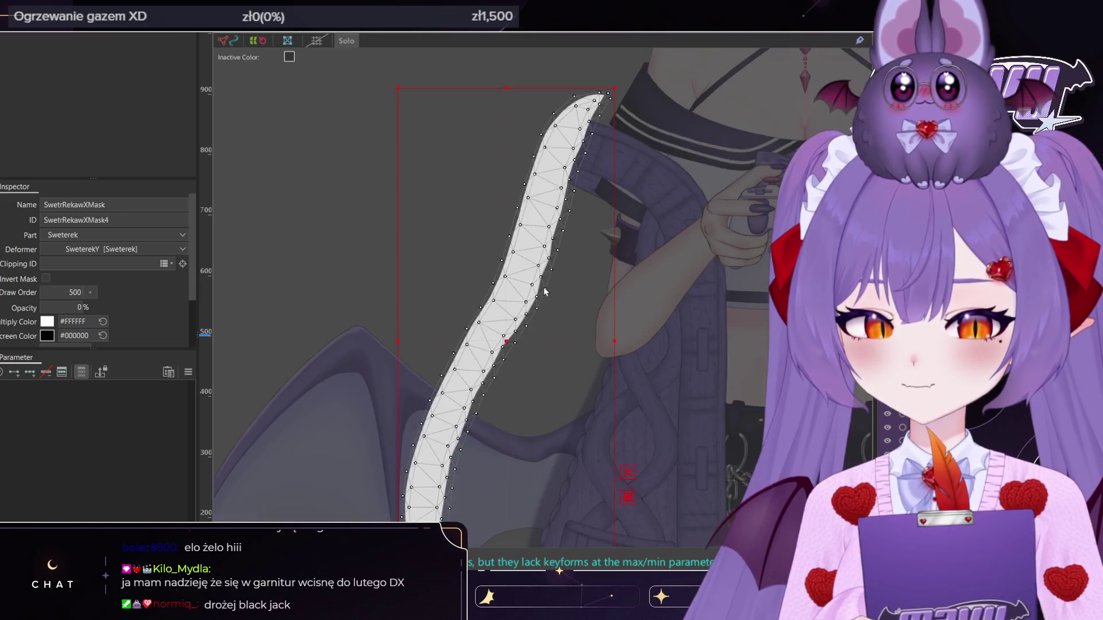
scroll(503, 371, "up", 4)
scroll(488, 438, "down", 3)
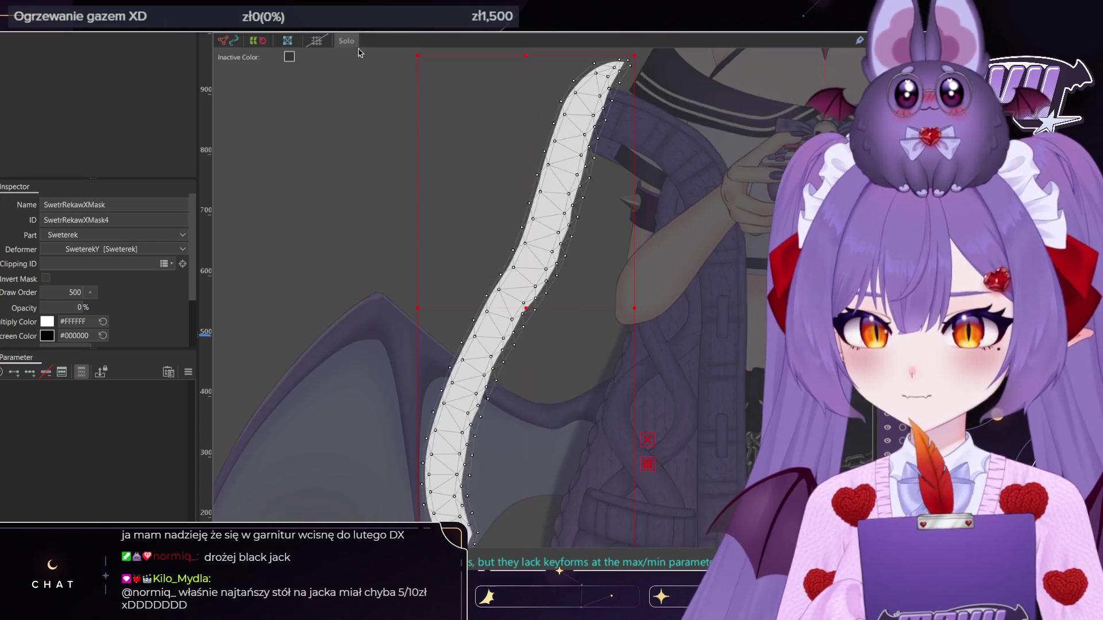
left_click(347, 41)
scroll(638, 256, "down", 5)
middle_click_drag(689, 256, 589, 255)
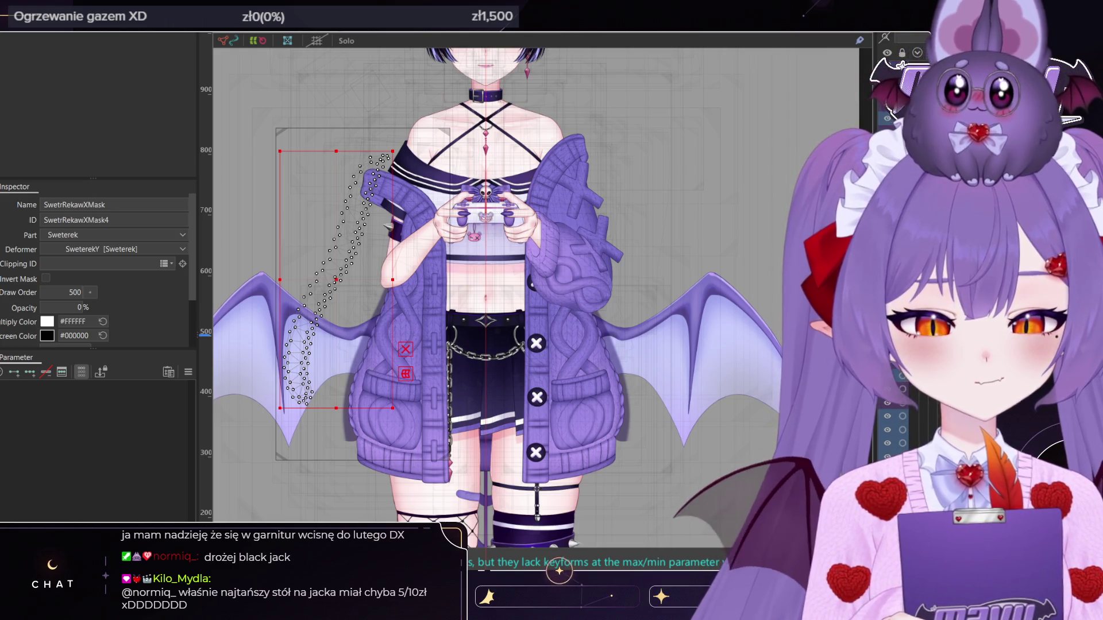
left_click(638, 280)
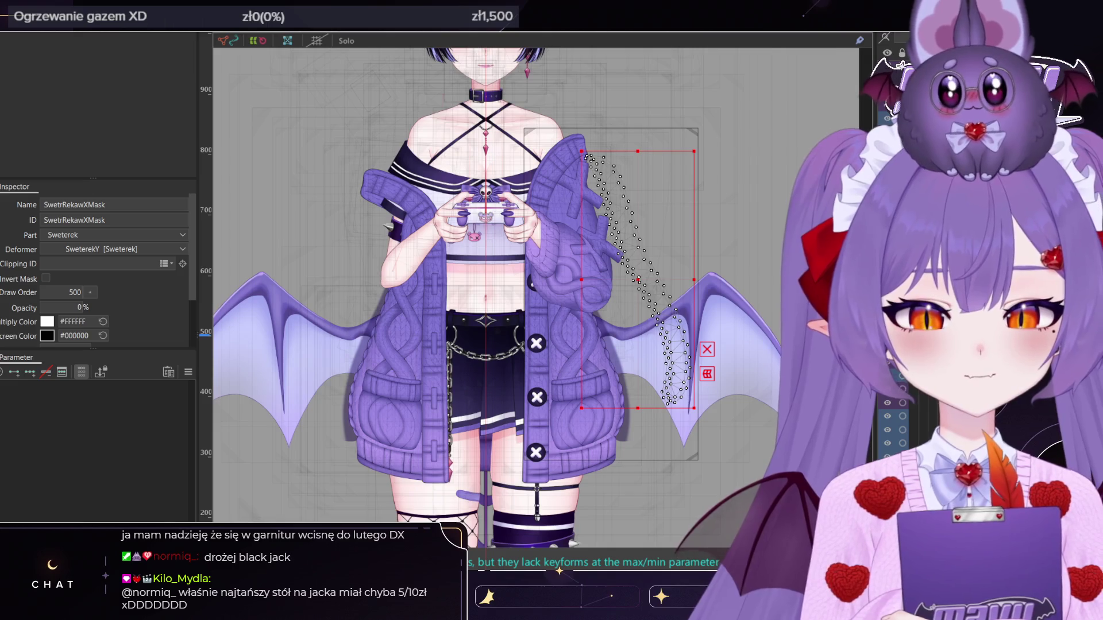
left_click(347, 41)
scroll(699, 251, "up", 6)
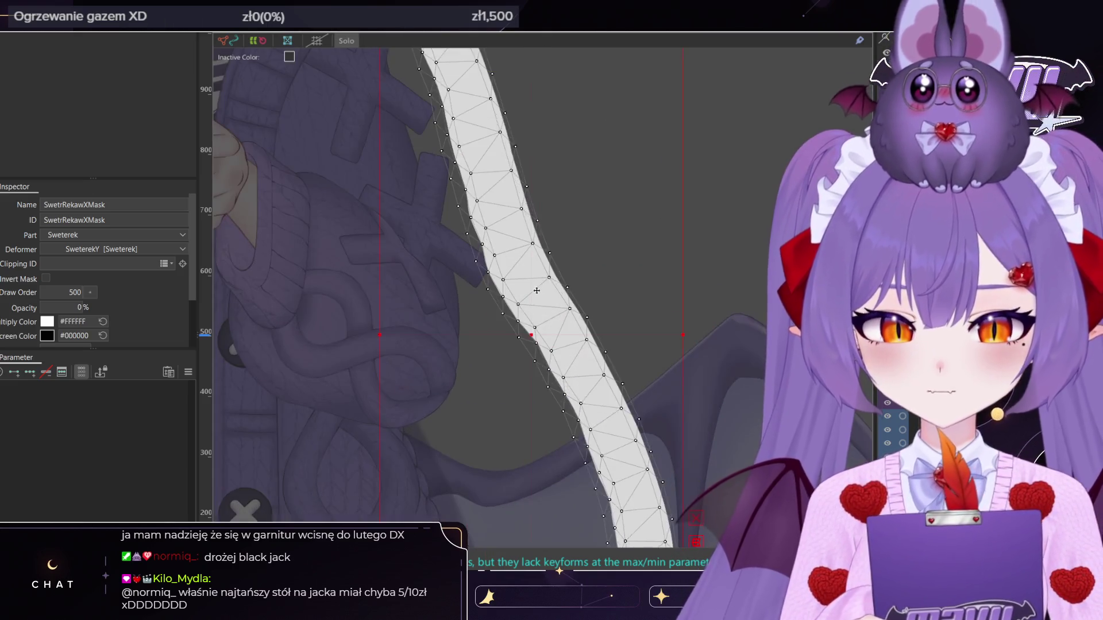
scroll(542, 385, "up", 2)
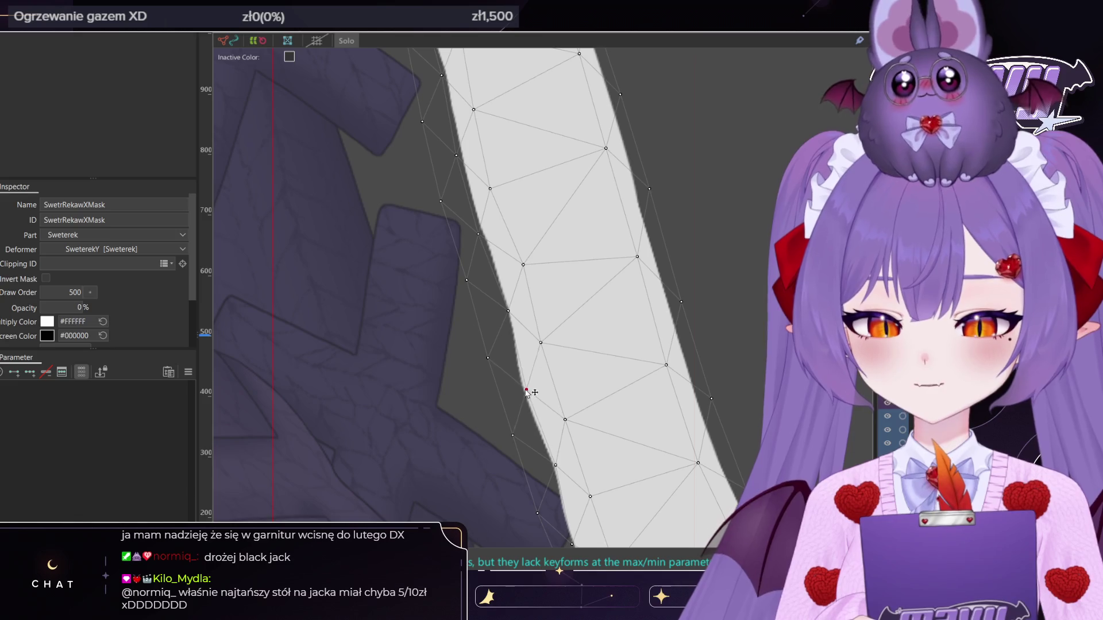
scroll(543, 386, "down", 6)
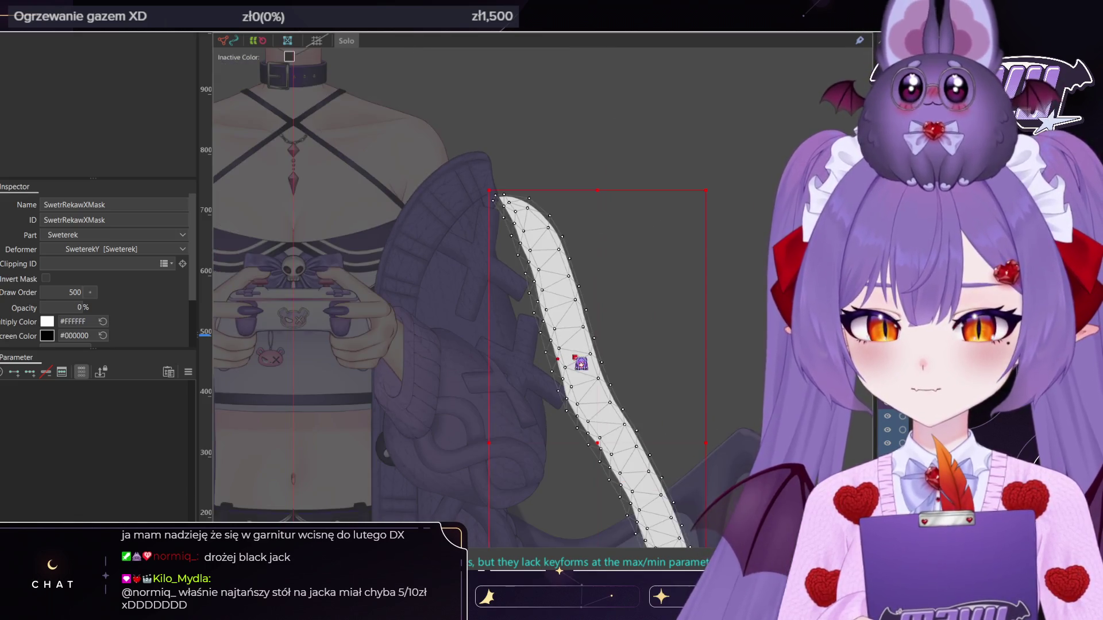
left_click(347, 40)
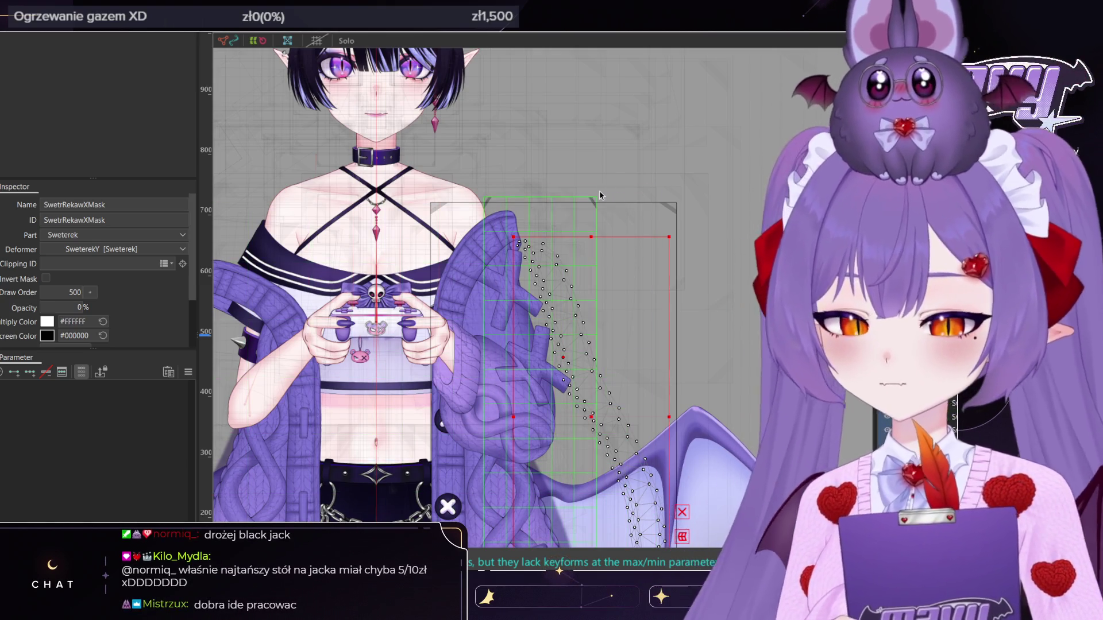
scroll(598, 194, "down", 3)
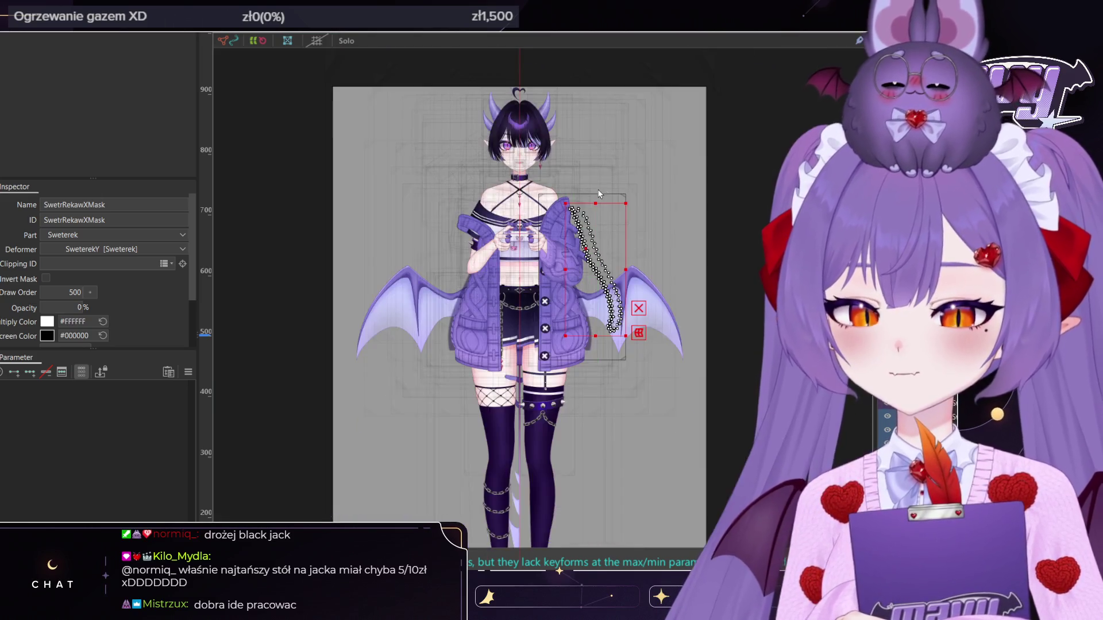
Select the SwetrRekawXMask sleeve mask and inspect its mesh in Mesh edit
scroll(592, 298, "up", 5)
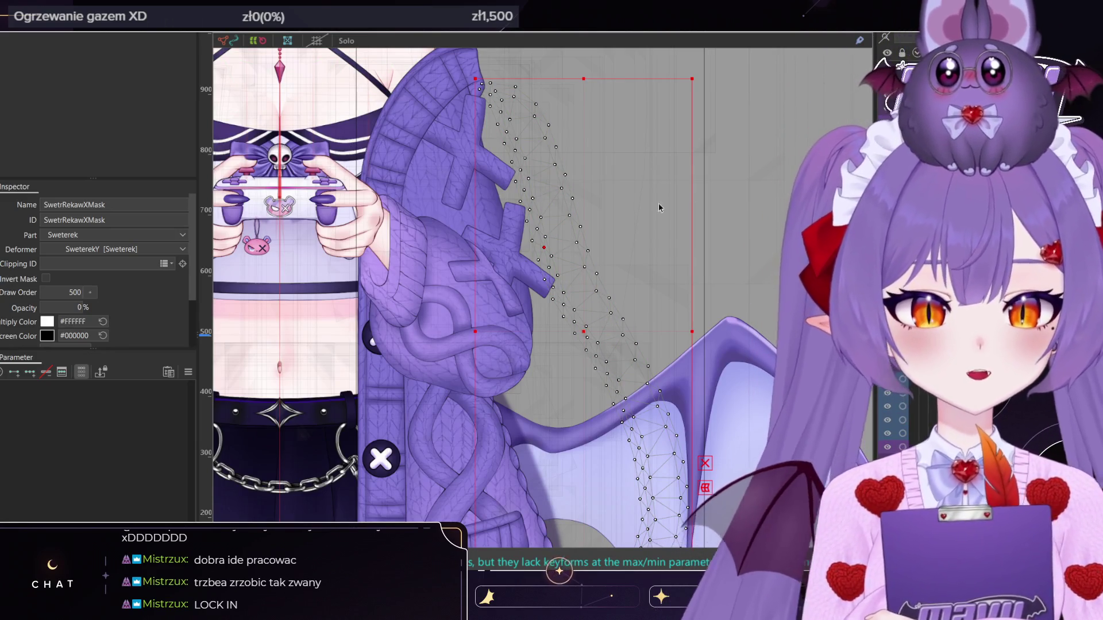
left_click(515, 255)
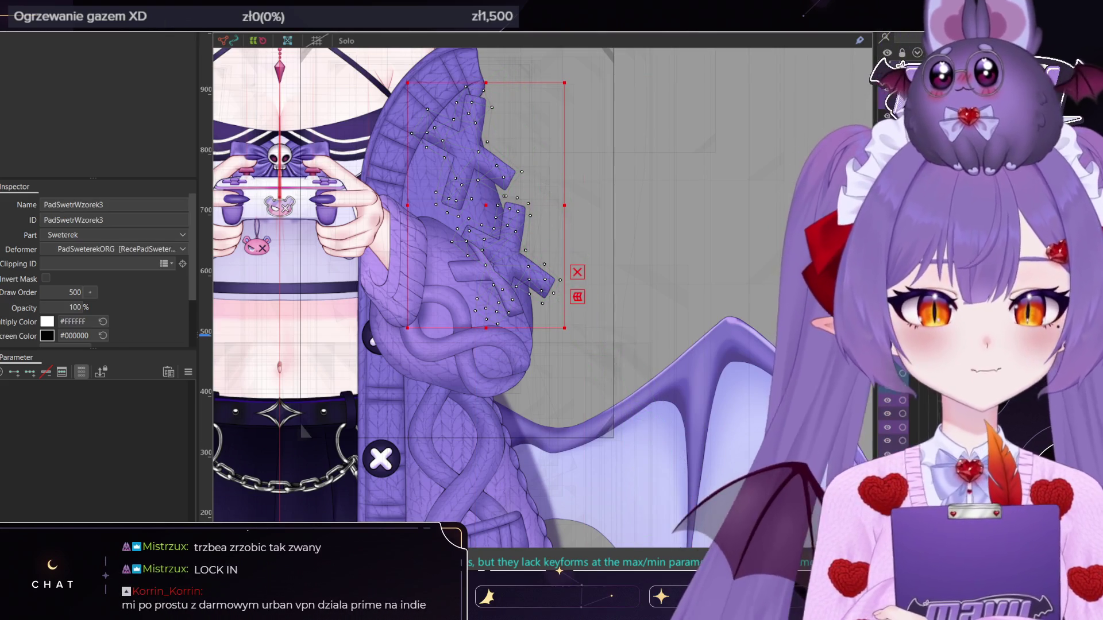
left_click(600, 296)
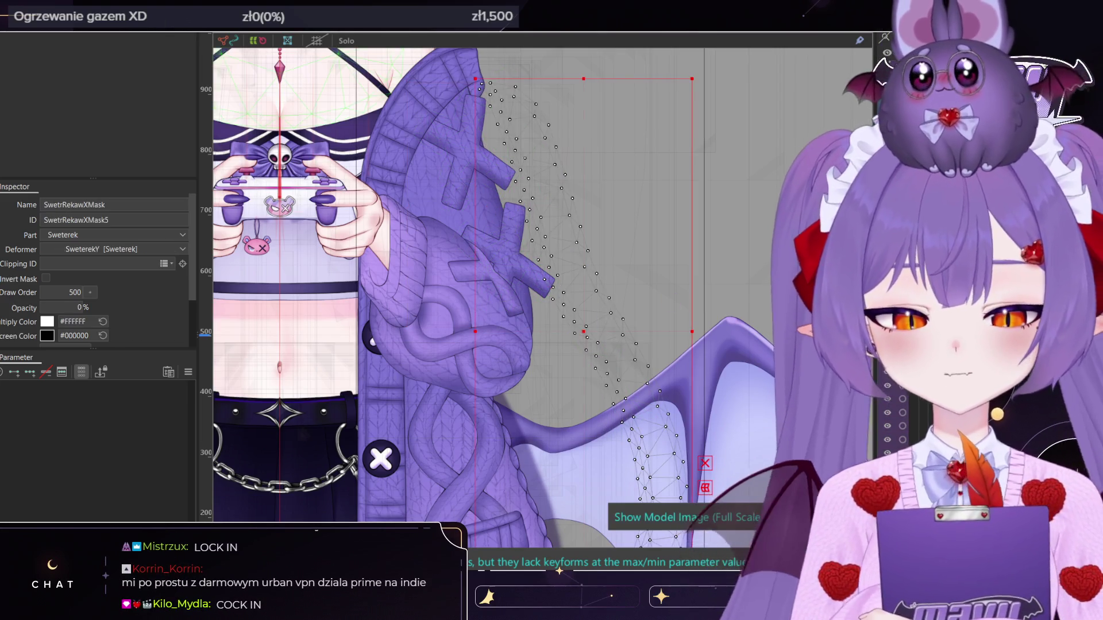
scroll(637, 215, "down", 3)
double_click(637, 215)
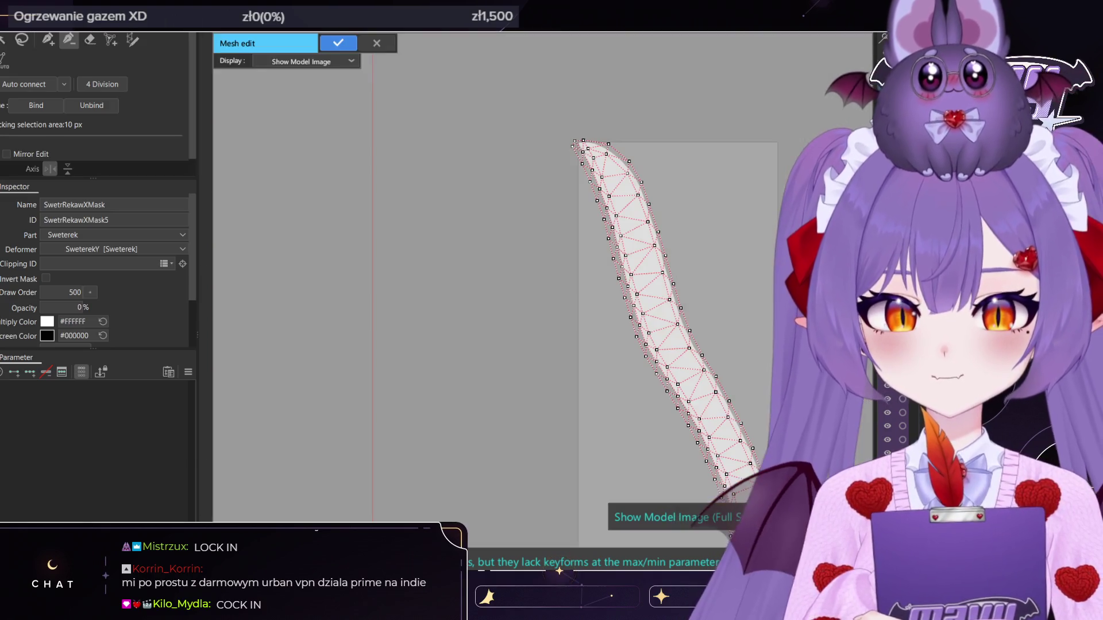
scroll(598, 332, "up", 5)
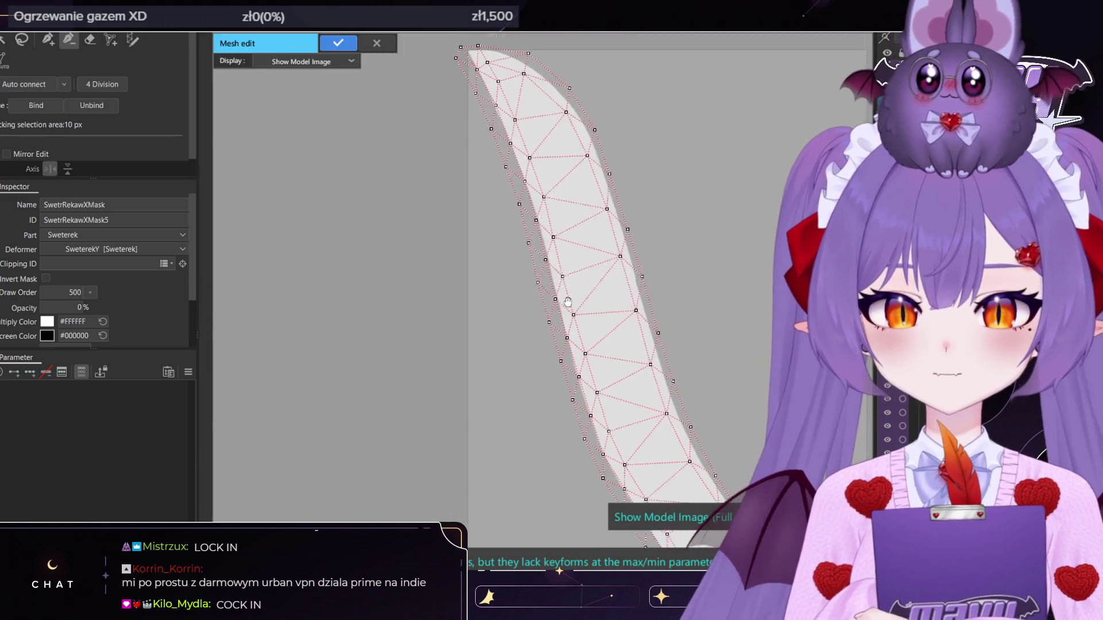
scroll(538, 226, "down", 3)
left_click(339, 43)
Squash the sleeve mask vertically and move it up-left onto the knit sleeve's edge
scroll(505, 286, "down", 2)
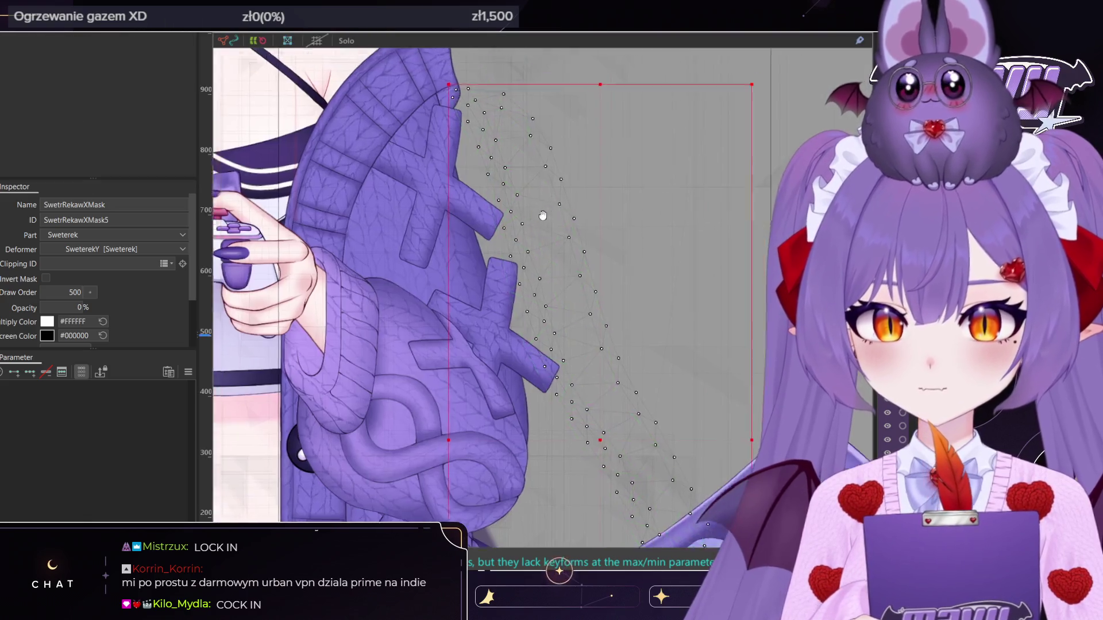
scroll(565, 351, "down", 2)
left_click_drag(569, 470, 569, 414)
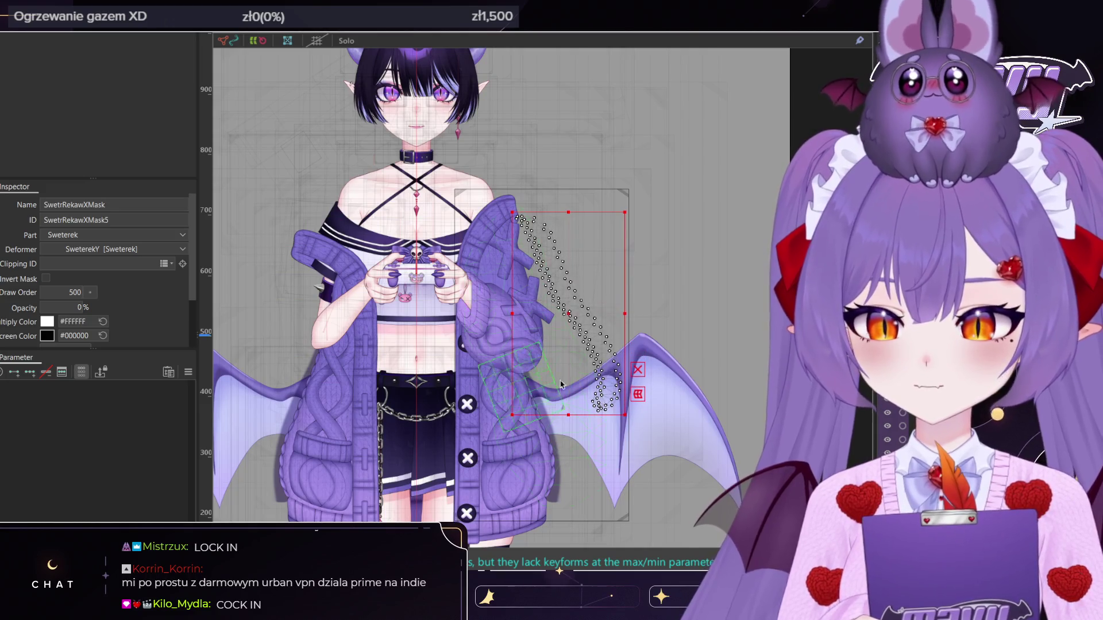
mouse_move(568, 314)
left_mouse_down()
mouse_move(563, 304)
mouse_move(617, 302)
mouse_move(586, 306)
left_mouse_up()
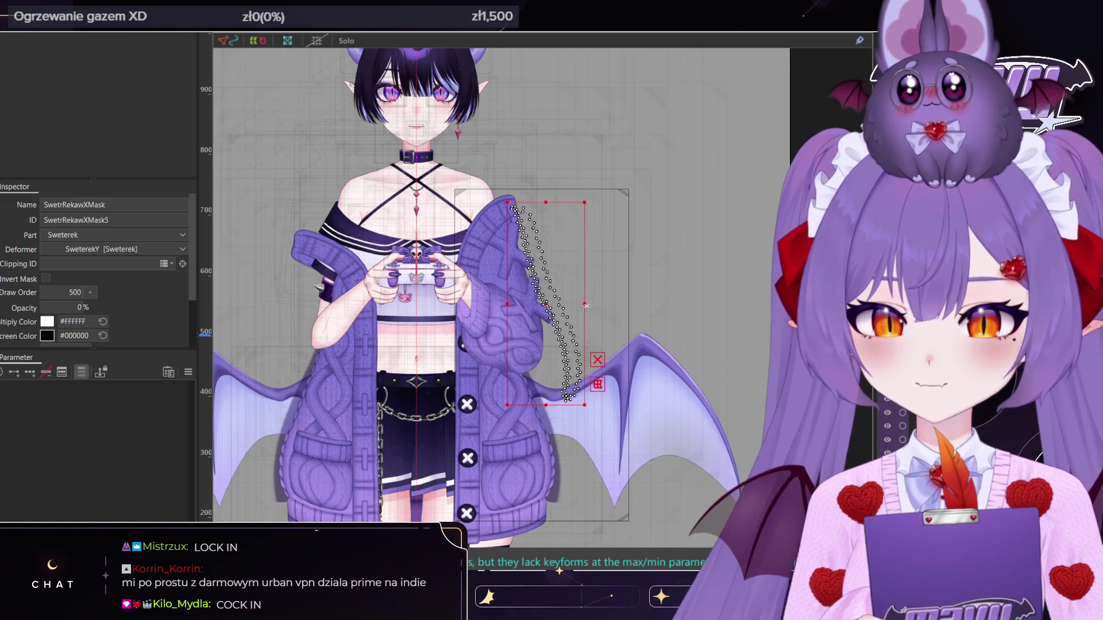
scroll(551, 278, "up", 5)
left_click_drag(652, 404, 630, 388)
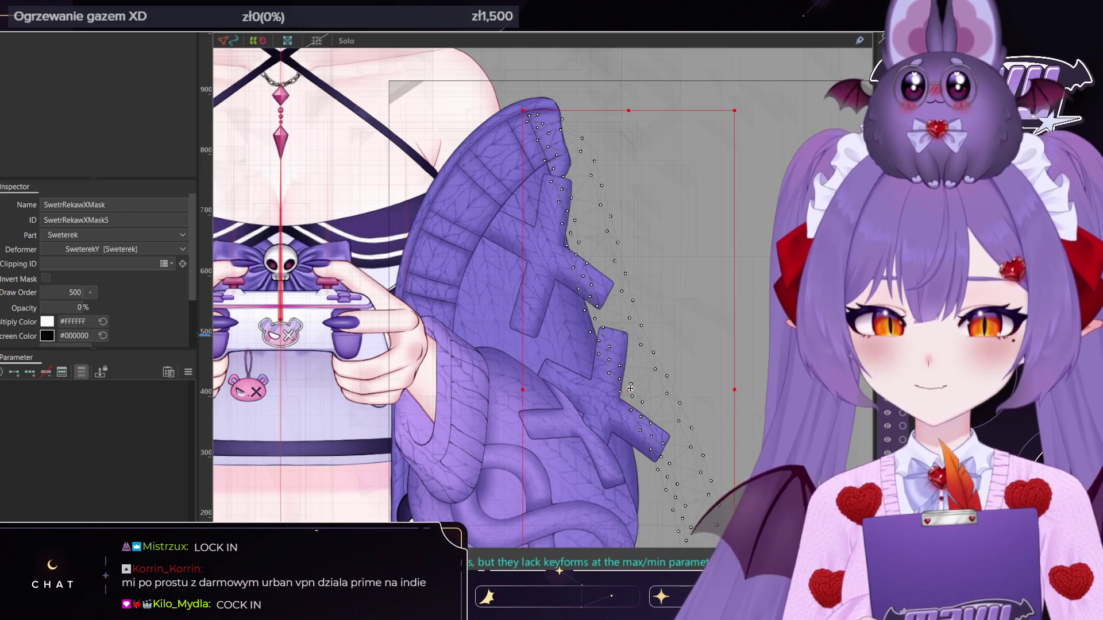
scroll(630, 388, "down", 3)
left_click(608, 374)
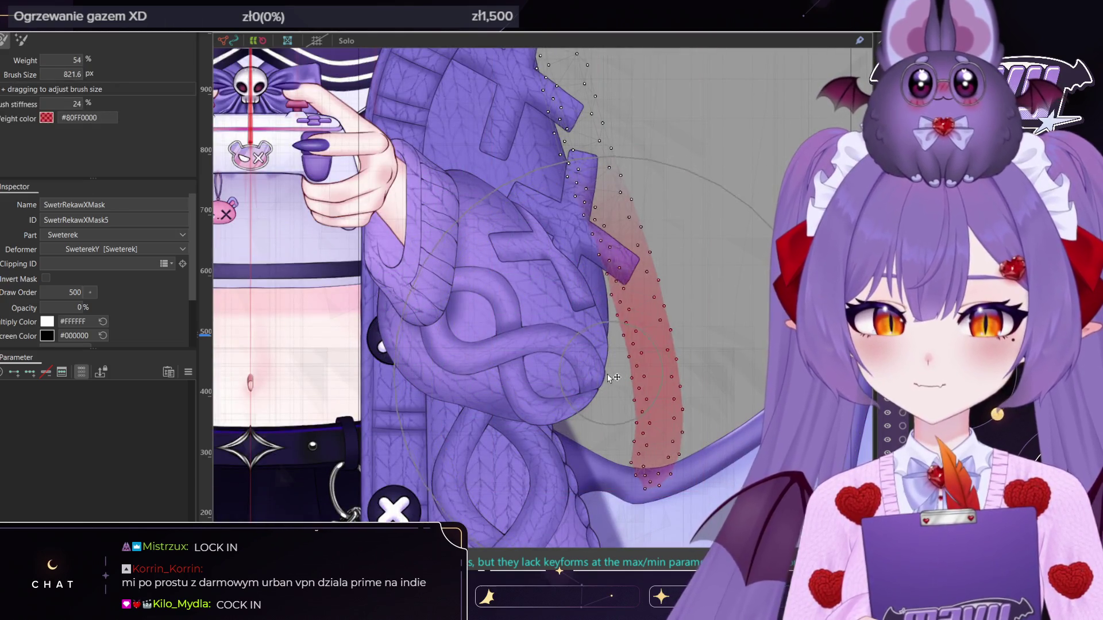
Reduce the deformation brush on SwetrRekawXMask from 821.6 to 665.4 px, then select PadSwetrWzorek3
scroll(604, 376, "down", 3)
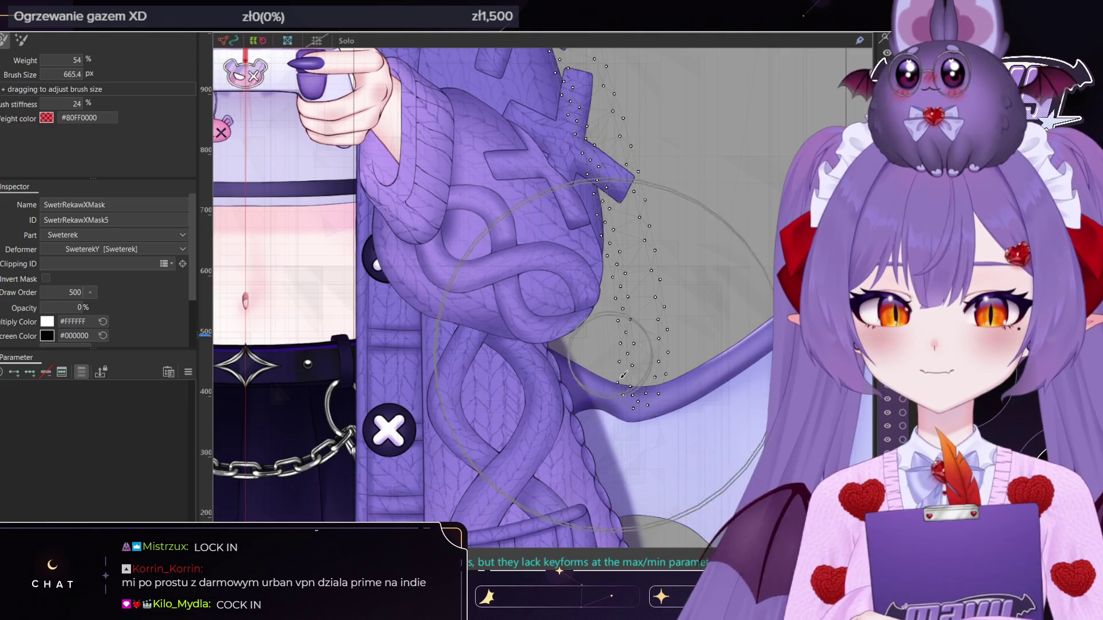
left_click(623, 374)
scroll(598, 353, "up", 3)
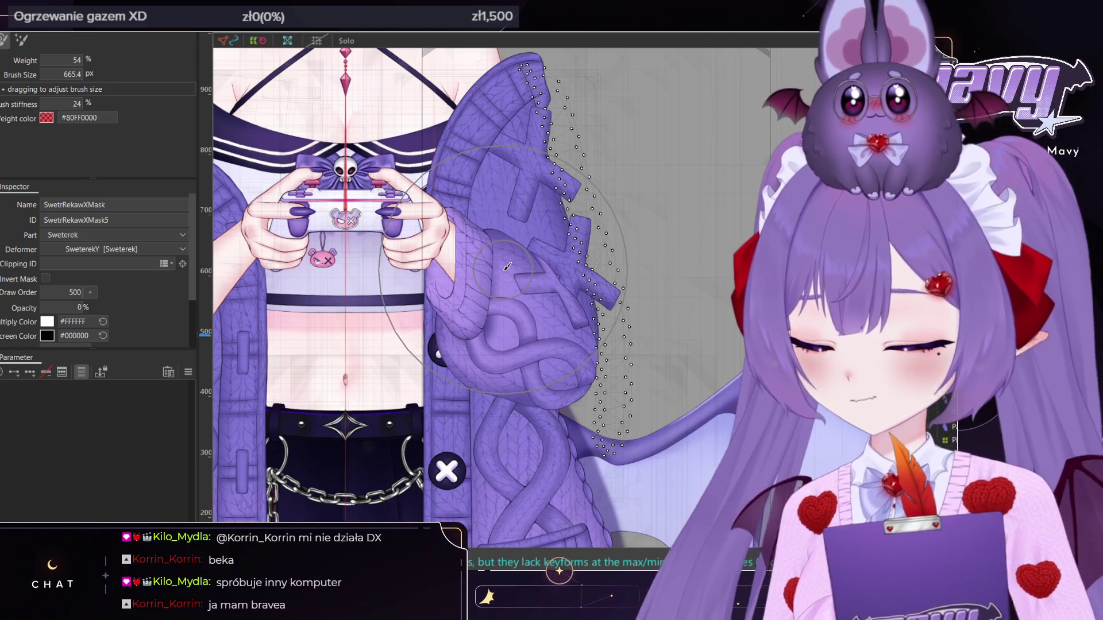
left_click(370, 442)
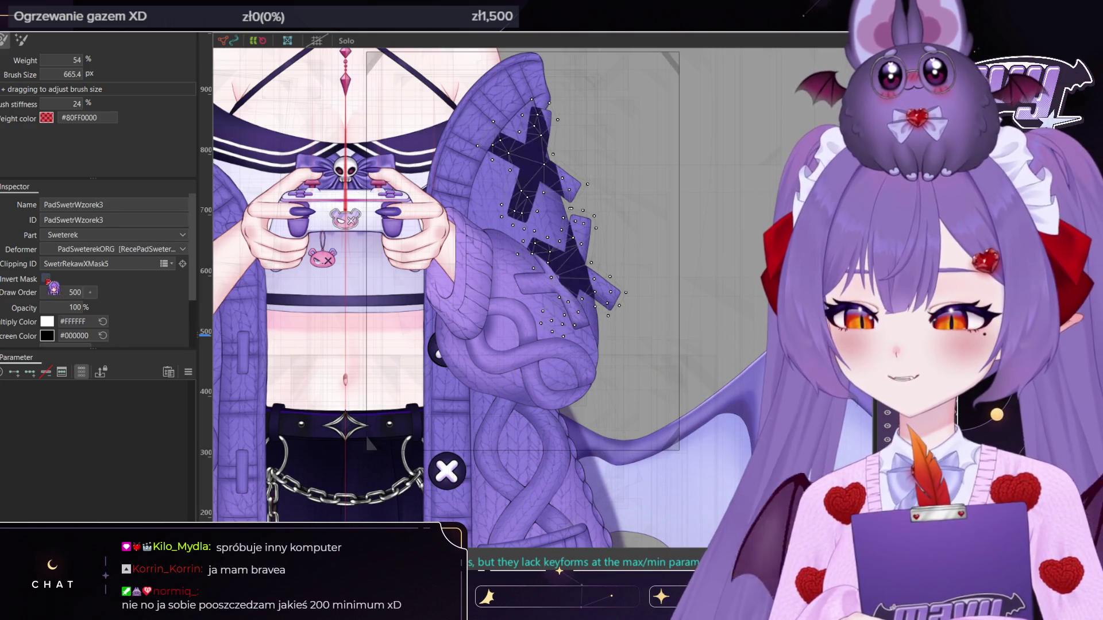
Invert PadSwetrWzorek3's SwetrRekawXMask5 clipping, leave the brush, and reselect the sleeve mask
scroll(654, 203, "up", 5)
scroll(654, 203, "down", 5)
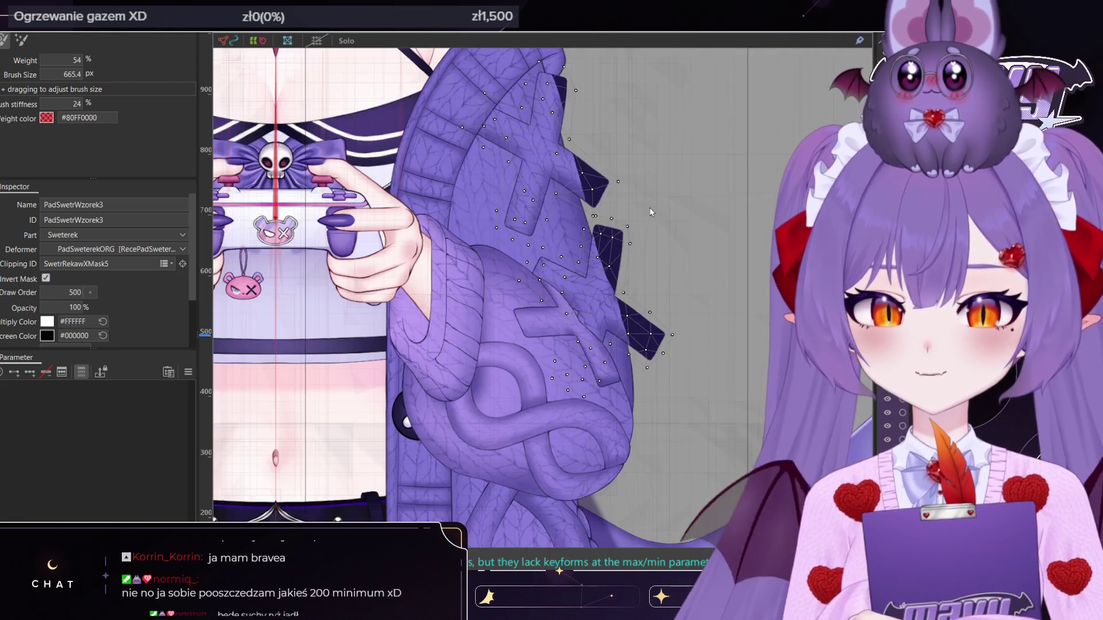
key("v")
scroll(647, 158, "up", 3)
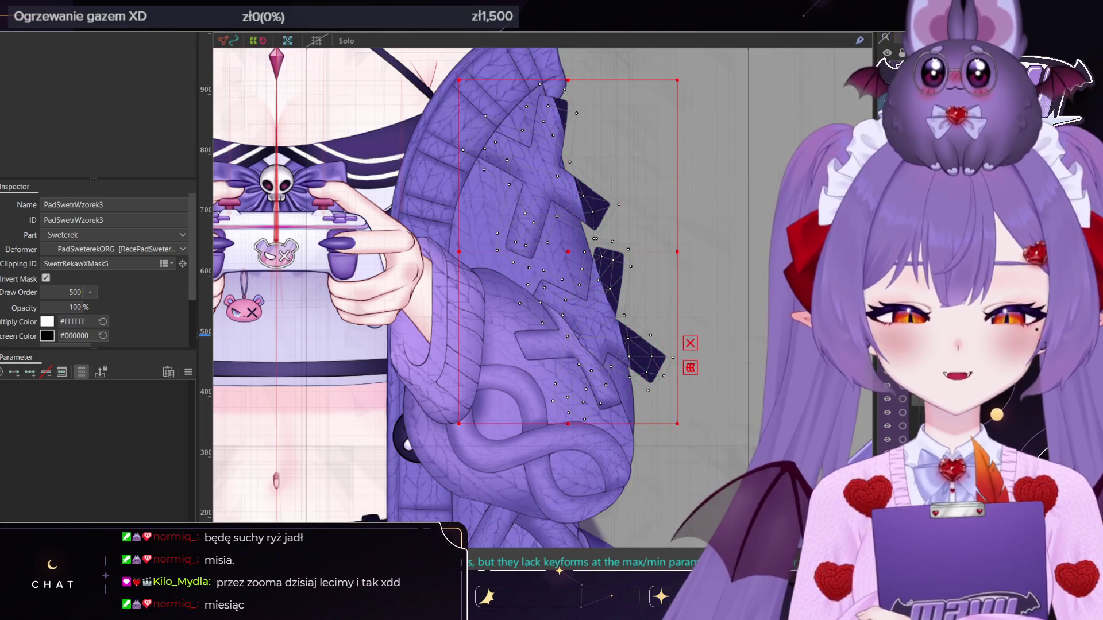
left_click(595, 258)
scroll(575, 270, "up", 3)
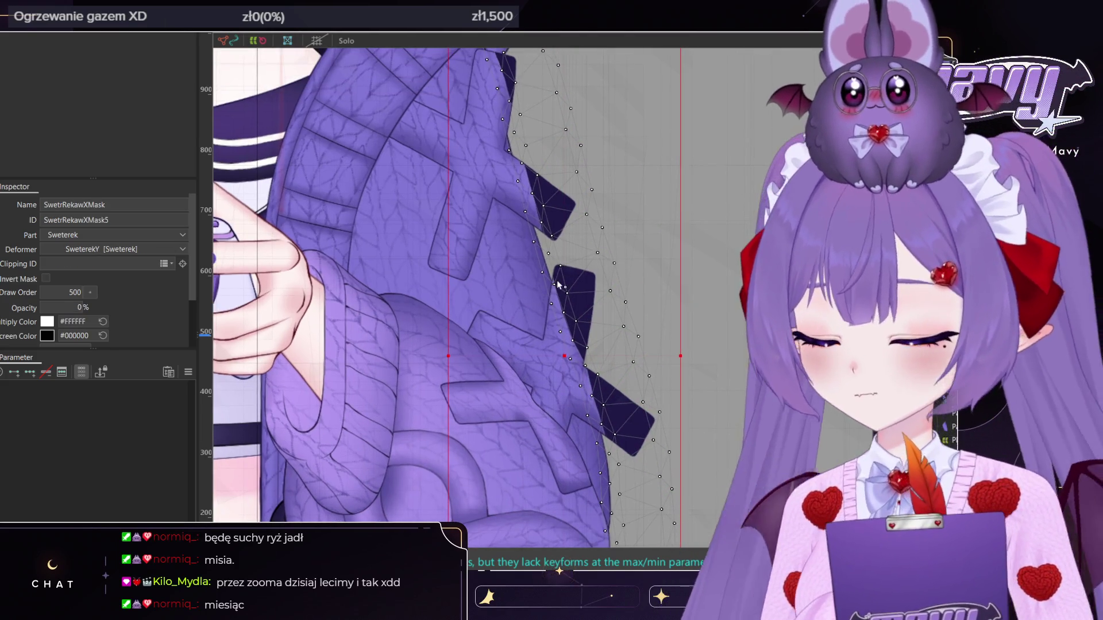
Brush the SwetrRekawXMask5 mask's upper edge and cable-tab area, shrinking the deformation brush
key("b")
scroll(546, 283, "down", 2)
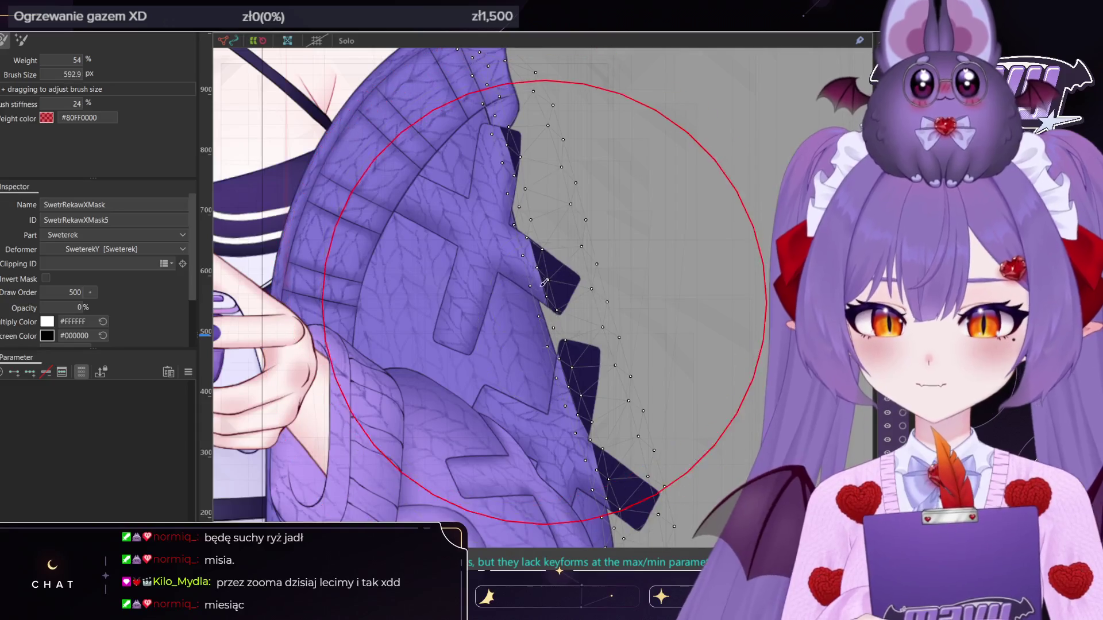
mouse_move(543, 283)
left_mouse_down()
mouse_move(538, 189)
mouse_move(522, 206)
mouse_move(549, 208)
left_mouse_up()
key("ctrl+z")
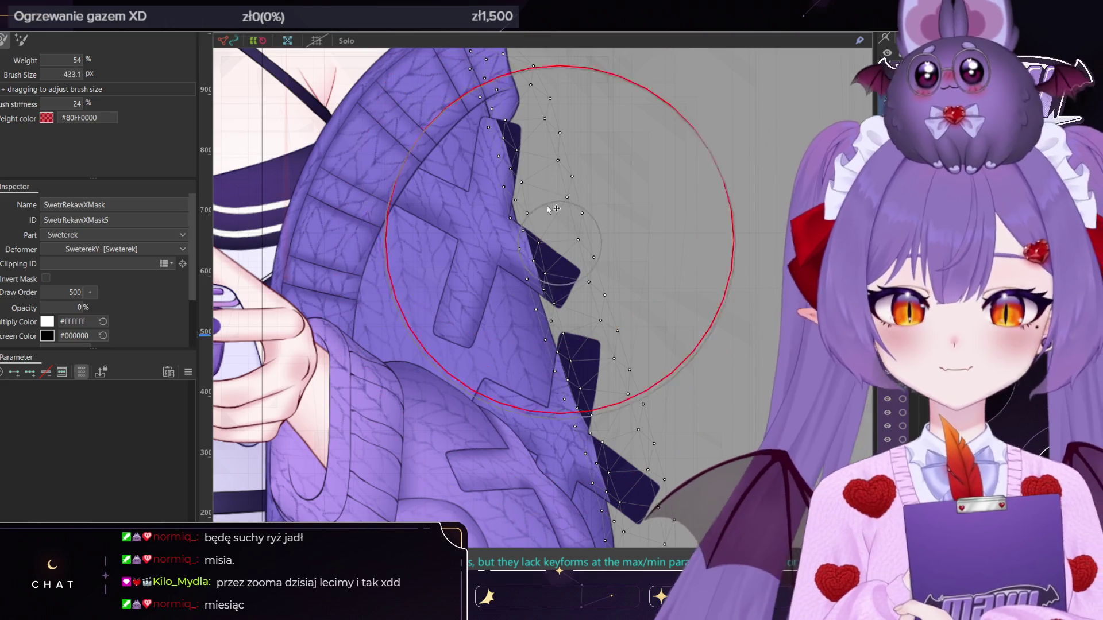
scroll(549, 209, "up", 3)
mouse_move(530, 345)
left_mouse_down("ctrl")
mouse_move(523, 217)
mouse_move(557, 251)
left_mouse_up("ctrl")
key("ctrl+z")
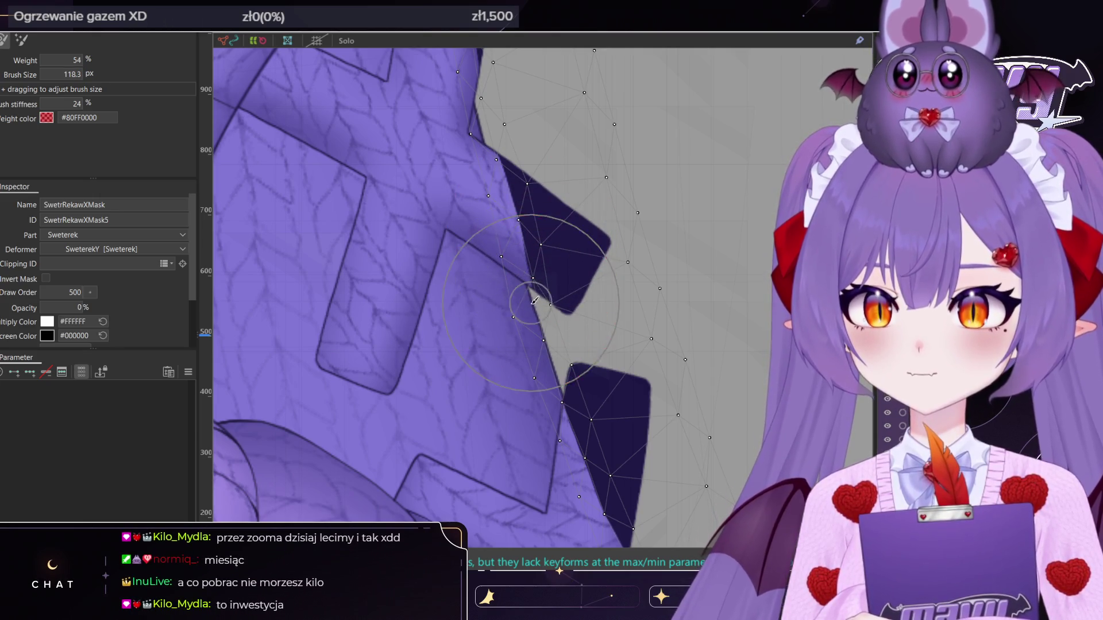
Pull the mask edge left onto the sleeve outline, settling the brush at 133.1 px
left_click_drag(529, 295, 588, 451)
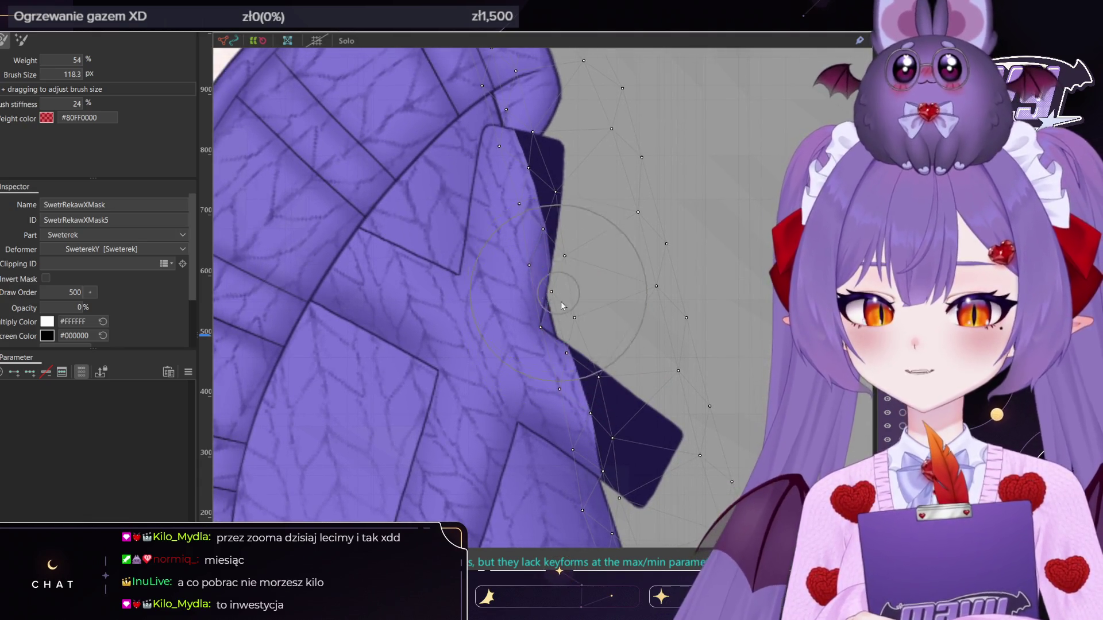
scroll(562, 306, "down", 3)
scroll(551, 322, "up", 3)
mouse_move(557, 340)
left_mouse_down("ctrl")
mouse_move(571, 350)
mouse_move(571, 373)
left_mouse_up("ctrl")
middle_click_drag(571, 386, 573, 338)
left_click_drag(573, 338, 583, 376, "ctrl")
middle_click_drag(574, 339, 569, 270)
left_click_drag(568, 270, 598, 352, "ctrl")
mouse_move(598, 352)
middle_mouse_down()
mouse_move(596, 291)
mouse_move(605, 319)
middle_mouse_up()
left_click_drag(605, 319, 592, 368)
left_click_drag(563, 271, 569, 244, "ctrl")
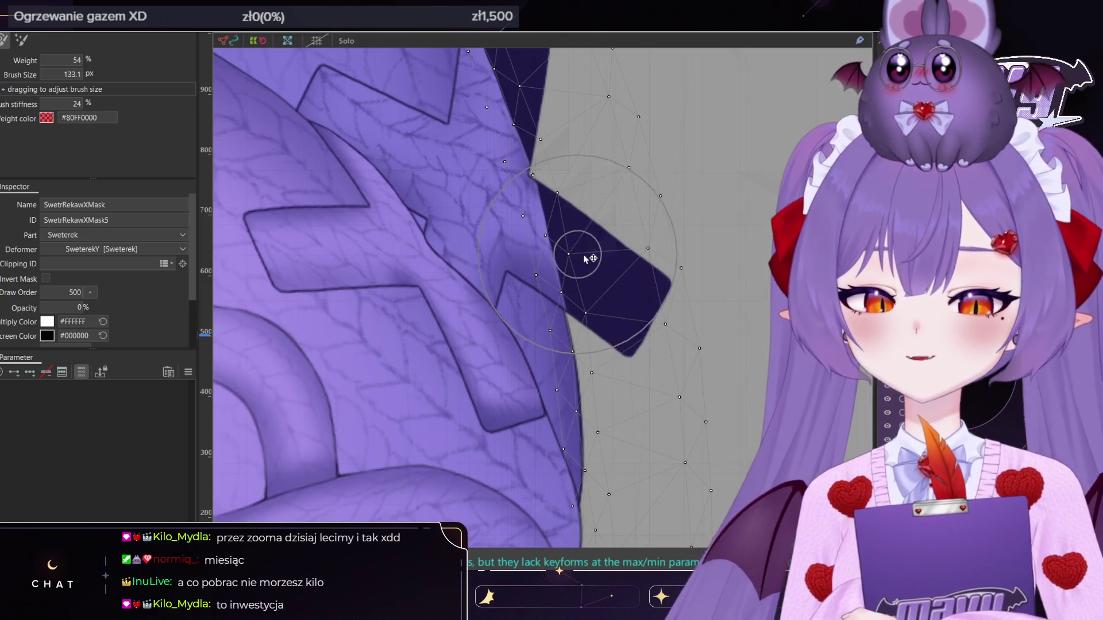
scroll(606, 266, "down", 3)
mouse_move(607, 266)
middle_mouse_down()
mouse_move(598, 173)
mouse_move(615, 337)
middle_mouse_up()
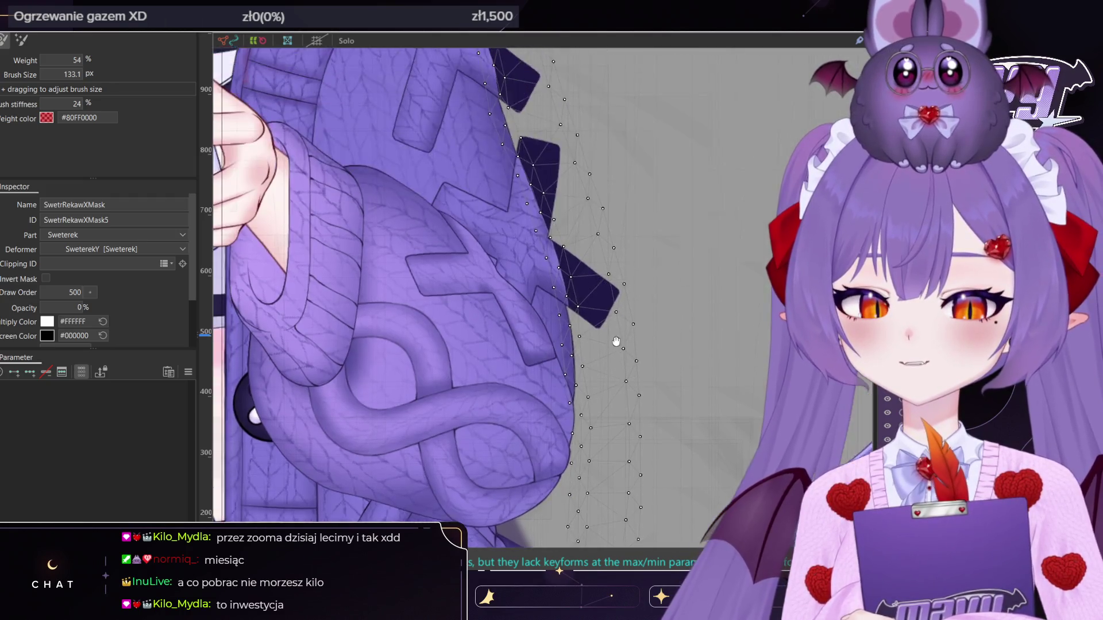
scroll(620, 333, "down", 2)
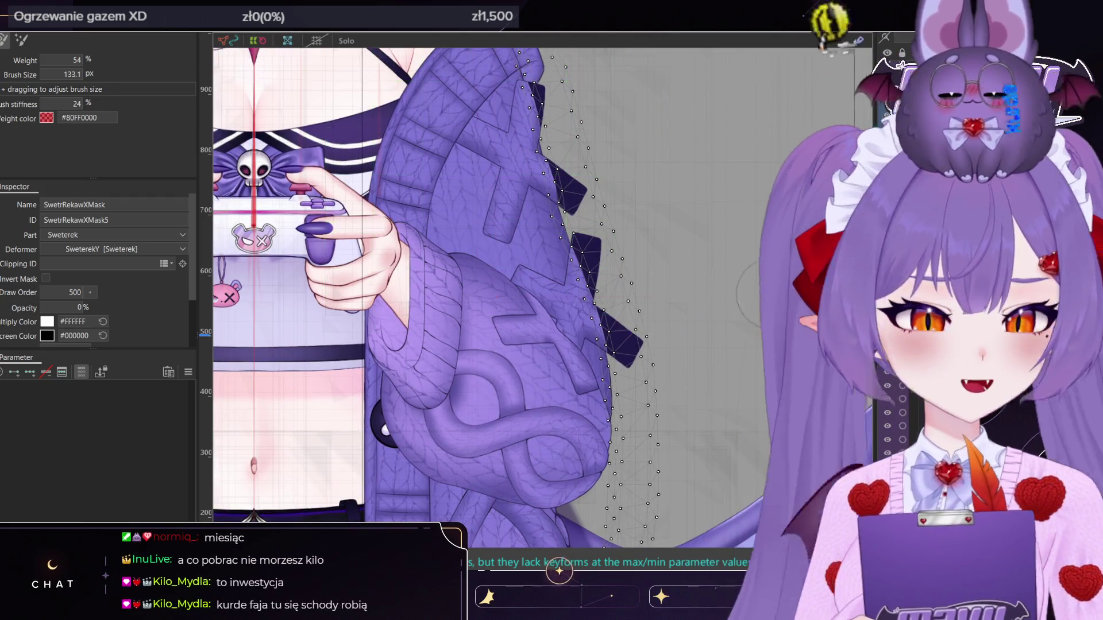
Select PadSwetrWzorek3L, then the second sleeve mask SwetrRekawXMask6
left_click(517, 259)
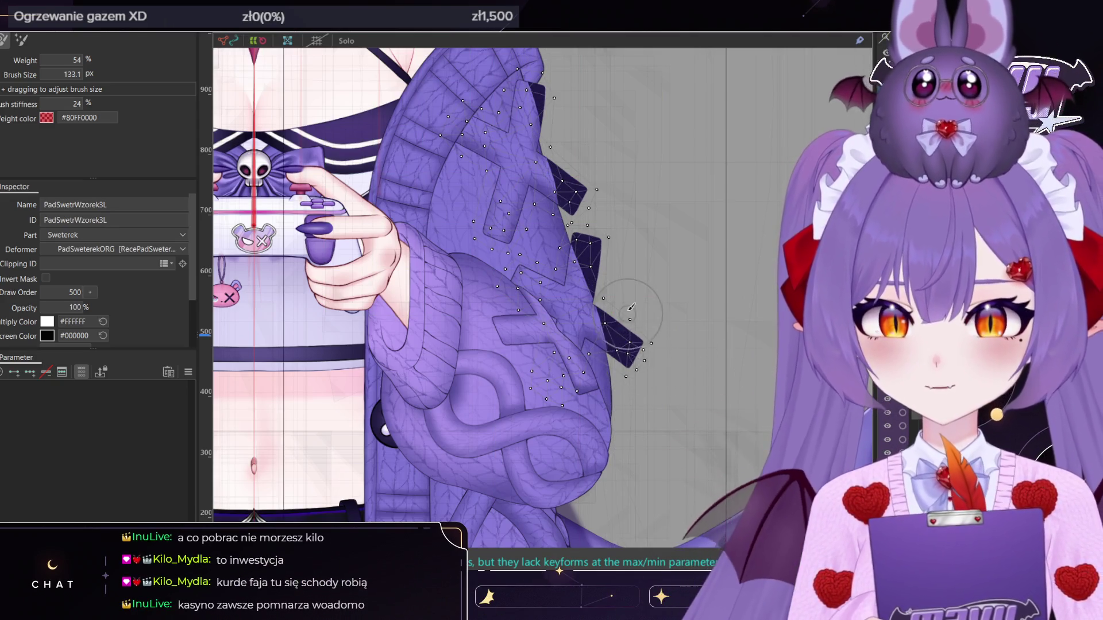
scroll(634, 320, "down", 3)
left_click(634, 319)
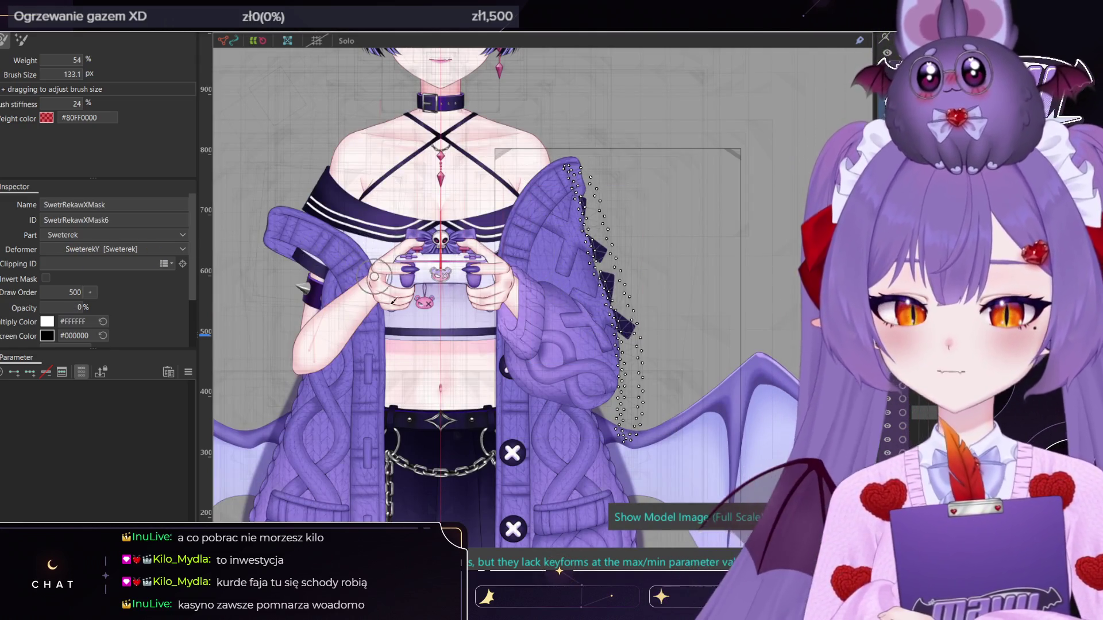
Clip PadSwetrWzorek3L to SwetrRekawXMask6 and invert the mask
key("Escape")
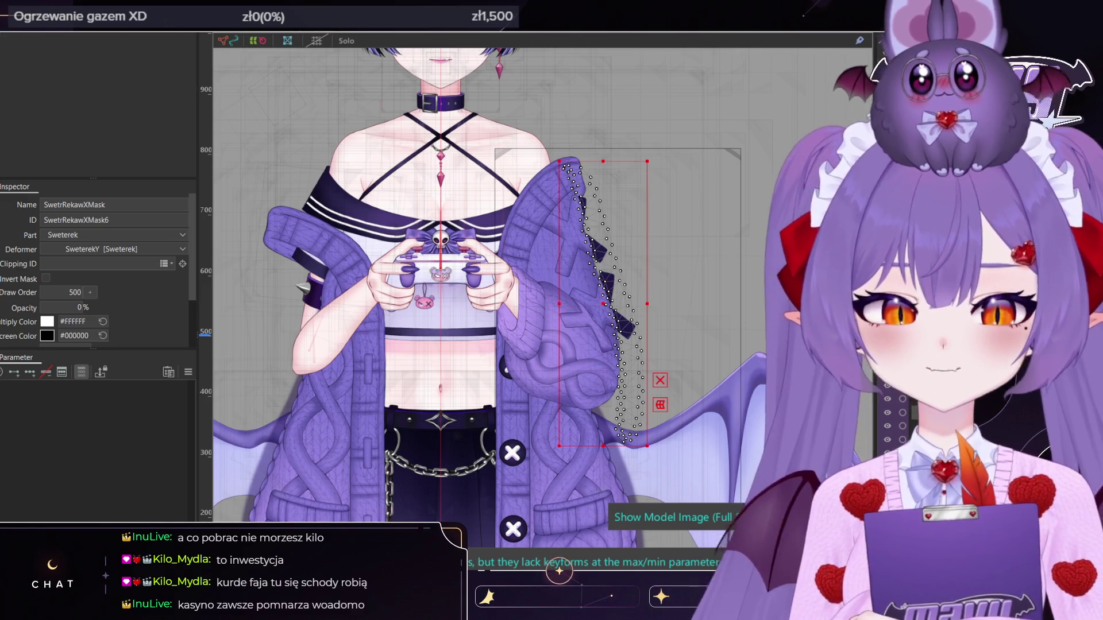
left_click(674, 377)
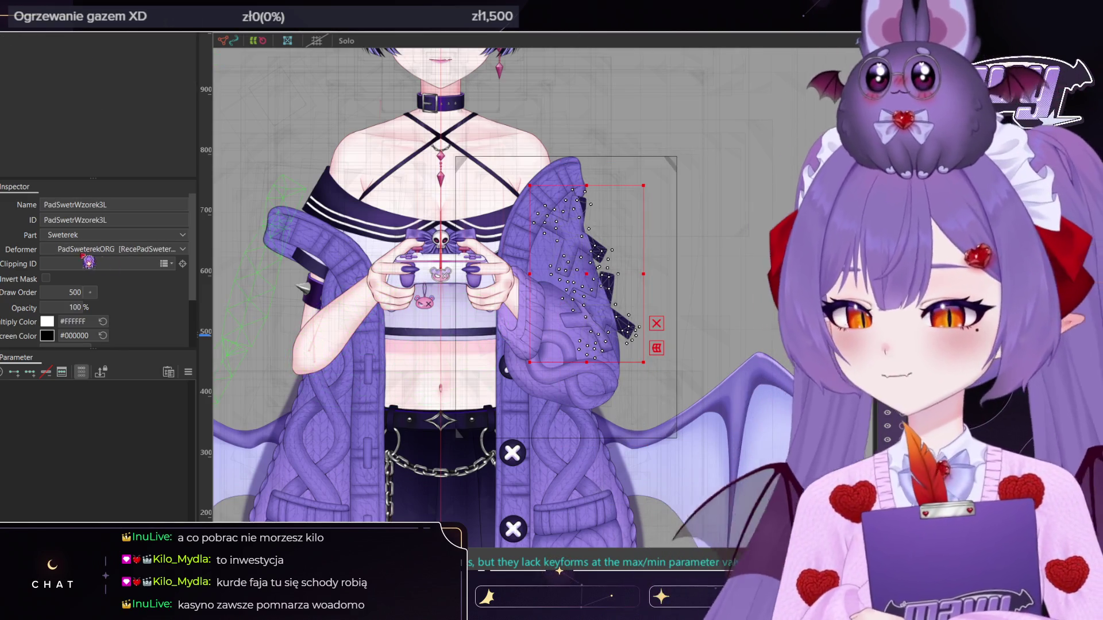
type("SwetrRekawXMask6")
left_click(46, 278)
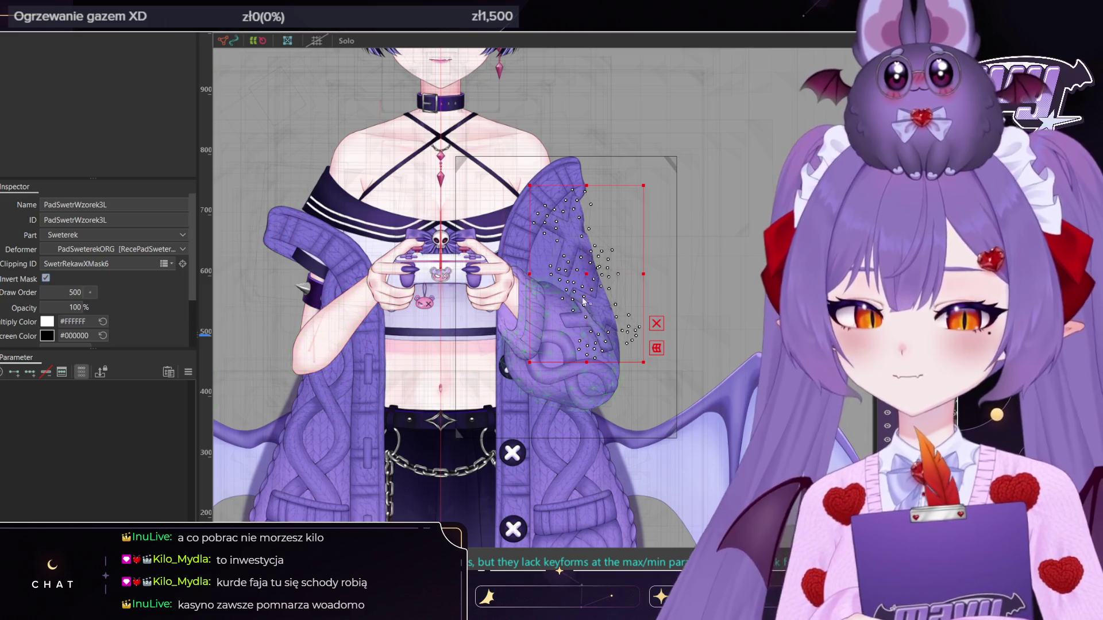
Nudge SwetrRekawXMask6 slightly right, then zoom out and deselect to show the whole character
scroll(583, 300, "up", 5)
left_click(598, 259)
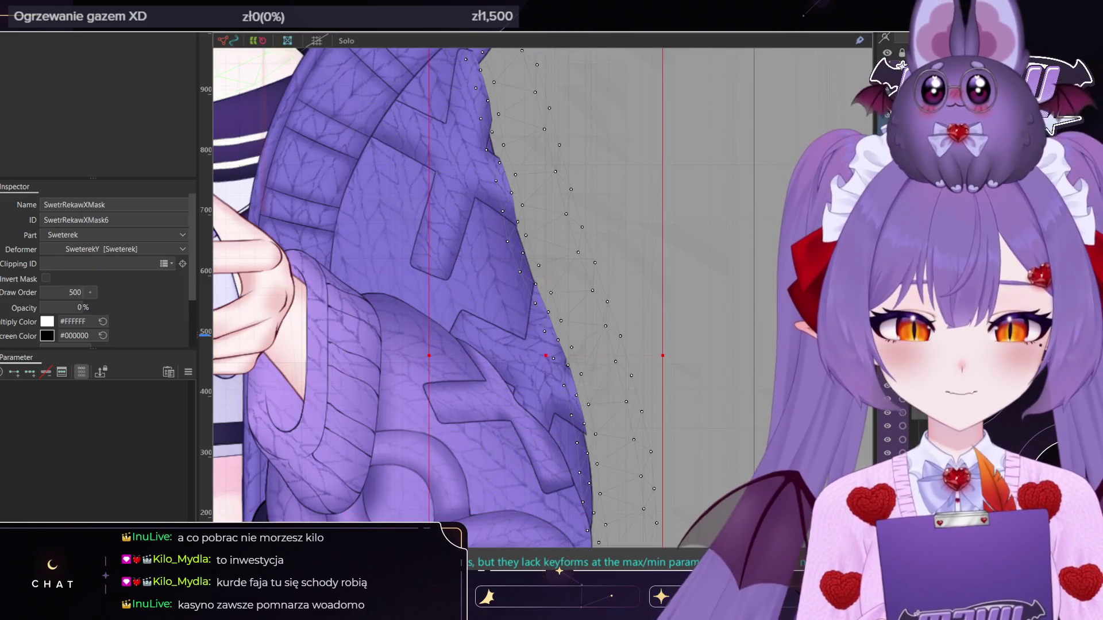
scroll(545, 247, "up", 2)
left_click_drag(544, 405, 548, 409)
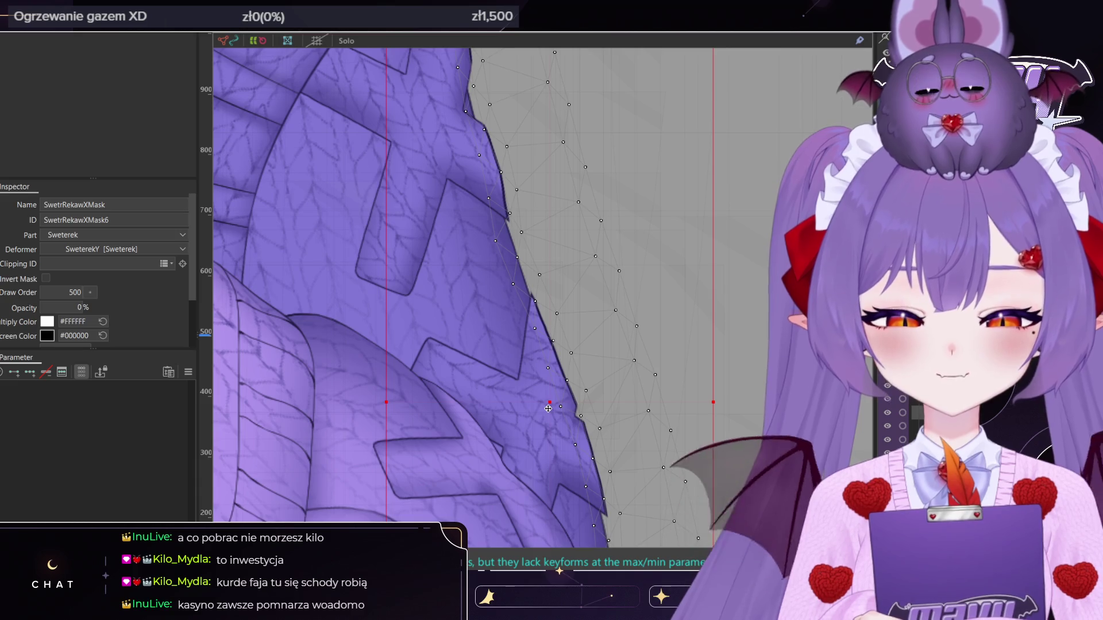
scroll(548, 408, "down", 4)
scroll(569, 377, "up", 4)
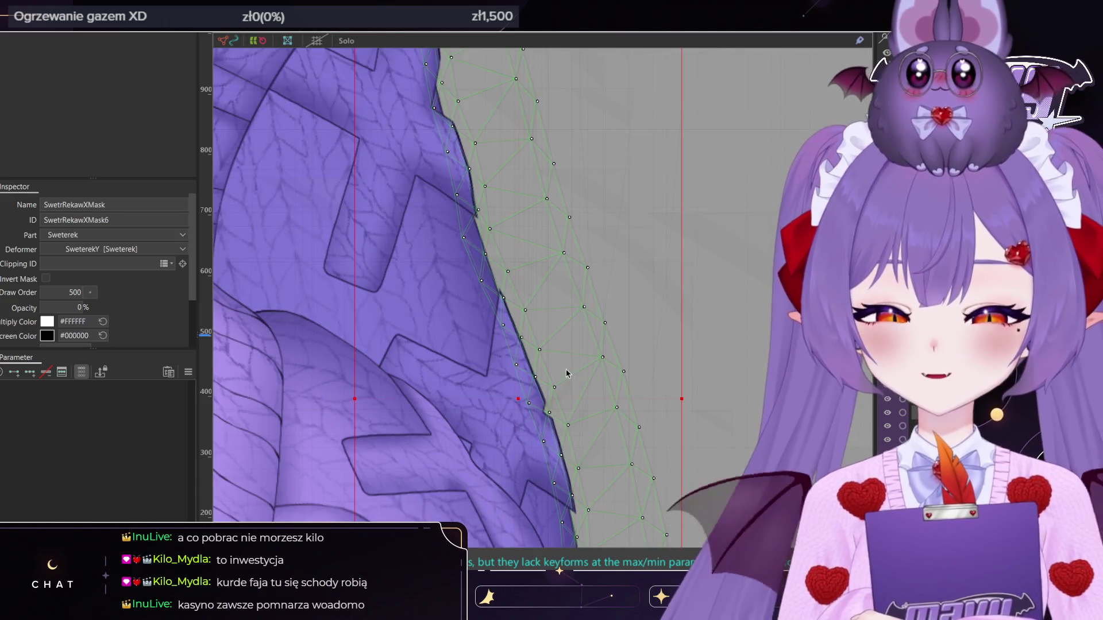
scroll(661, 318, "down", 2)
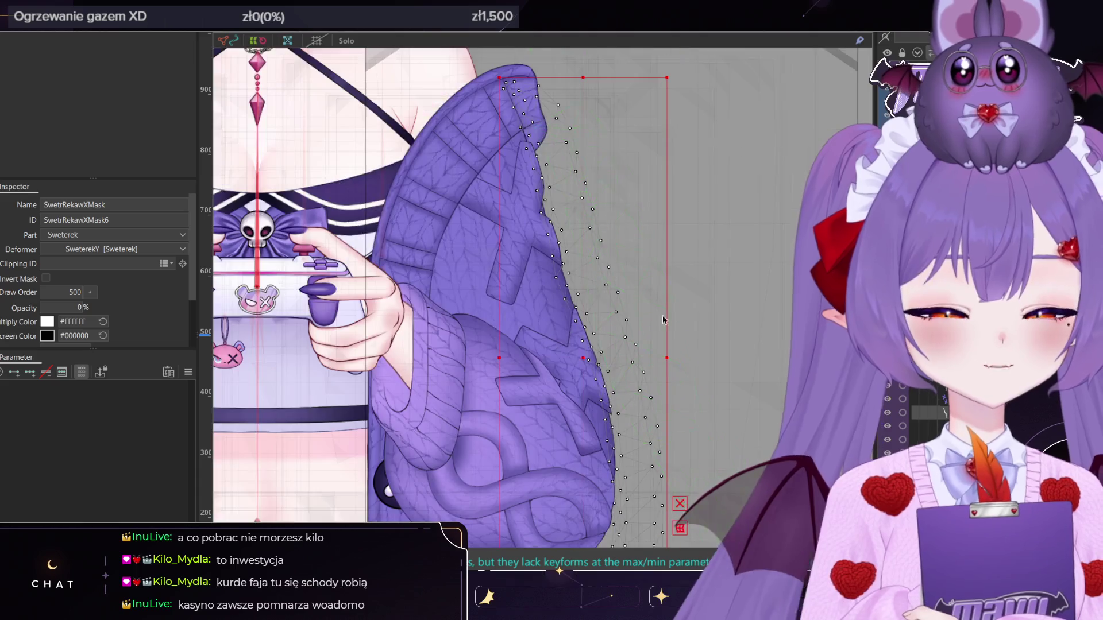
scroll(663, 315, "down", 3)
left_click(713, 297)
scroll(682, 295, "down", 2)
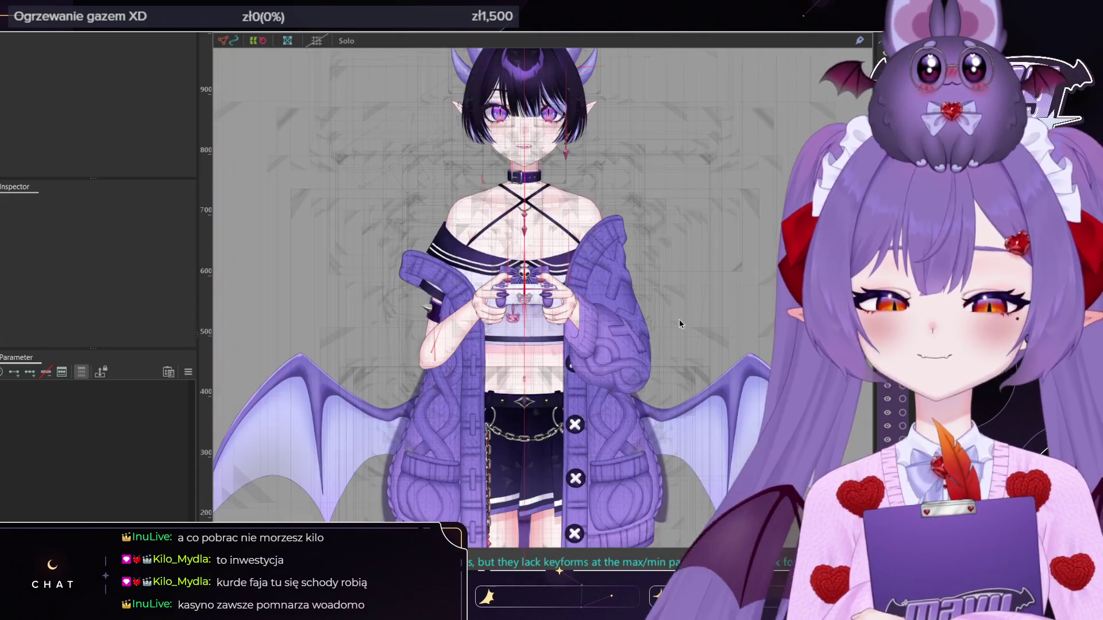
scroll(672, 324, "up", 3)
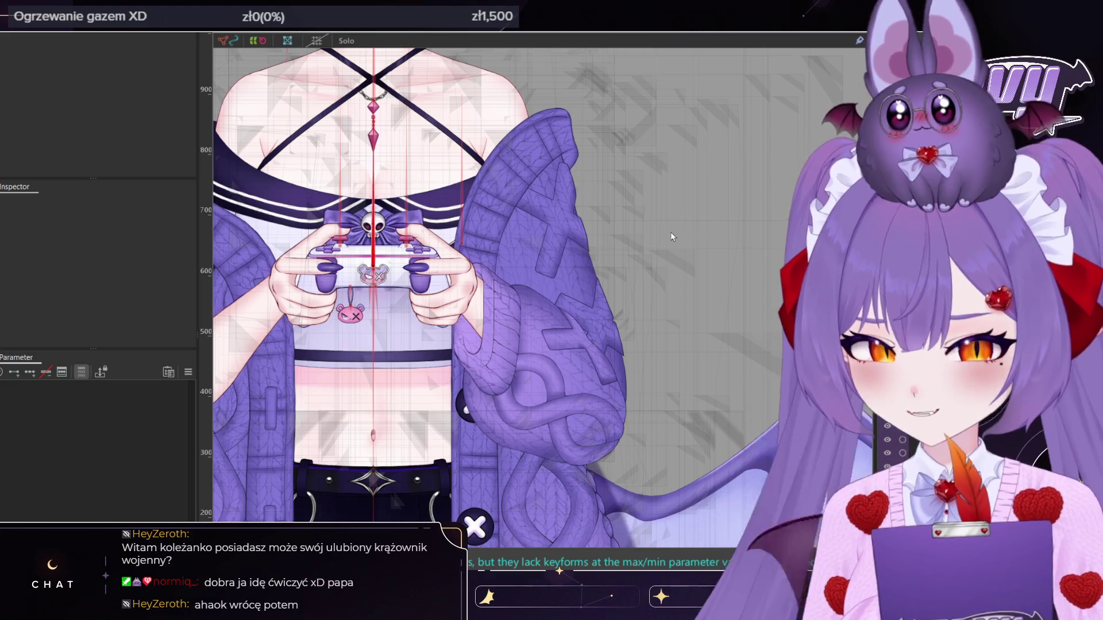
Select the cardigan sleeve art mesh and add the second sleeve mesh to the selection
scroll(670, 237, "up", 3)
scroll(532, 215, "down", 3)
scroll(489, 257, "up", 3)
left_click(489, 257)
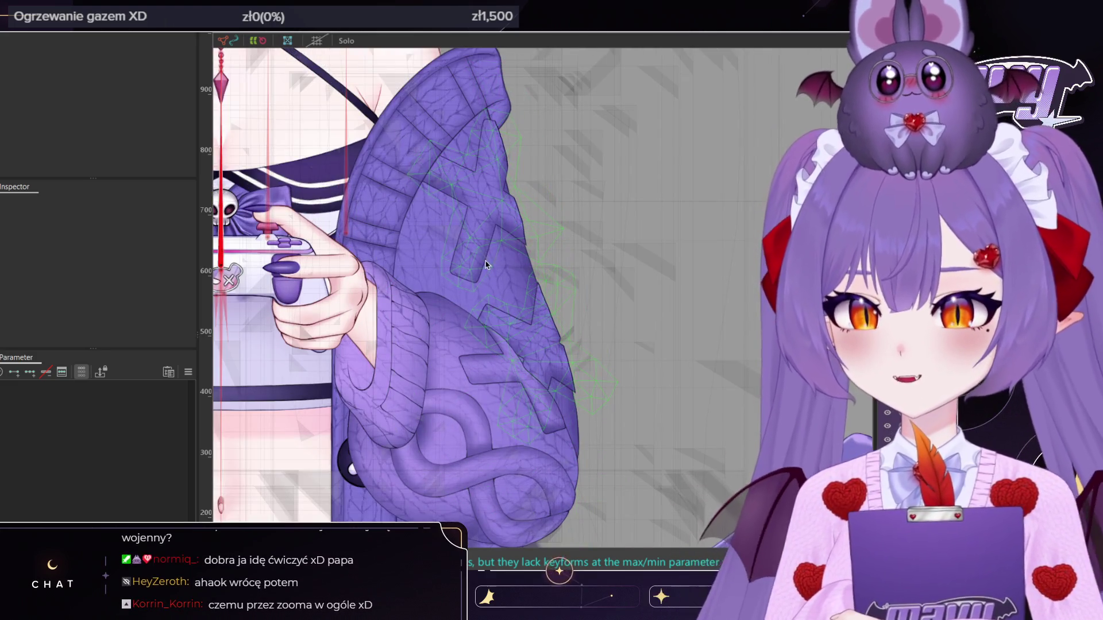
scroll(486, 264, "down", 3)
scroll(542, 228, "up", 4)
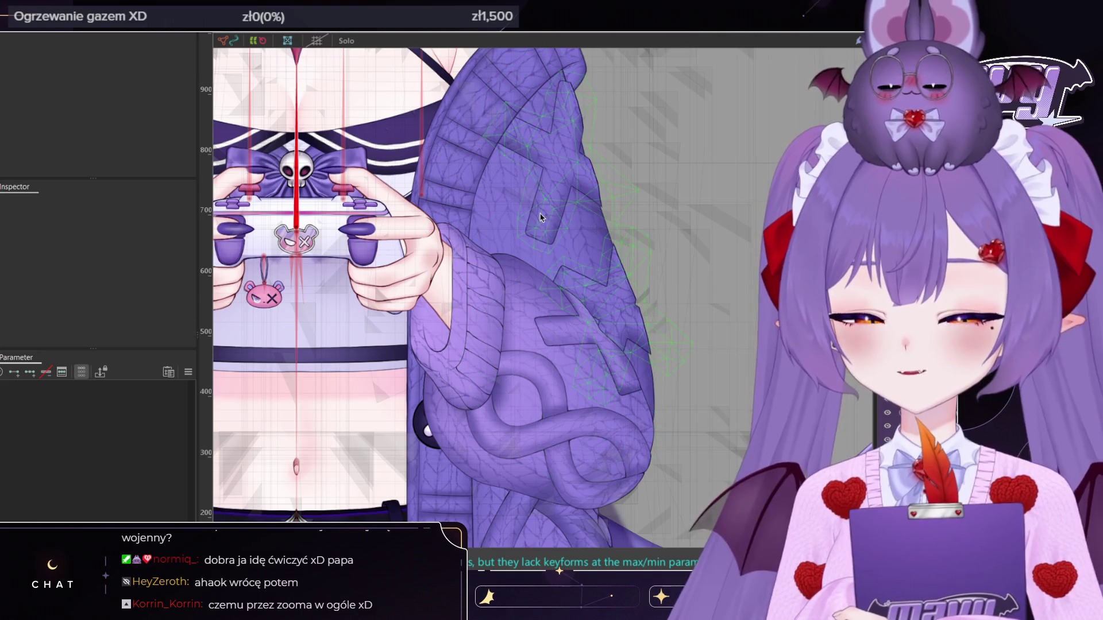
left_click(540, 217)
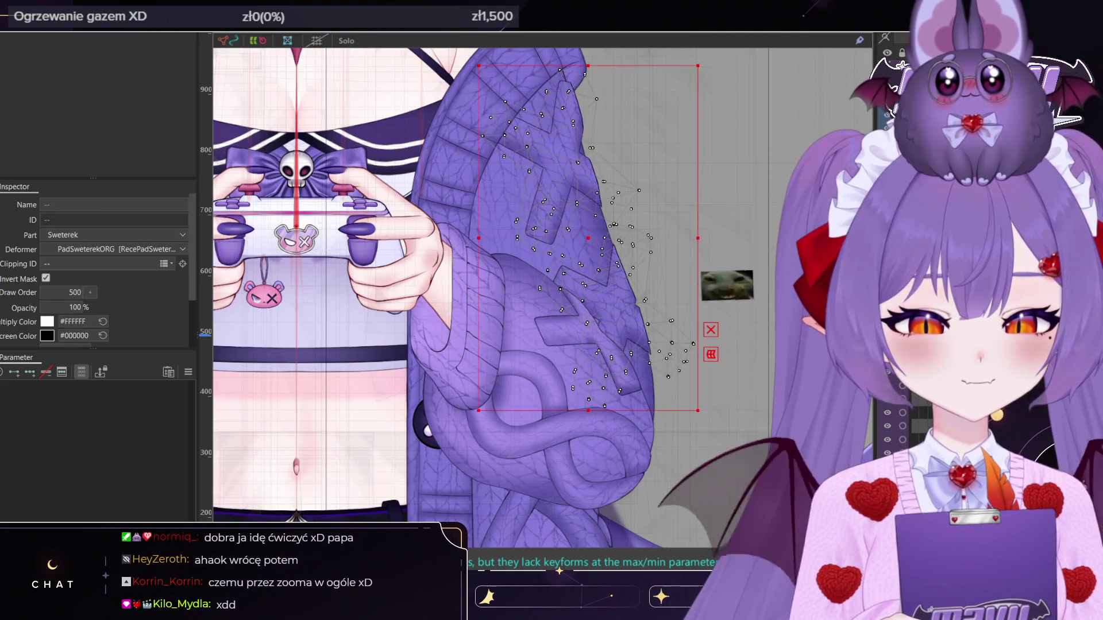
left_click(546, 556)
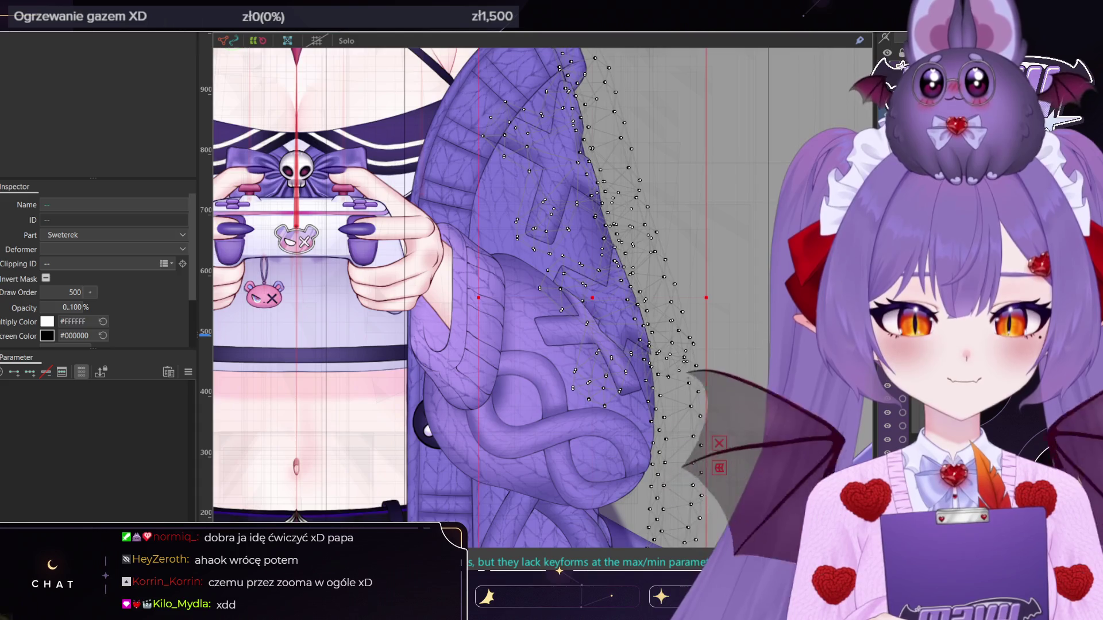
scroll(632, 280, "down", 3)
scroll(632, 281, "up", 3)
Enlarge the weight brush to 726.8 px, center the sleeve, and set Body X to 30
key("b")
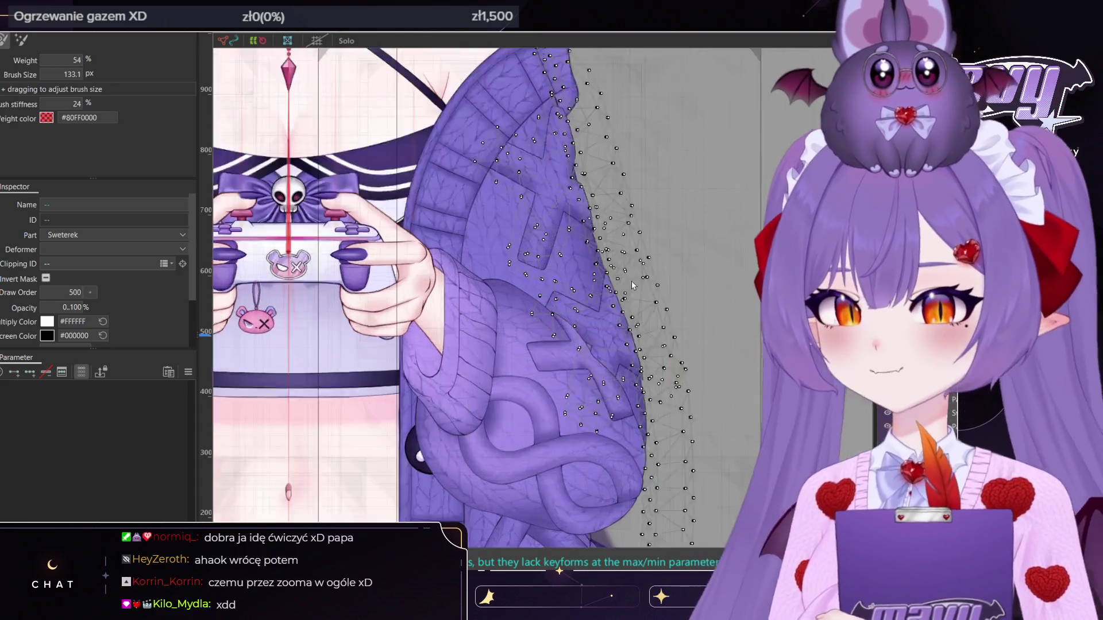
scroll(568, 242, "up", 2)
scroll(568, 241, "down", 4)
left_click_drag(501, 212, 513, 232, "ctrl")
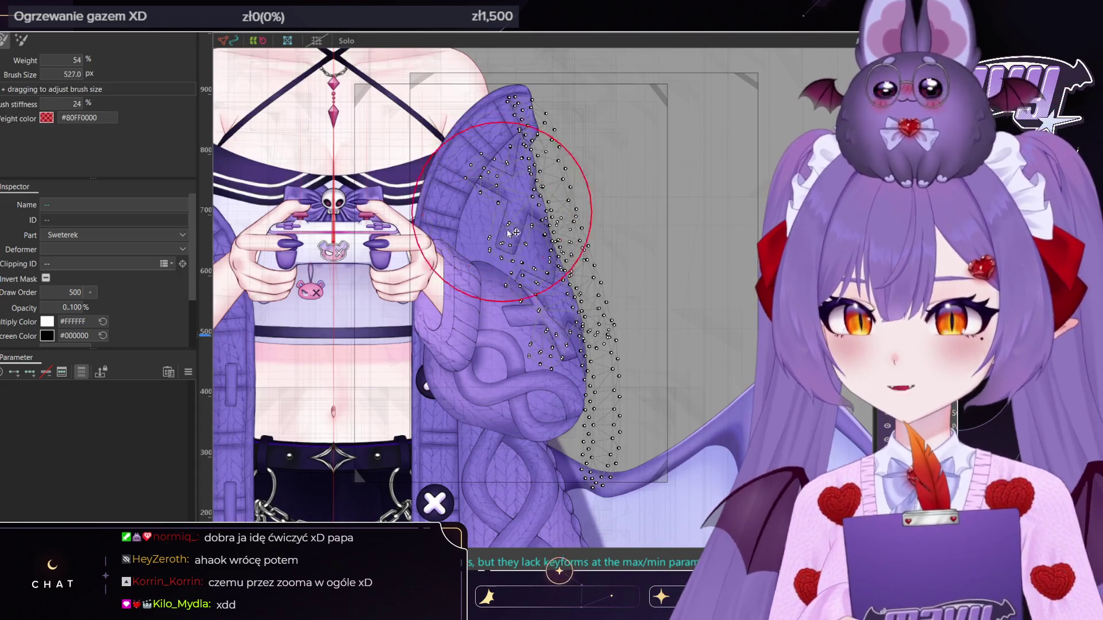
scroll(513, 241, "up", 4)
scroll(513, 262, "down", 1)
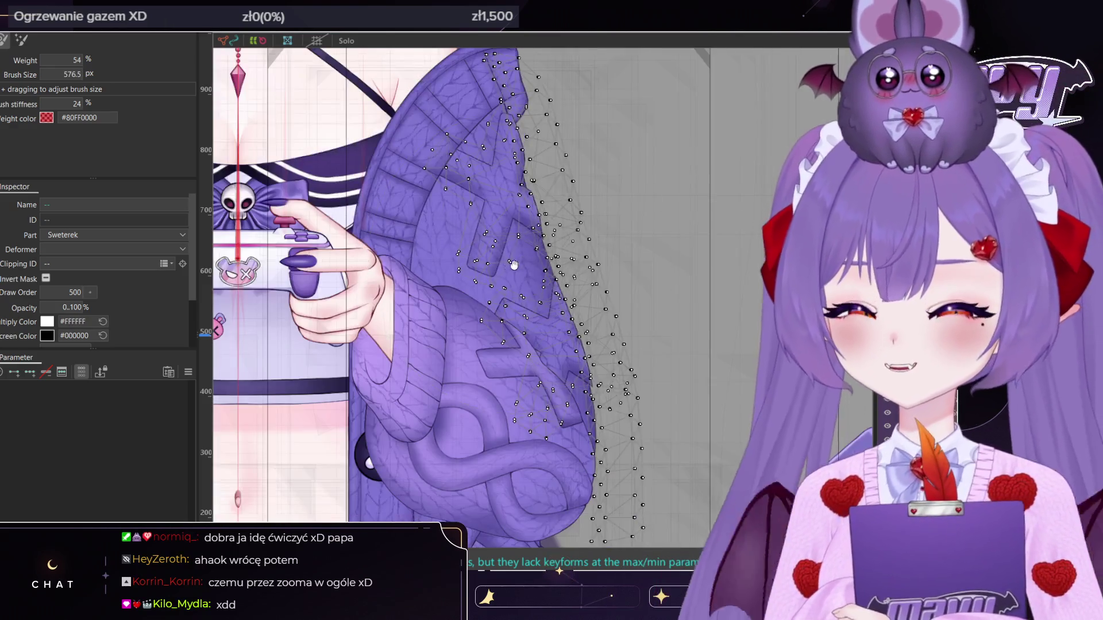
middle_click_drag(514, 264, 484, 271)
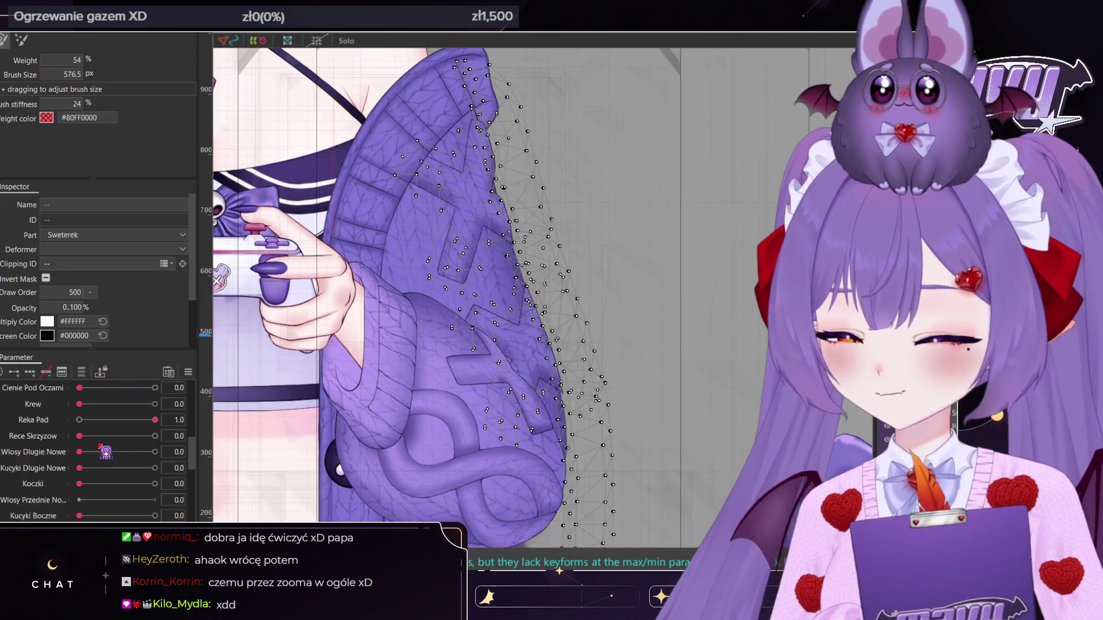
scroll(106, 447, "up", 5)
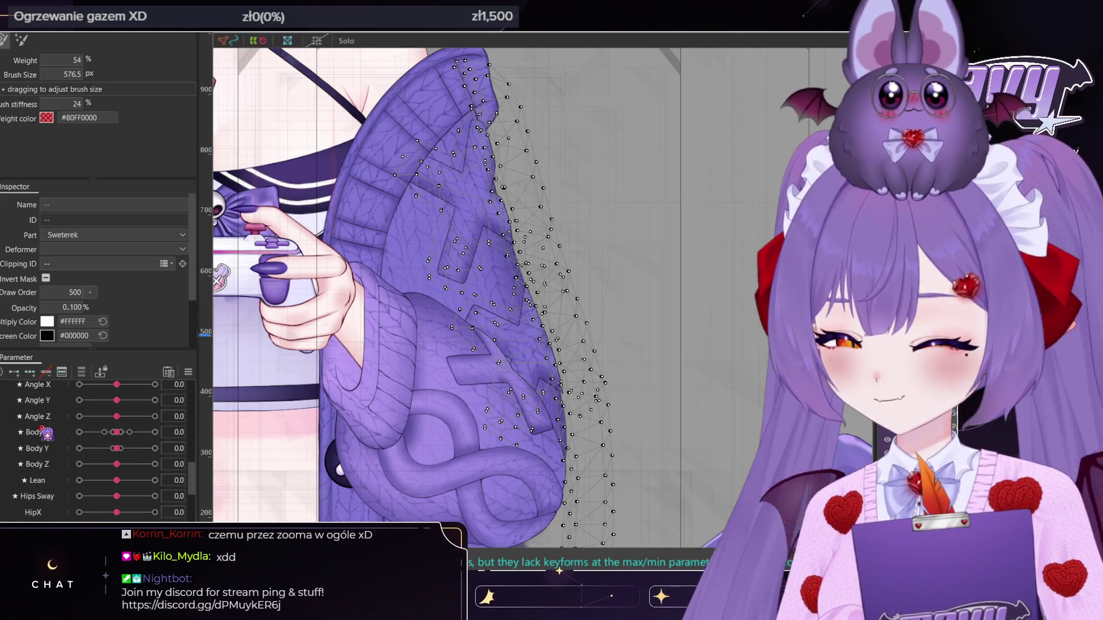
left_click_drag(116, 432, 154, 432)
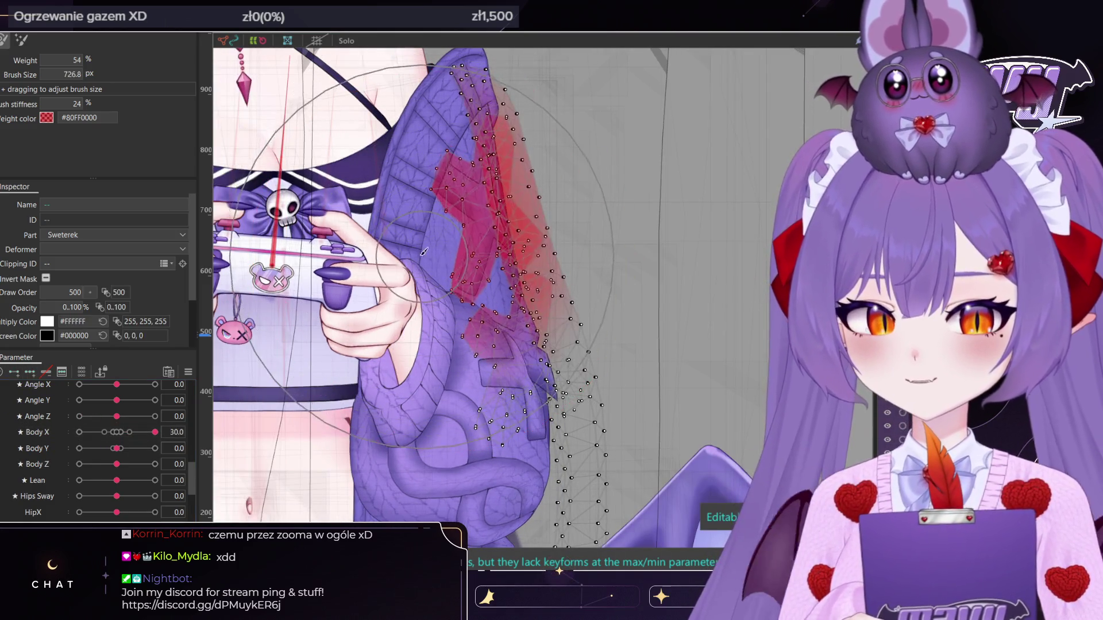
Nudge the selected sweater vertices up-left and paint weight over the edge and upper vertices
key("v")
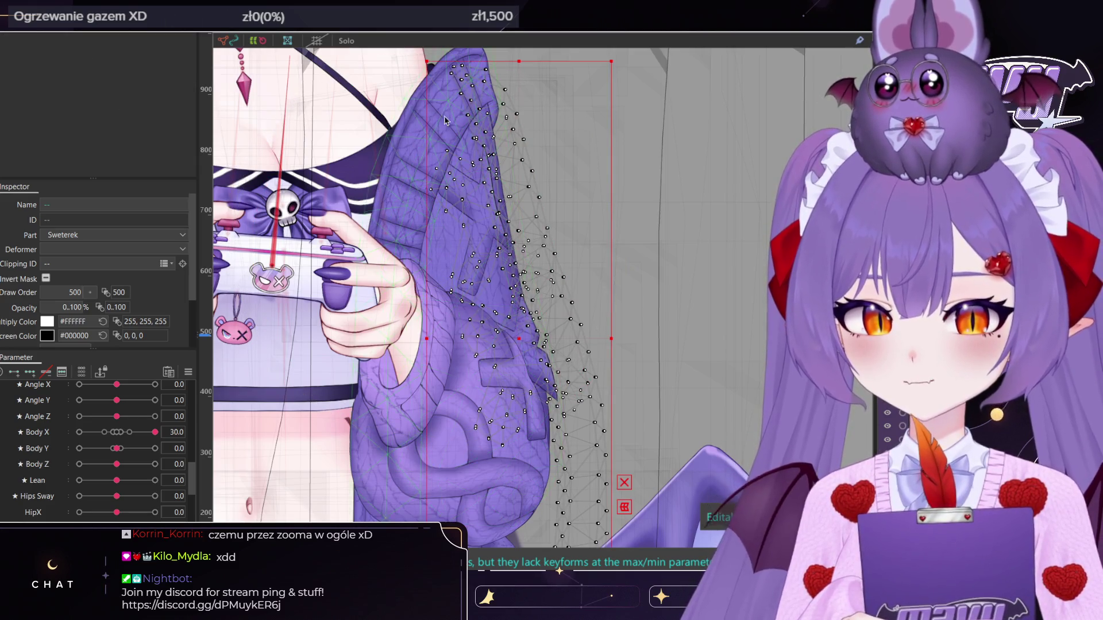
left_click_drag(579, 227, 577, 225)
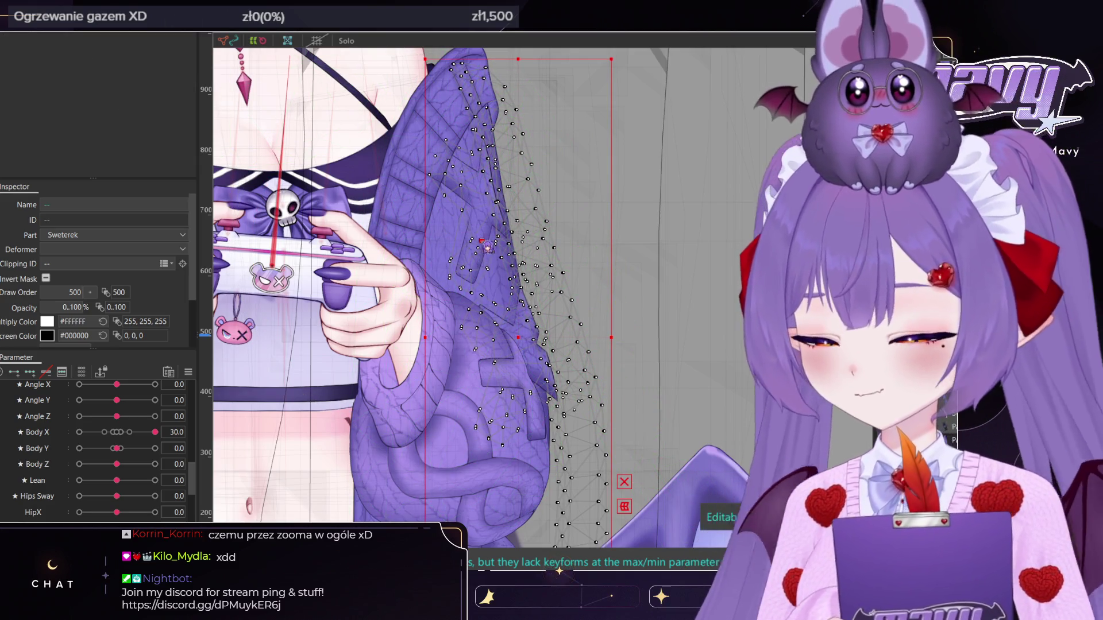
key("b")
left_click_drag(487, 246, 483, 230)
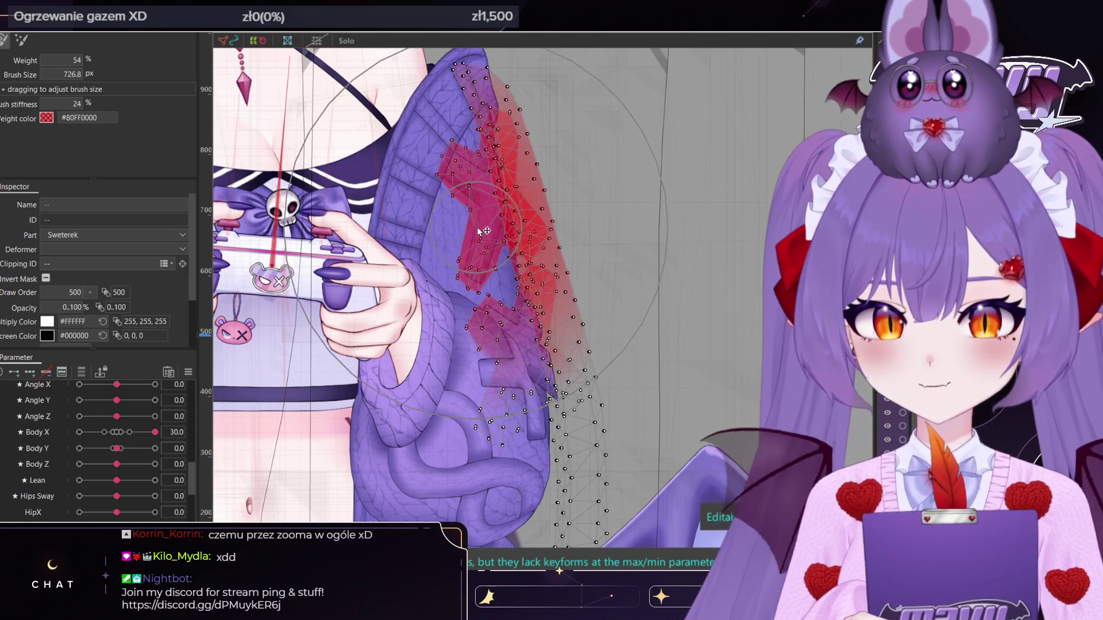
key("ctrl+z")
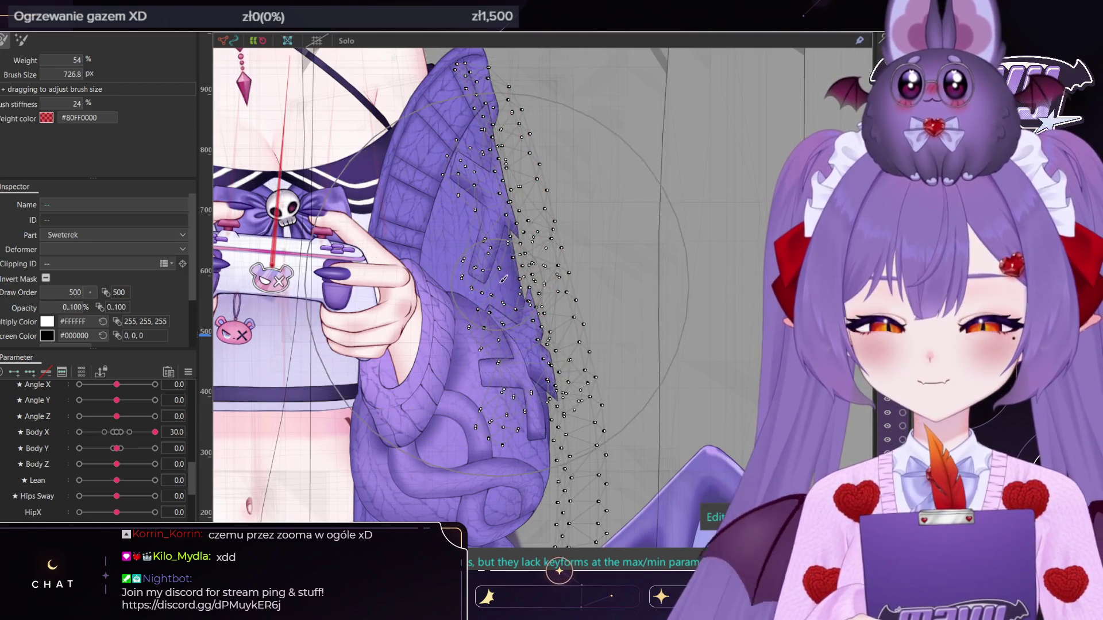
left_click_drag(494, 241, 505, 136)
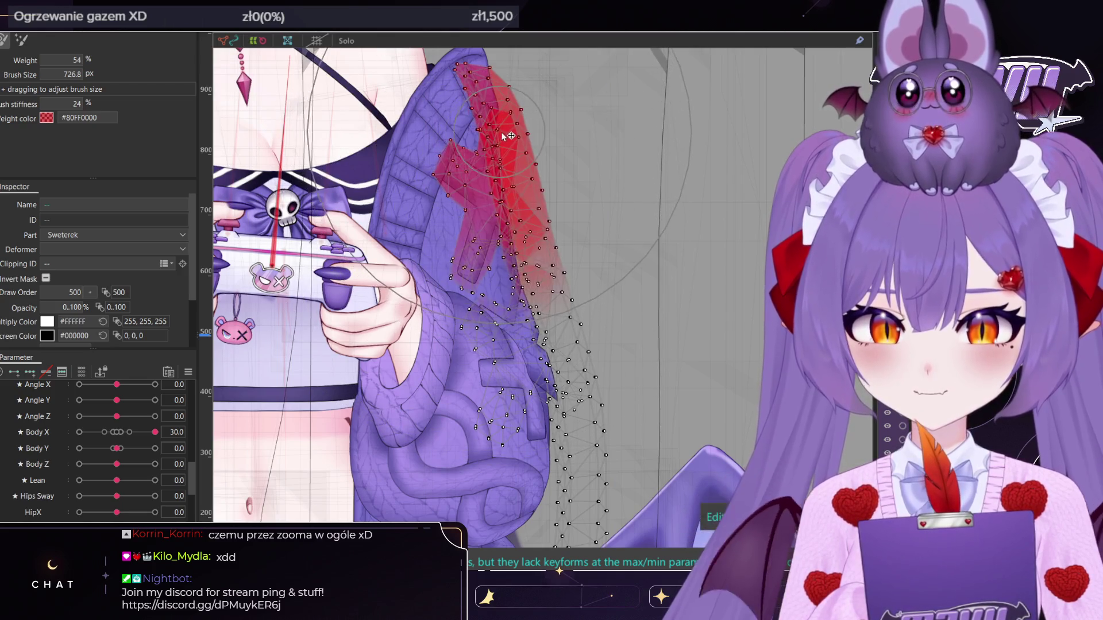
scroll(494, 133, "up", 5)
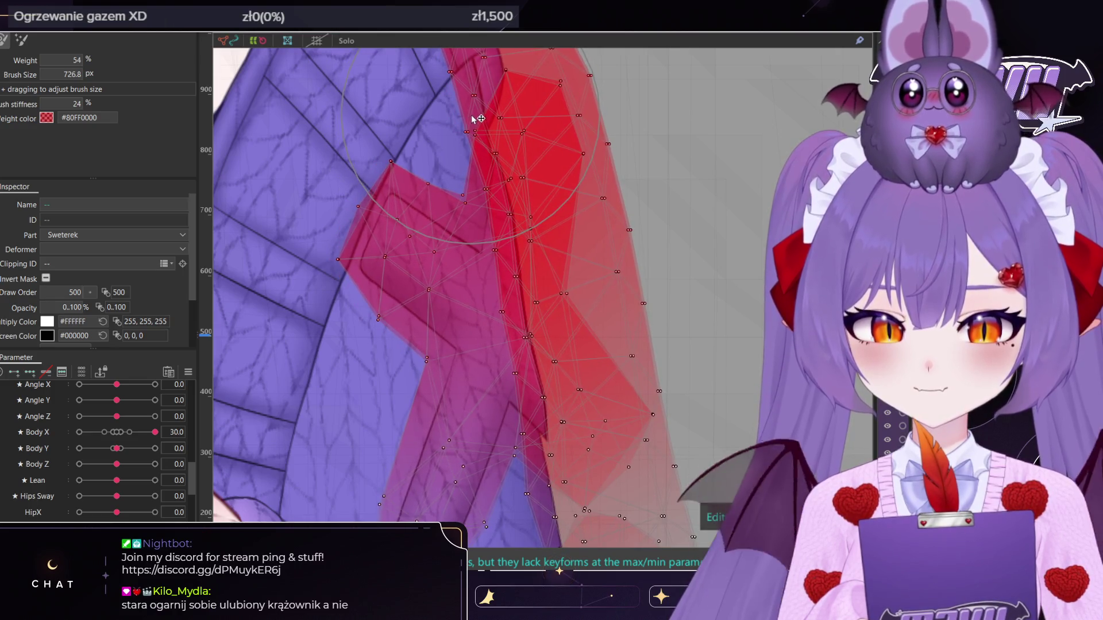
key("ctrl+z")
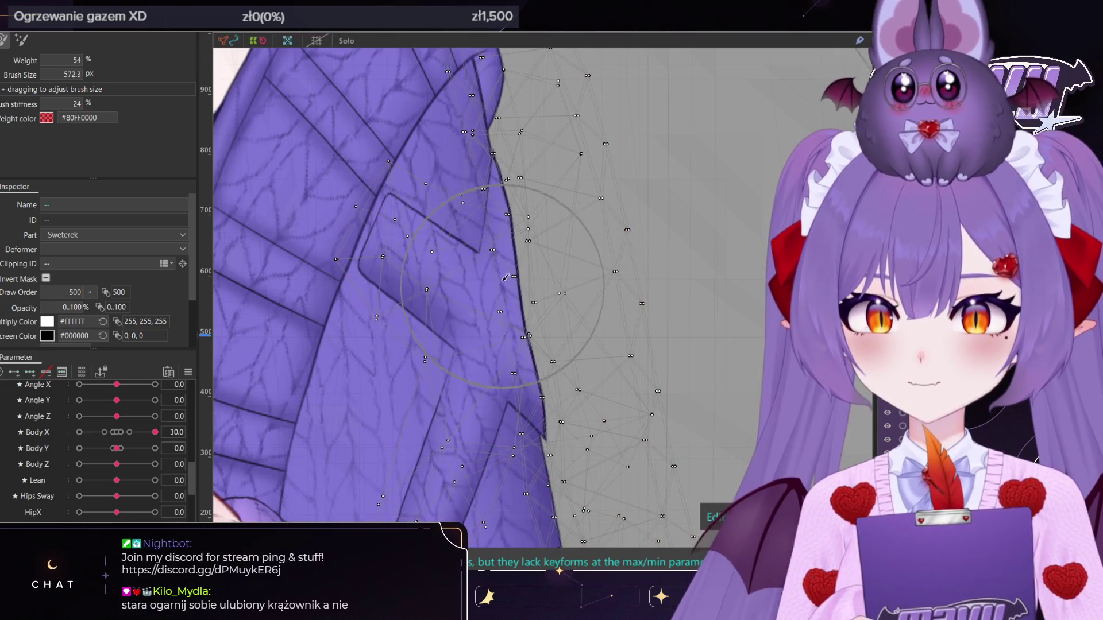
left_click_drag(534, 283, 488, 188, "ctrl")
mouse_move(528, 373)
left_mouse_down("ctrl")
mouse_move(571, 328)
mouse_move(529, 196)
mouse_move(575, 241)
left_mouse_up("ctrl")
key("ctrl+z")
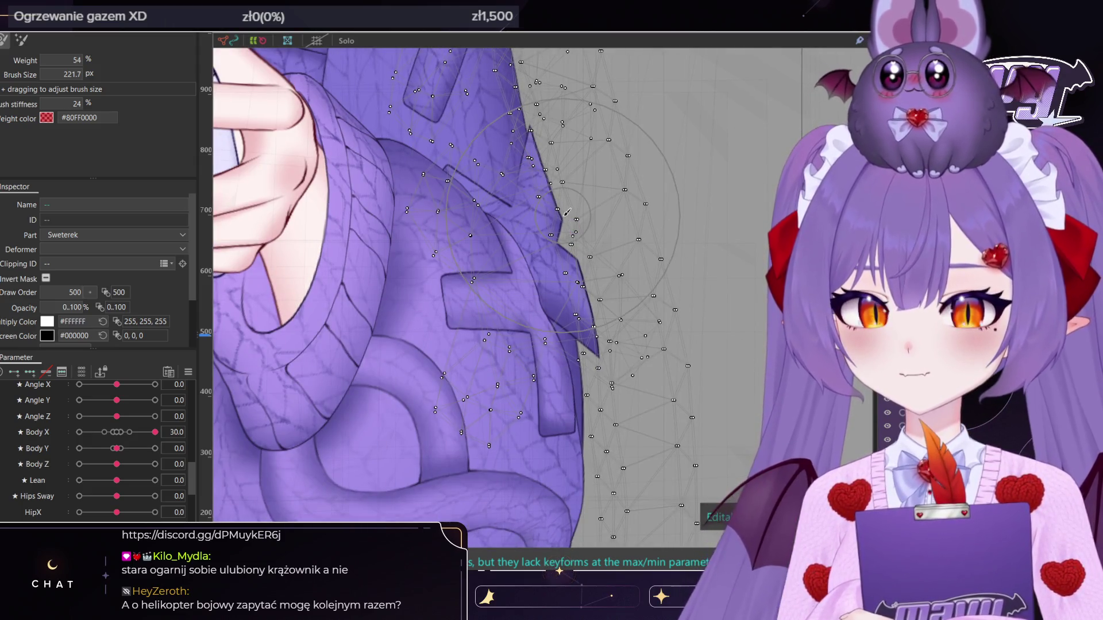
Paint weight onto the sweater edge vertices, undoing a misplaced stroke
scroll(528, 287, "up", 2)
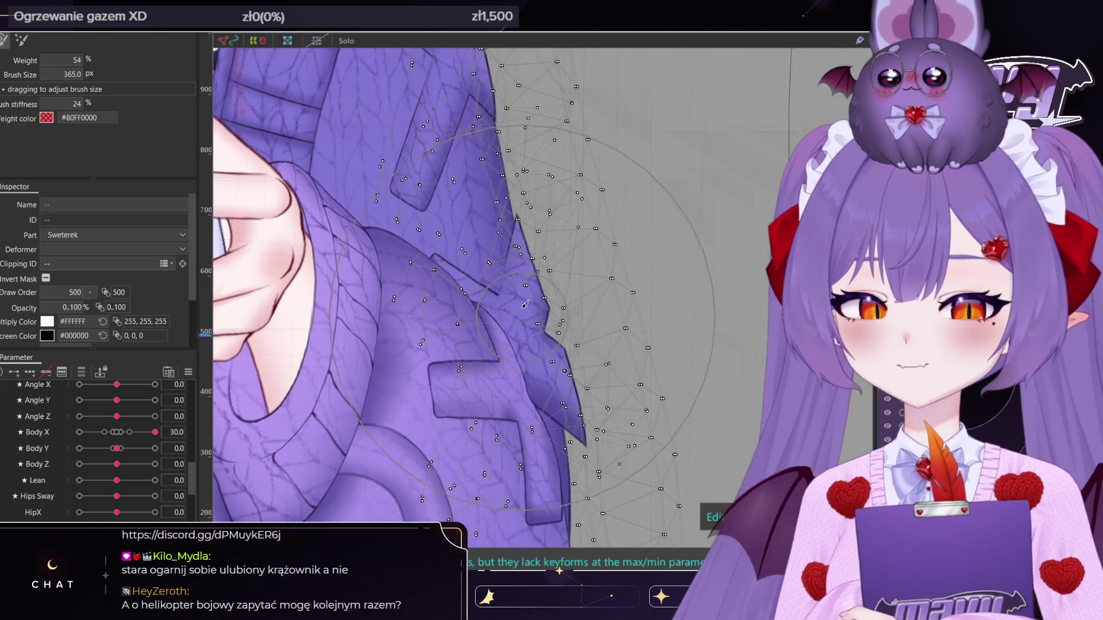
left_click_drag(527, 287, 557, 296)
key("ctrl+z")
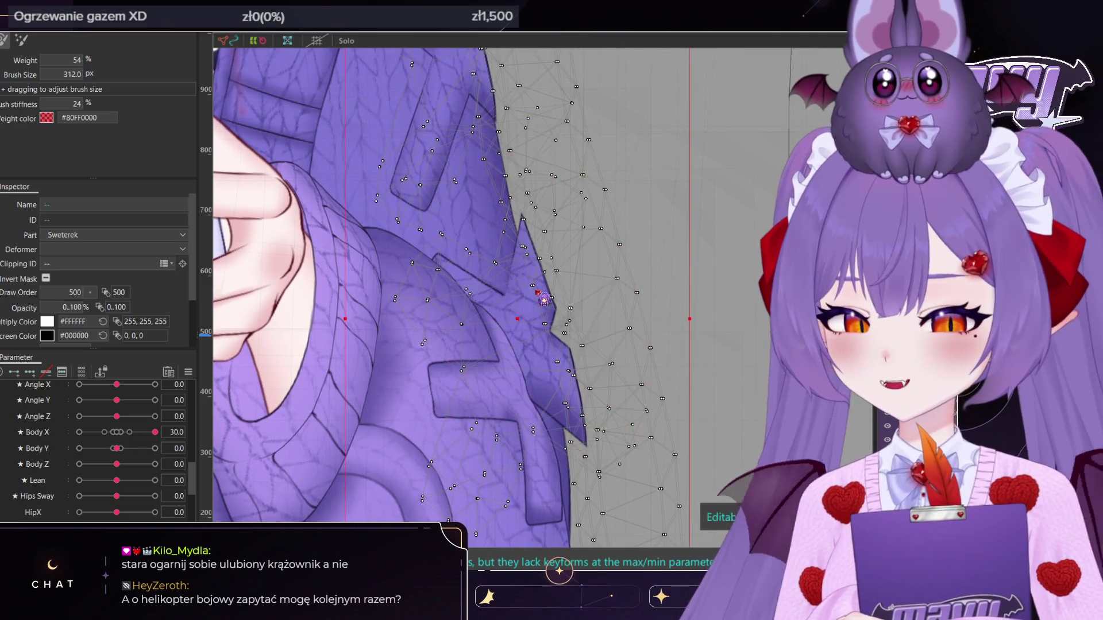
scroll(536, 295, "up", 2)
mouse_move(542, 254)
left_mouse_down()
mouse_move(532, 264)
mouse_move(533, 253)
left_mouse_up()
scroll(532, 253, "down", 2)
mouse_move(586, 299)
left_mouse_down()
mouse_move(577, 311)
mouse_move(598, 311)
mouse_move(598, 275)
mouse_move(579, 251)
mouse_move(567, 263)
left_mouse_up()
scroll(615, 298, "up", 2)
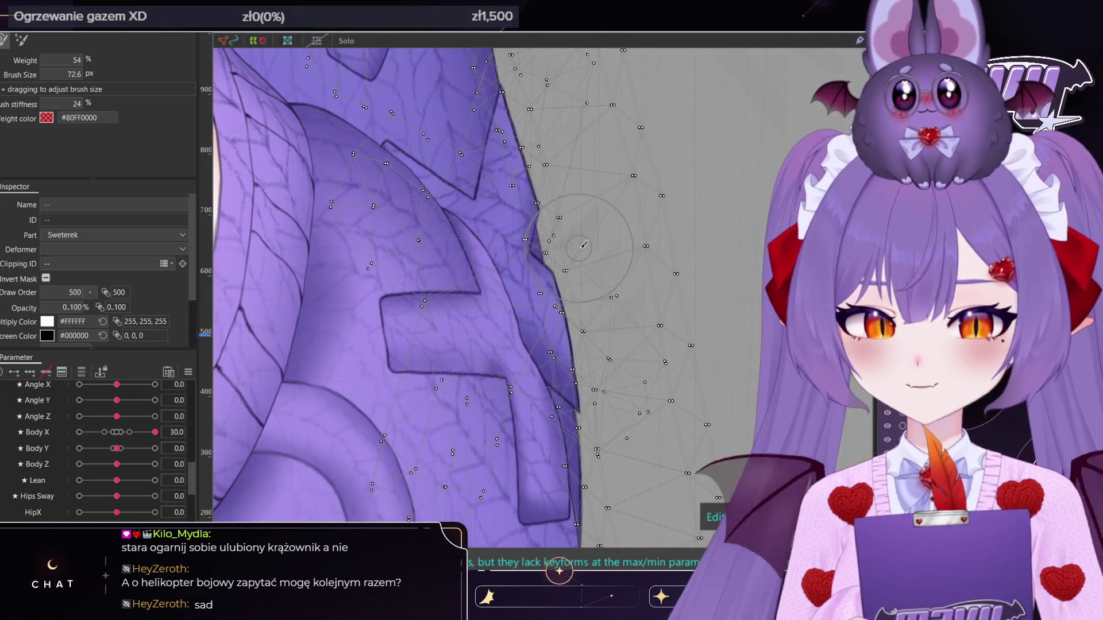
Work along the sleeve, painting weight onto the mesh near the sleeve edge
middle_click_drag(568, 263, 592, 260)
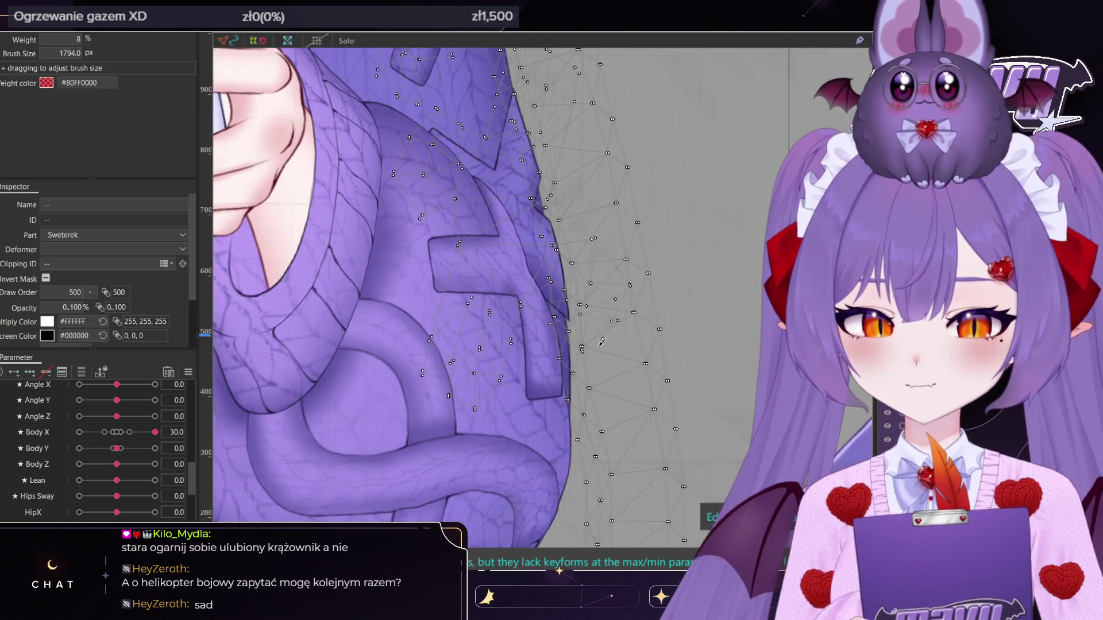
scroll(598, 320, "up", 3)
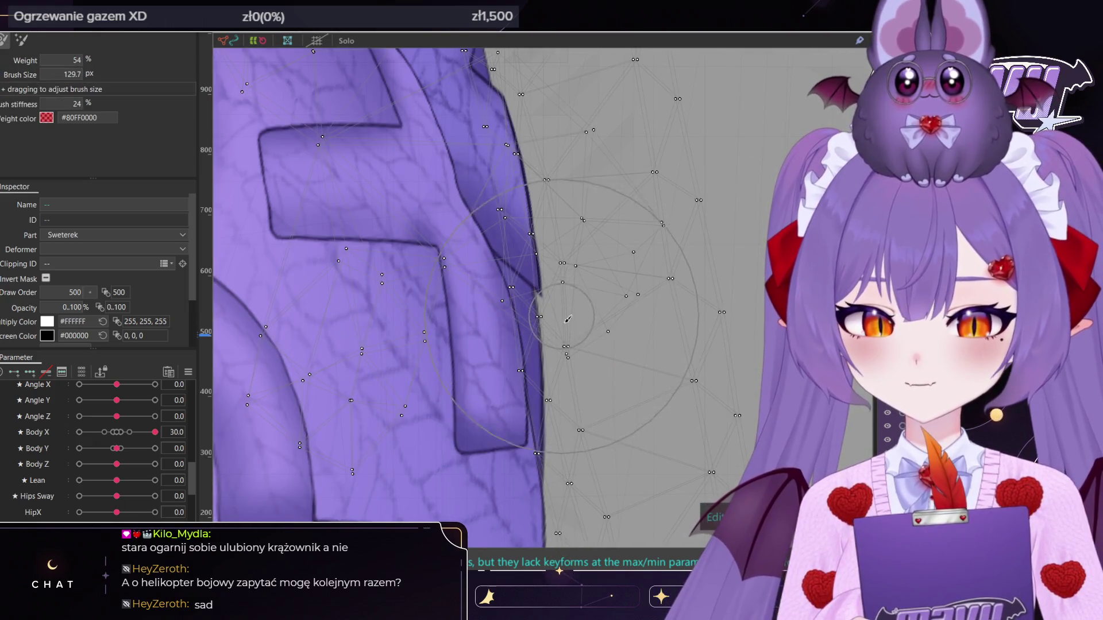
left_click_drag(592, 275, 553, 374)
scroll(556, 374, "down", 3)
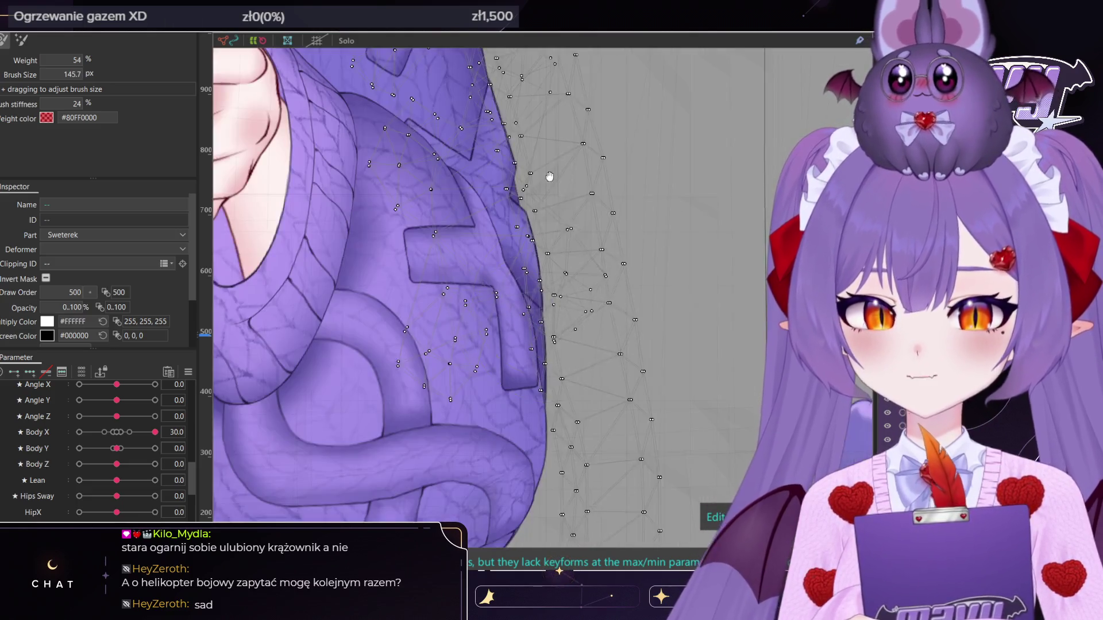
scroll(547, 178, "up", 3)
middle_click_drag(547, 246, 516, 205)
scroll(560, 270, "down", 5)
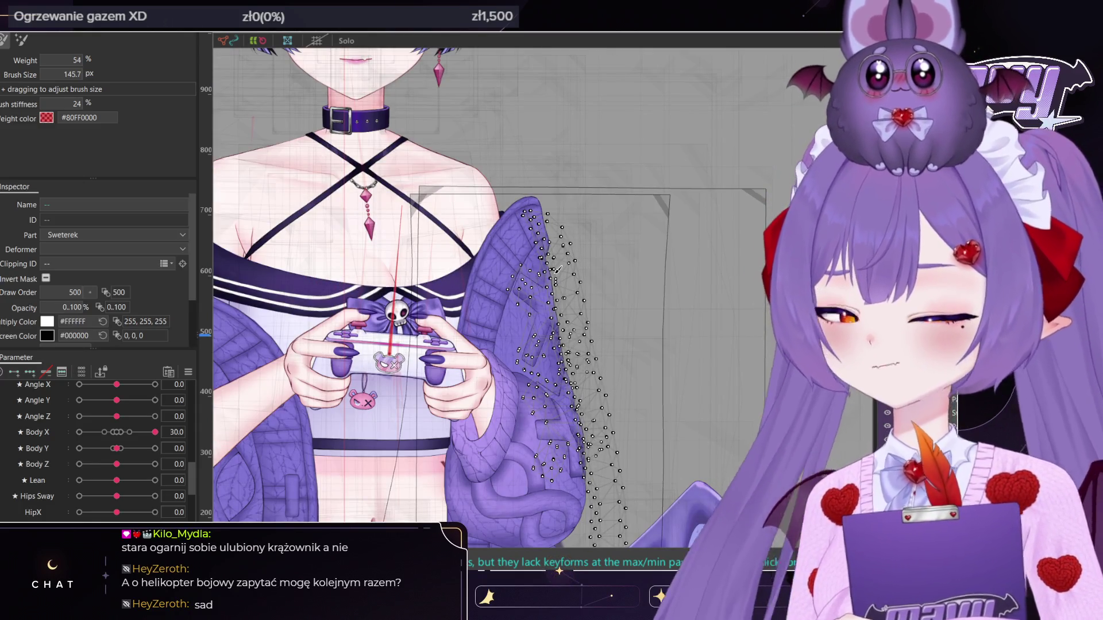
scroll(556, 279, "down", 3)
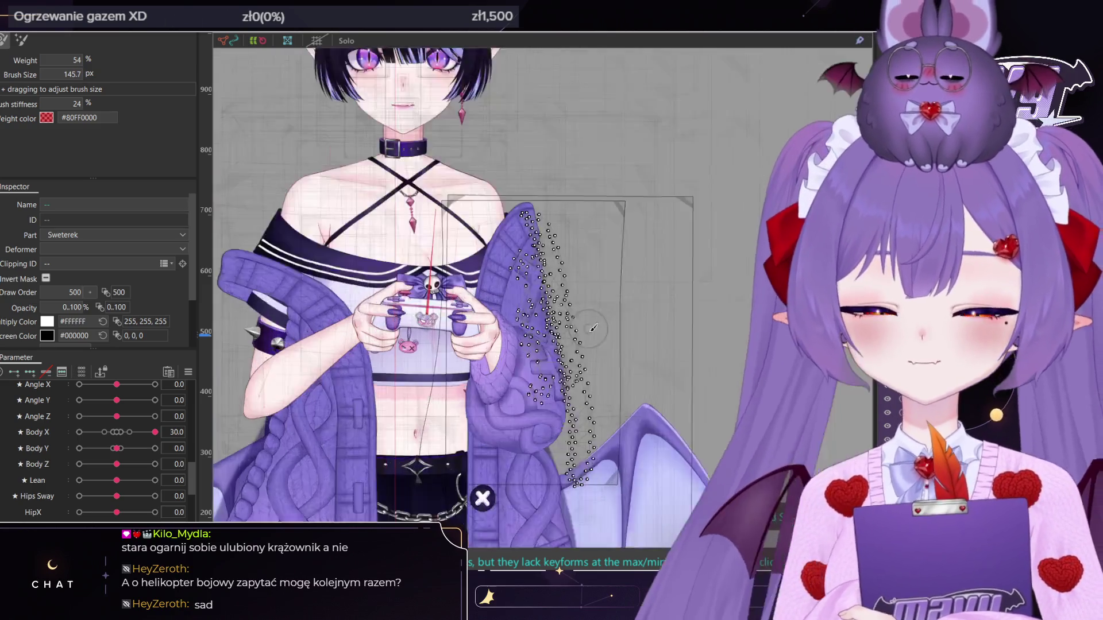
scroll(551, 287, "up", 2)
scroll(552, 287, "up", 3)
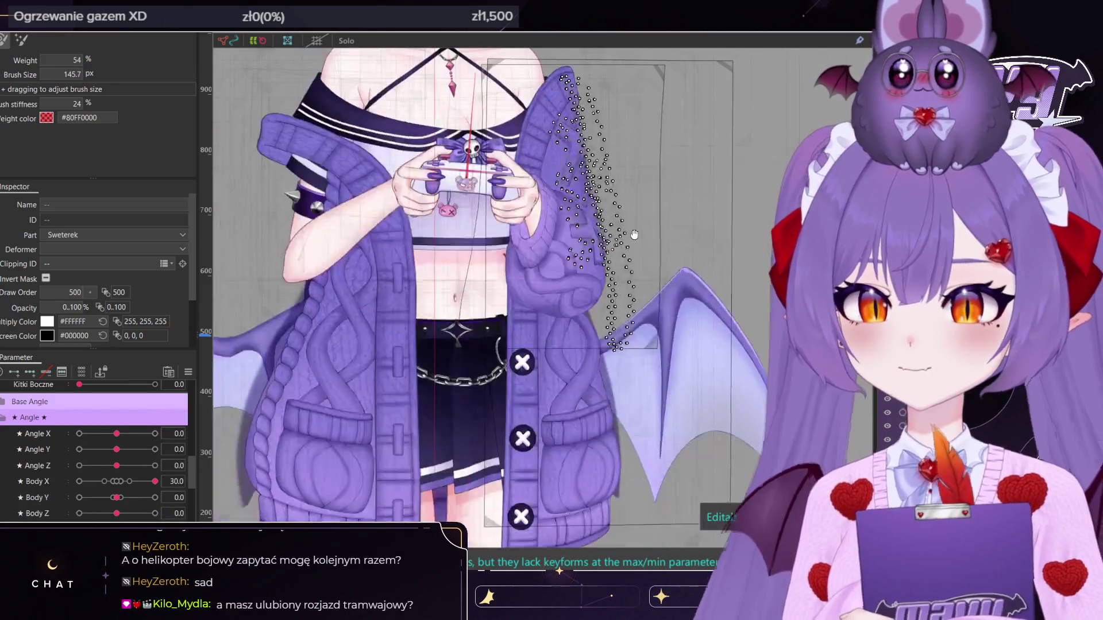
middle_click_drag(612, 222, 664, 285)
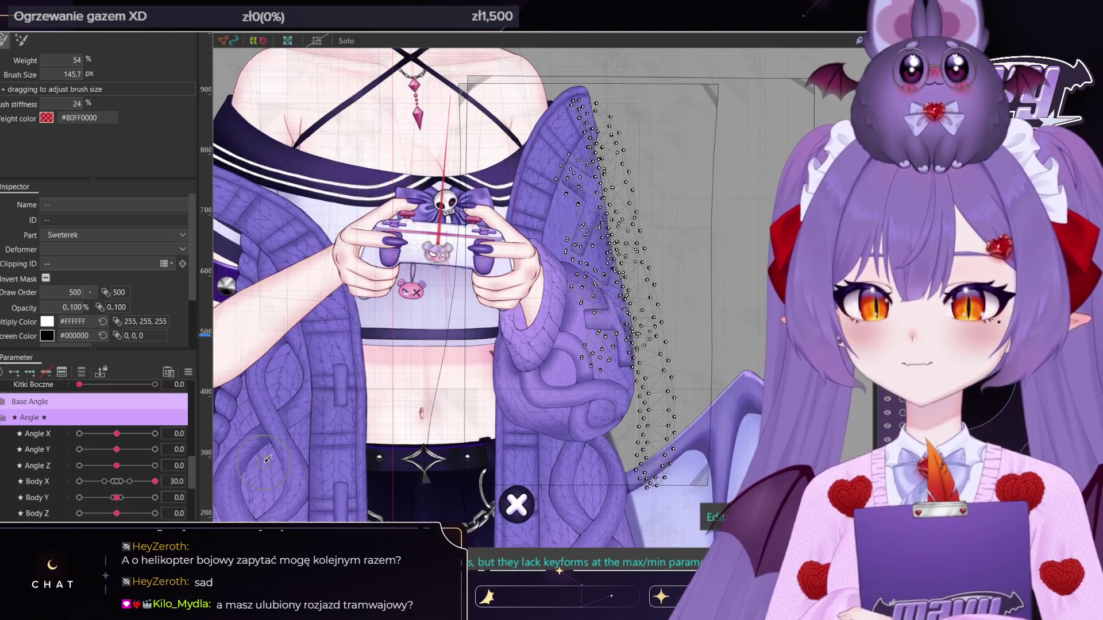
Turn the body to Body X -30 and reshape the sleeve mesh's outer edge
left_click_drag(161, 503, 27, 494)
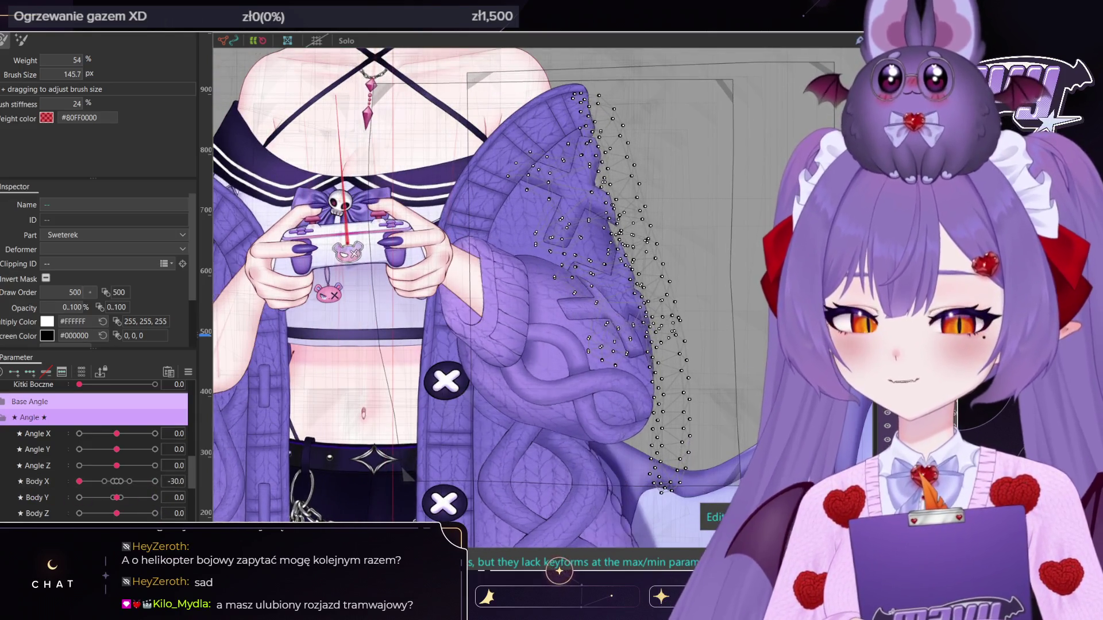
scroll(636, 197, "down", 2)
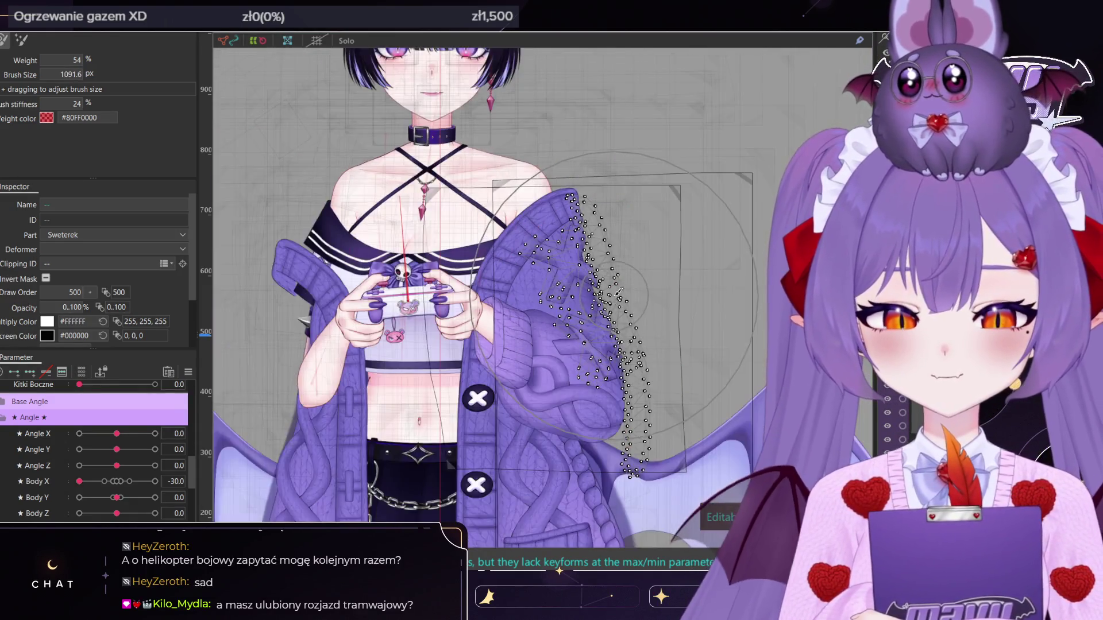
scroll(619, 292, "up", 3)
left_click_drag(575, 256, 565, 264)
scroll(611, 222, "up", 3)
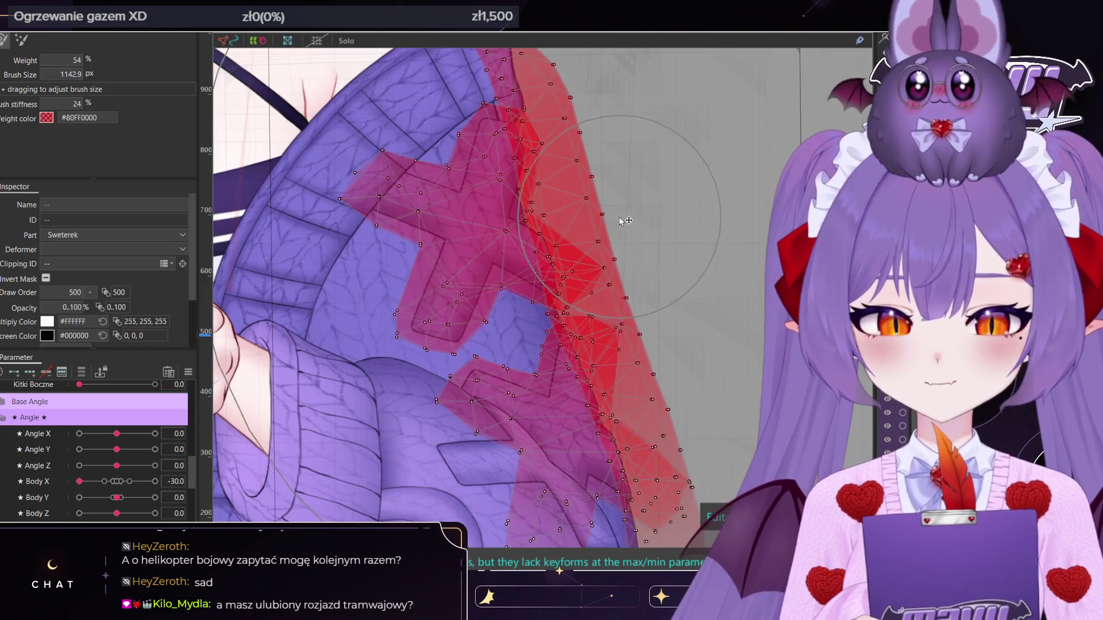
middle_click_drag(601, 232, 627, 366)
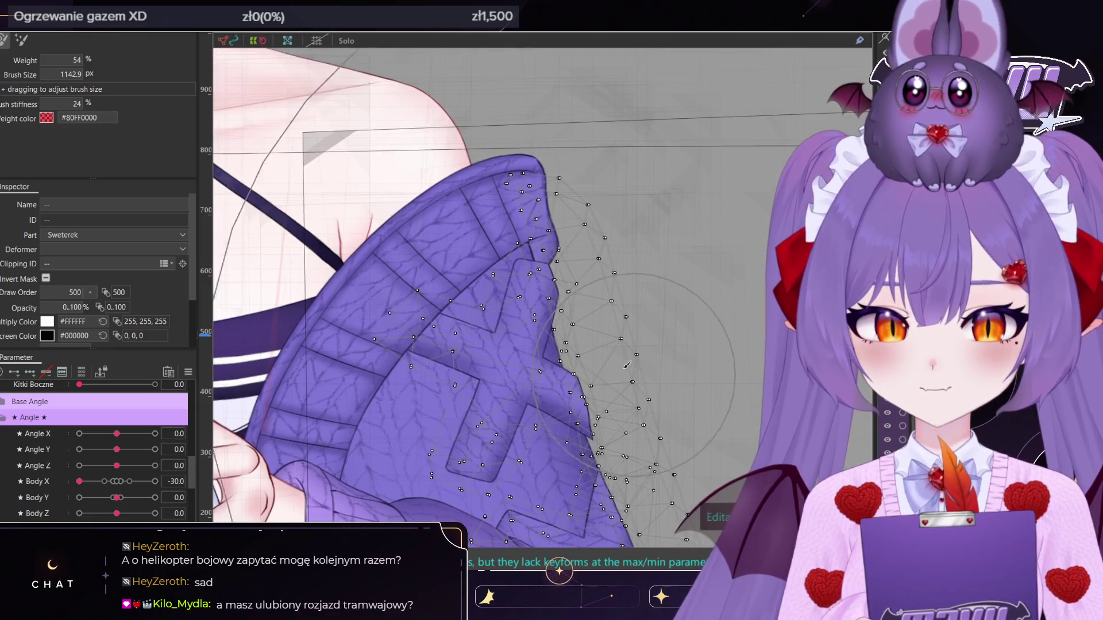
scroll(575, 241, "up", 3)
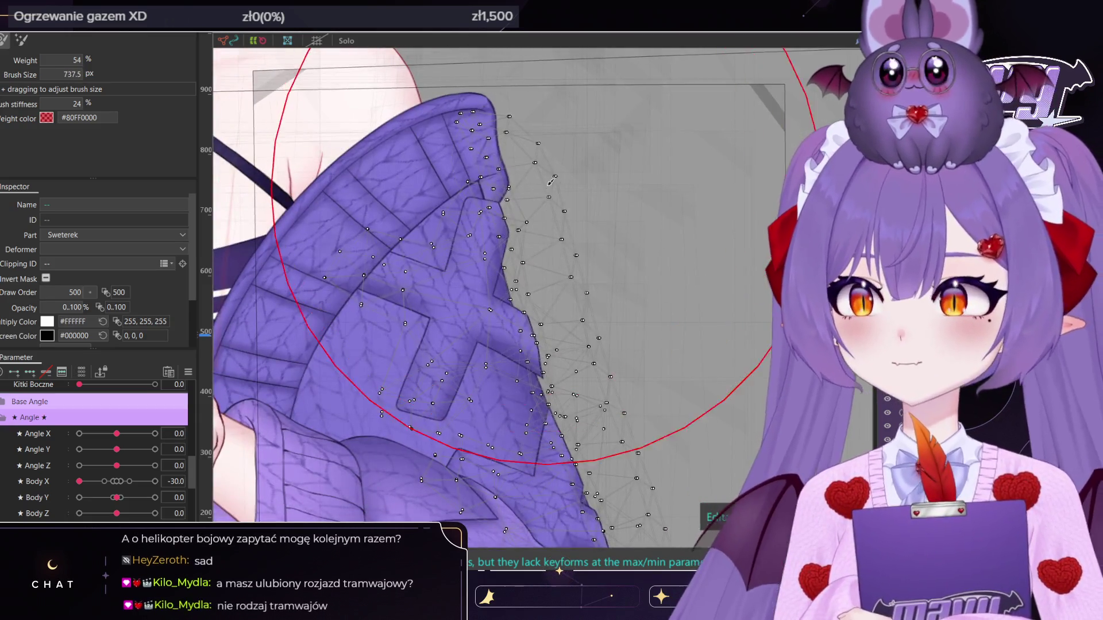
Shrink the deform brush to 334.3 px and bring Body X back to 30 to check the sleeve
mouse_move(484, 152)
left_mouse_down("ctrl")
mouse_move(507, 231)
mouse_move(495, 255)
left_mouse_up("ctrl")
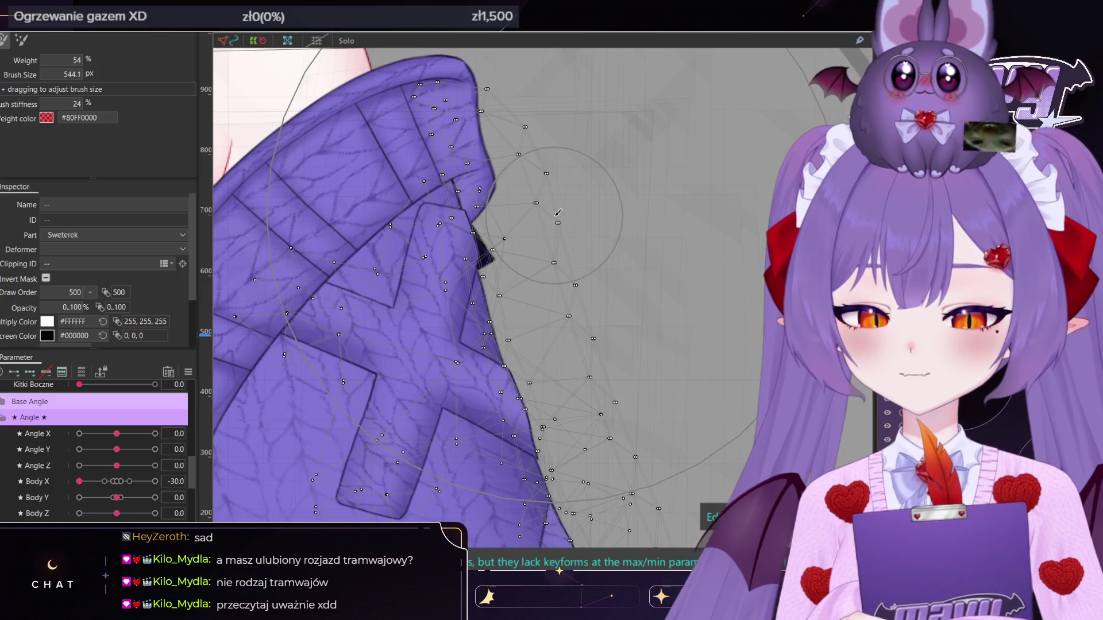
scroll(558, 212, "down", 3)
scroll(574, 261, "up", 3)
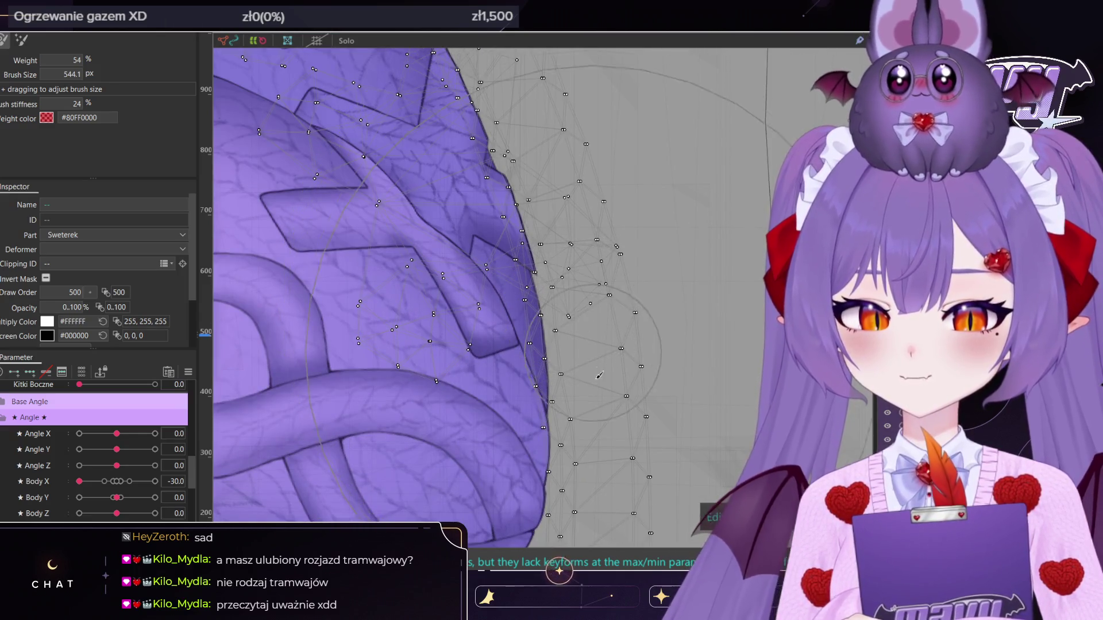
mouse_move(575, 334)
left_mouse_down("ctrl")
mouse_move(561, 369)
mouse_move(574, 345)
left_mouse_up("ctrl")
scroll(581, 300, "down", 2)
scroll(581, 299, "down", 5)
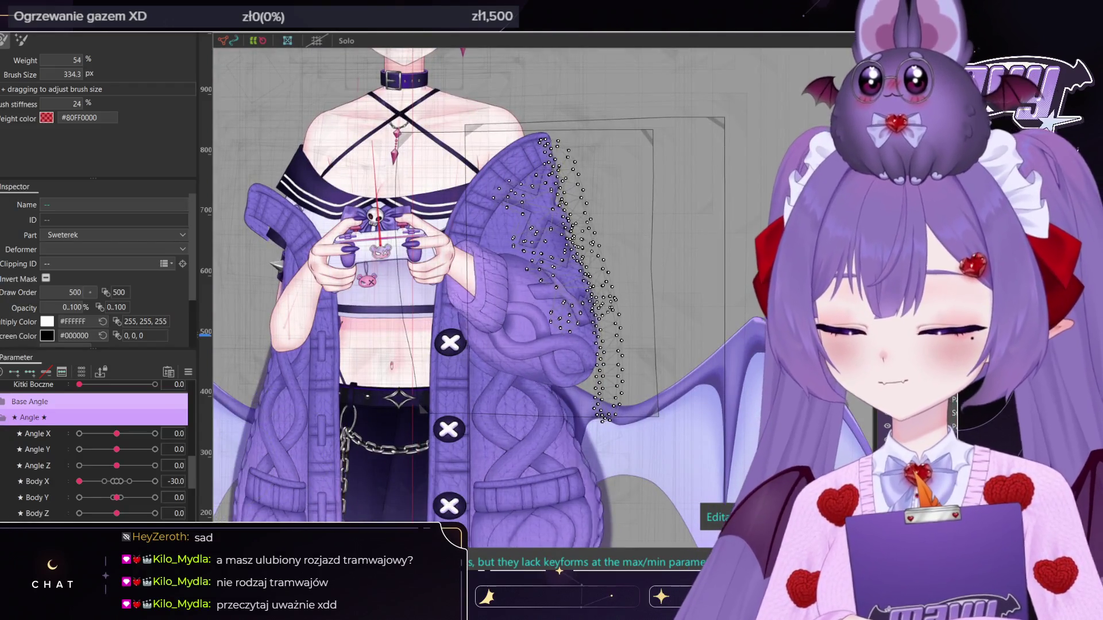
left_click_drag(80, 482, 339, 483)
scroll(581, 234, "up", 5)
scroll(581, 234, "up", 2)
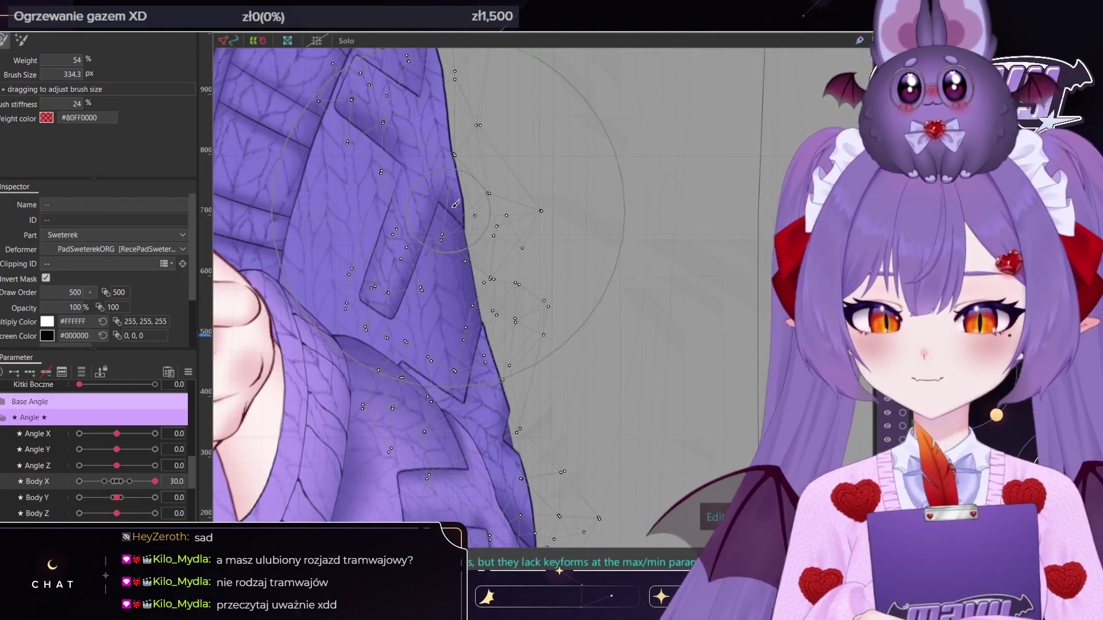
At Body X 30, enlarge the Deform Brush to 420 px and reshape the sleeve's outer edge
scroll(524, 330, "up", 2)
left_click_drag(524, 329, 536, 370)
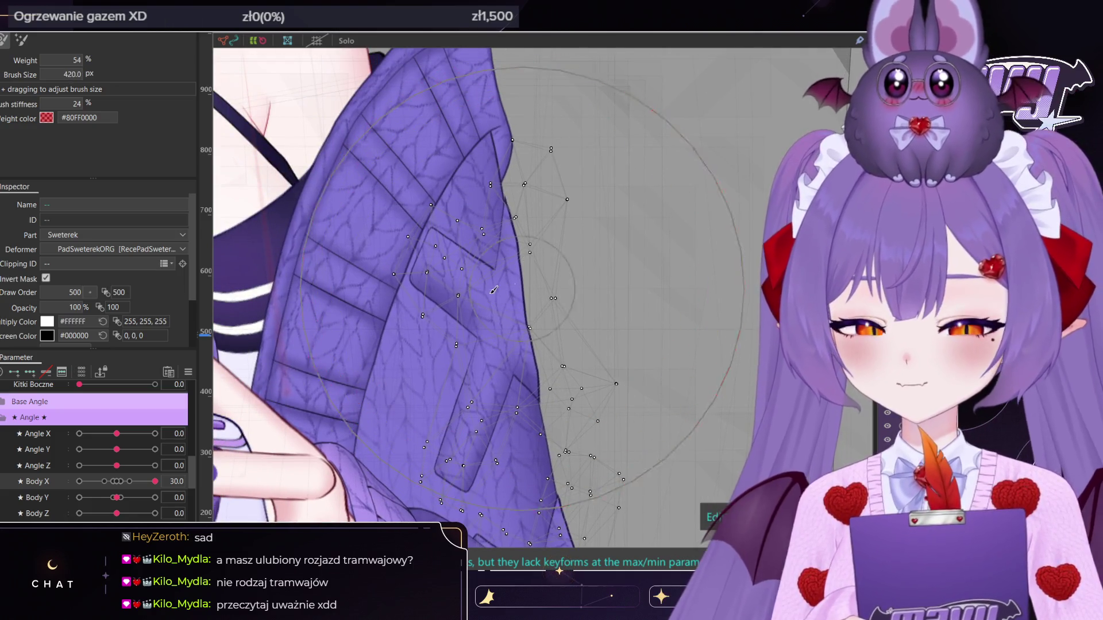
left_click(562, 306)
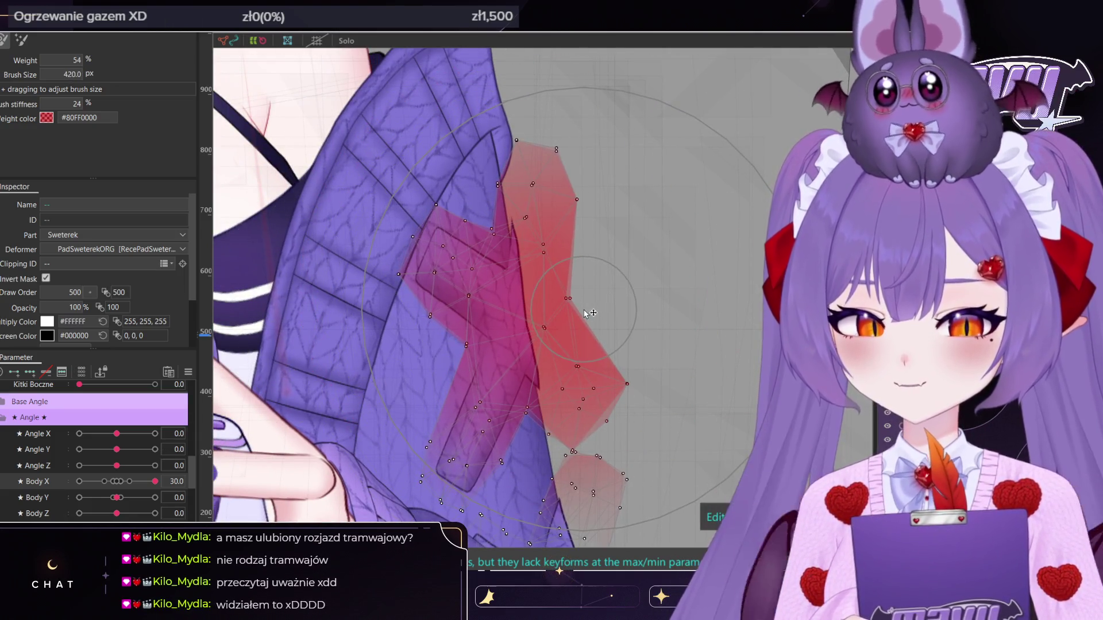
scroll(593, 313, "down", 3)
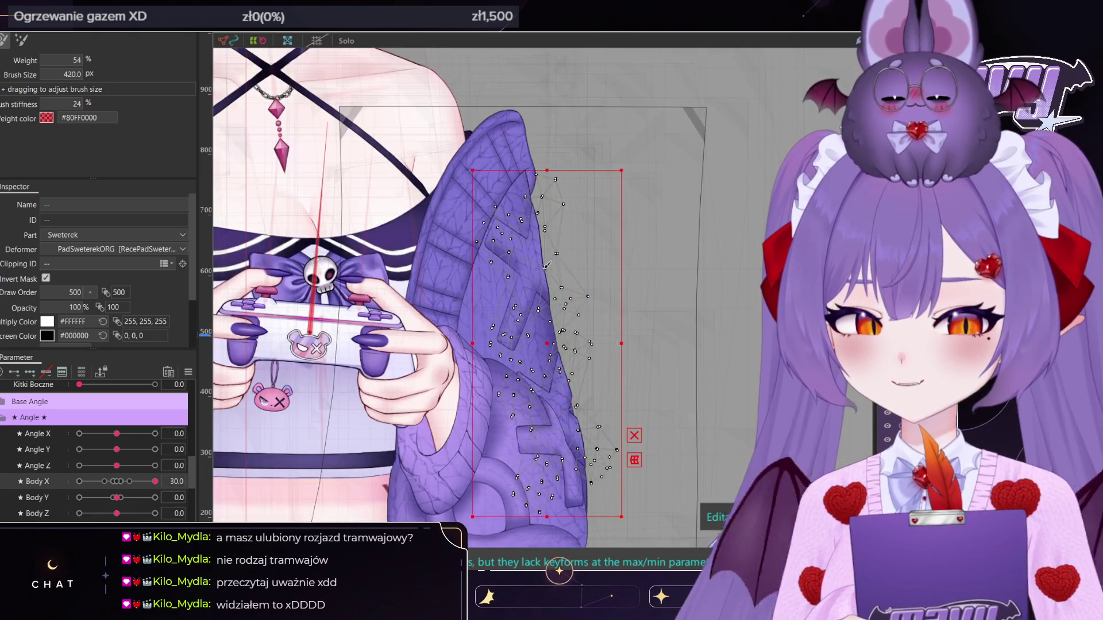
mouse_move(531, 294)
left_mouse_down("ctrl")
mouse_move(541, 320)
mouse_move(518, 306)
mouse_move(540, 308)
left_mouse_up("ctrl")
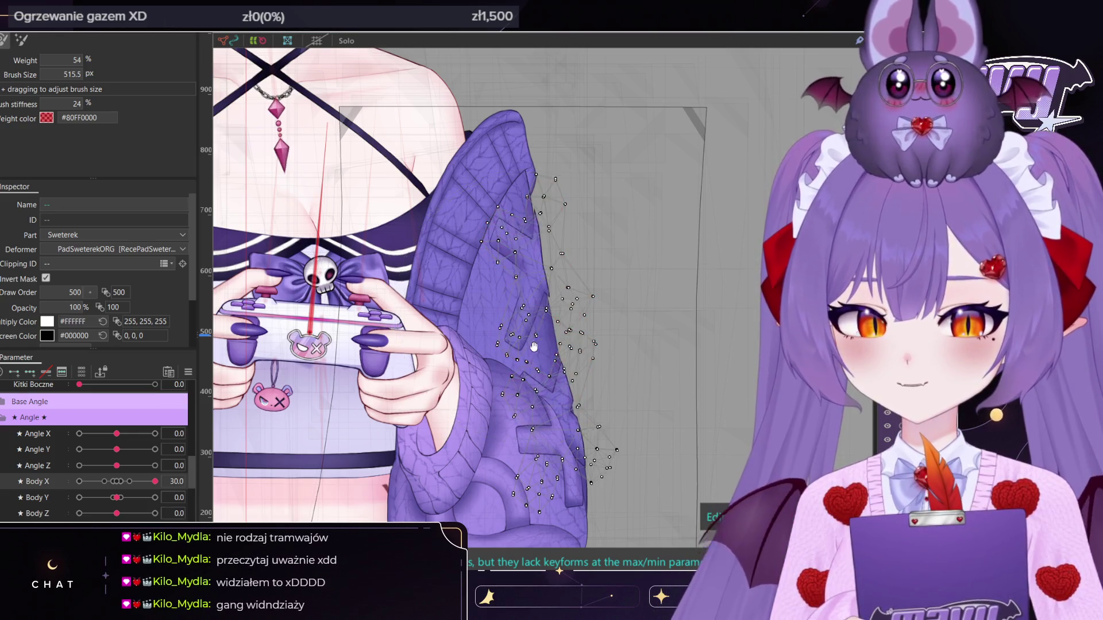
scroll(551, 380, "up", 3)
mouse_move(550, 380)
left_mouse_down()
mouse_move(563, 373)
mouse_move(547, 400)
left_mouse_up()
scroll(547, 400, "down", 2)
left_click_drag(543, 362, 546, 357)
middle_click_drag(546, 356, 555, 343)
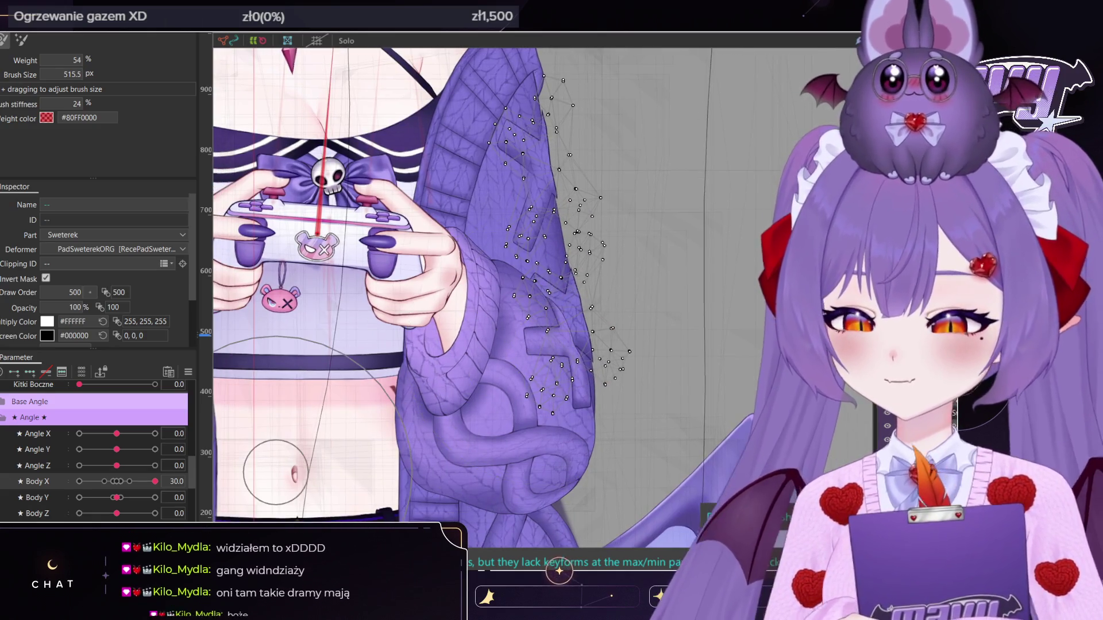
Turn Body X to -30 and brush the sleeve at 720 px, undoing the bad strokes
left_click_drag(155, 482, 79, 481)
scroll(402, 344, "up", 2)
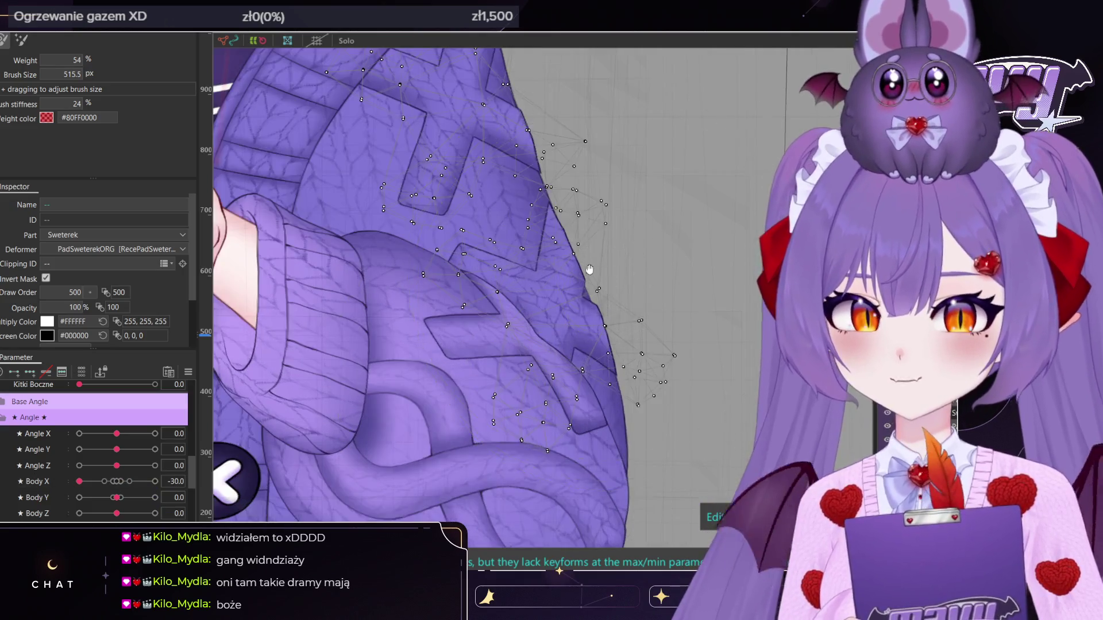
scroll(541, 262, "down", 2)
left_click_drag(539, 266, 536, 291)
key("ctrl+z")
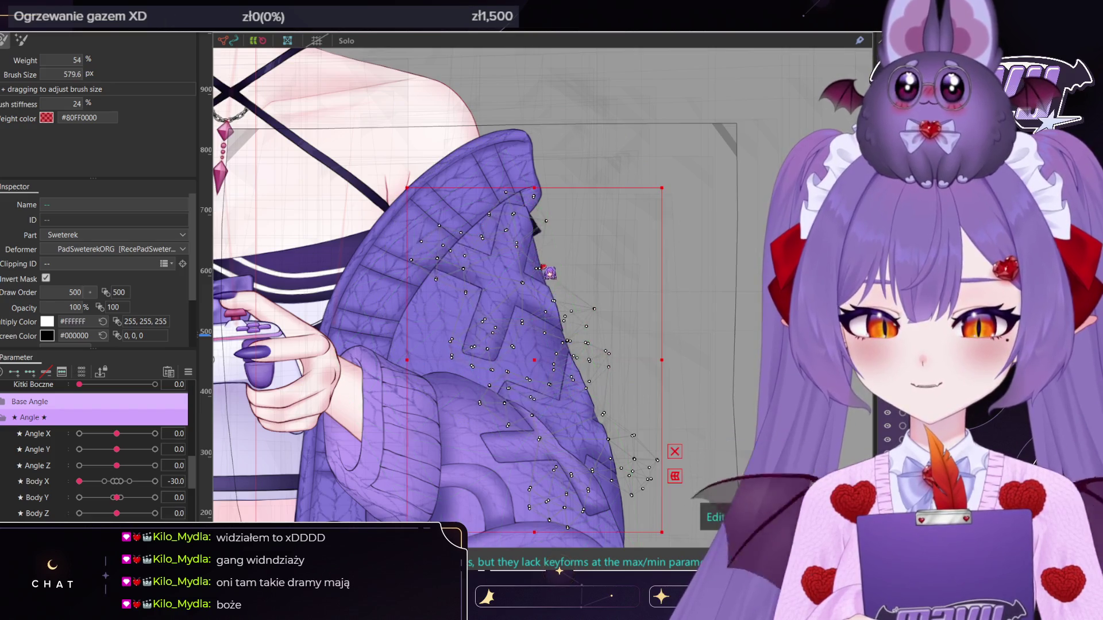
key("ctrl+y")
key("ctrl+z")
scroll(606, 308, "down", 2)
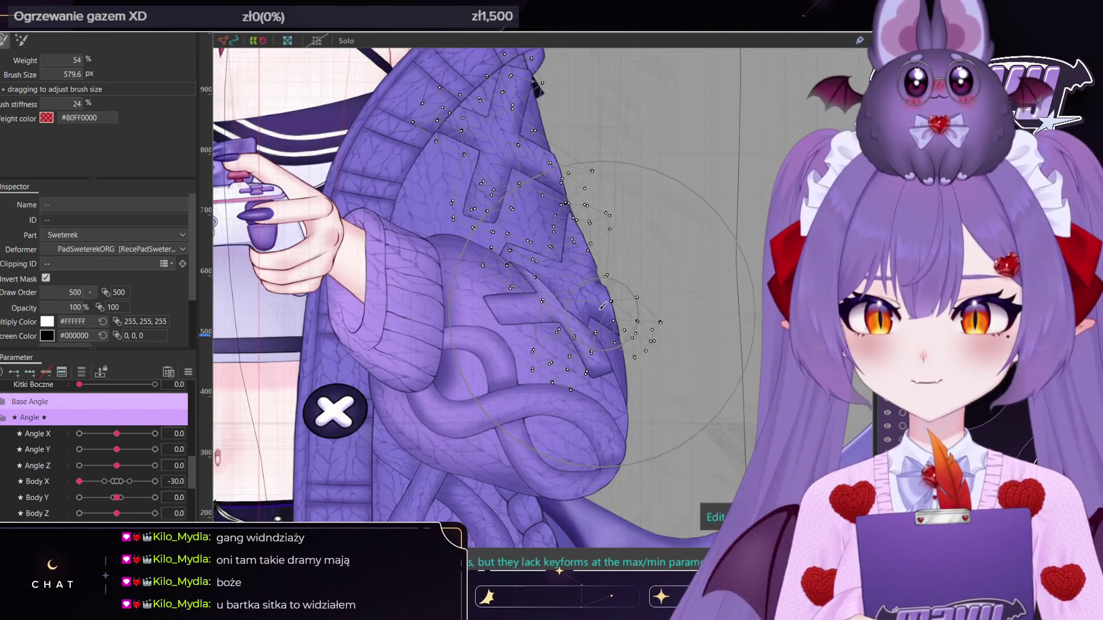
mouse_move(600, 285)
left_mouse_down()
mouse_move(615, 287)
mouse_move(585, 320)
mouse_move(597, 322)
left_mouse_up()
key("ctrl+z")
scroll(656, 339, "up", 3)
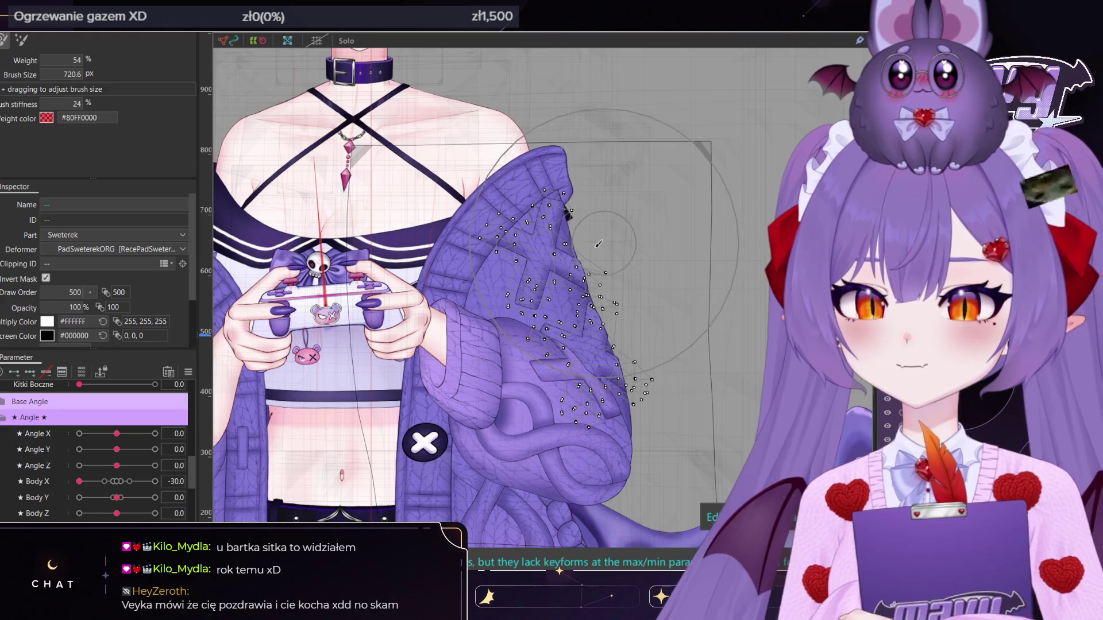
Preview the sleeve movement in the Viewer, then select the SwetrRekawXMask mask mesh
scroll(573, 400, "down", 3)
scroll(632, 333, "up", 4)
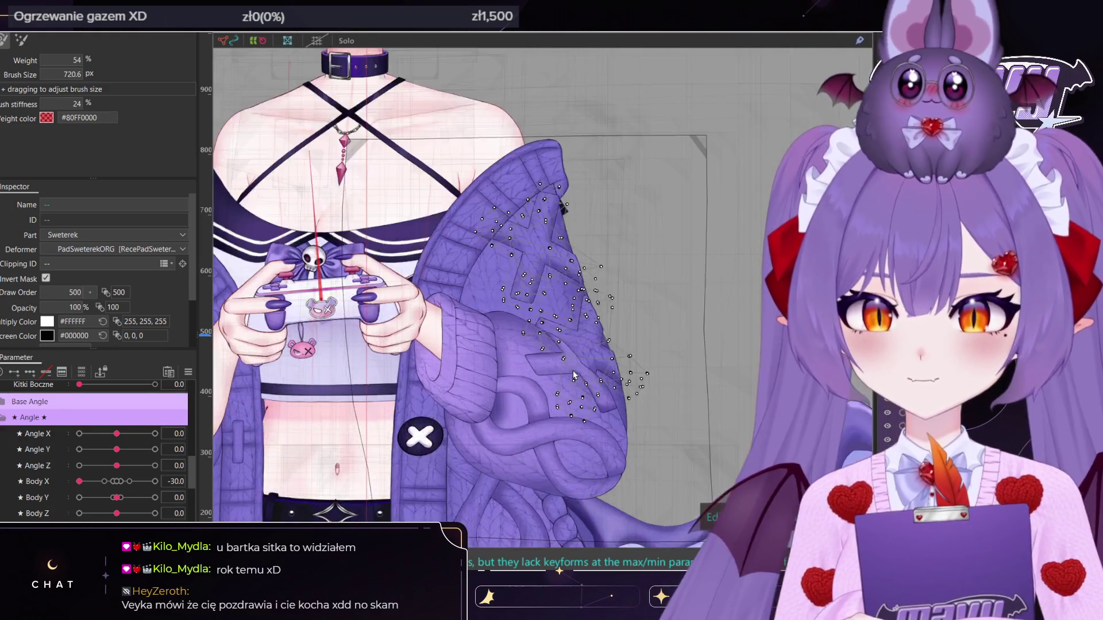
scroll(633, 332, "up", 1)
scroll(633, 332, "down", 3)
scroll(568, 252, "up", 5)
scroll(564, 304, "down", 3)
scroll(481, 251, "up", 3)
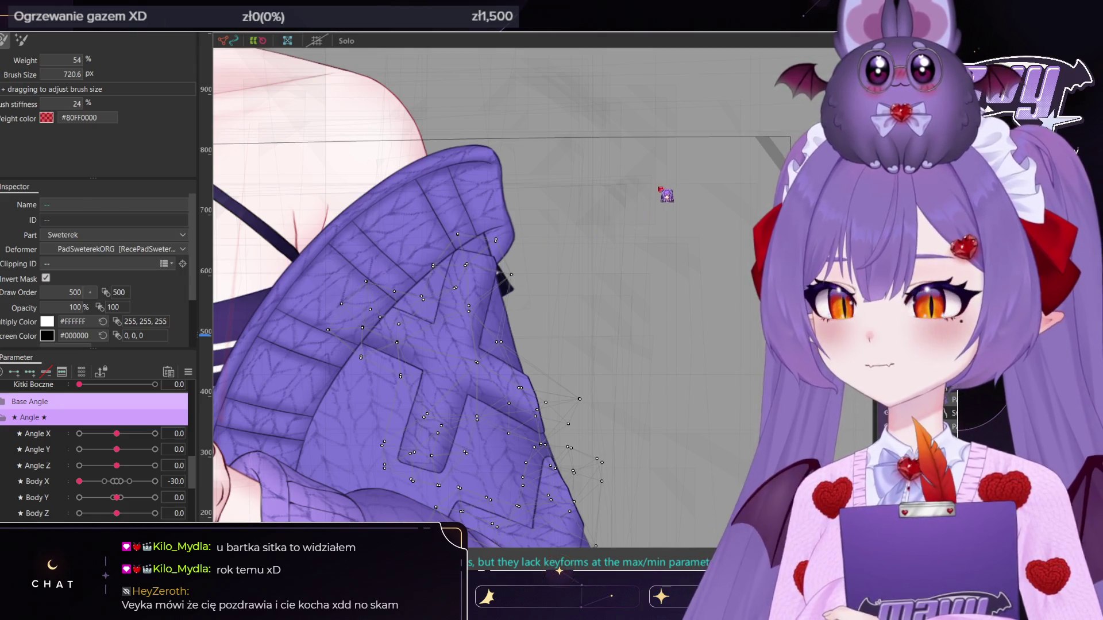
key("alt+Tab")
scroll(460, 287, "up", 5)
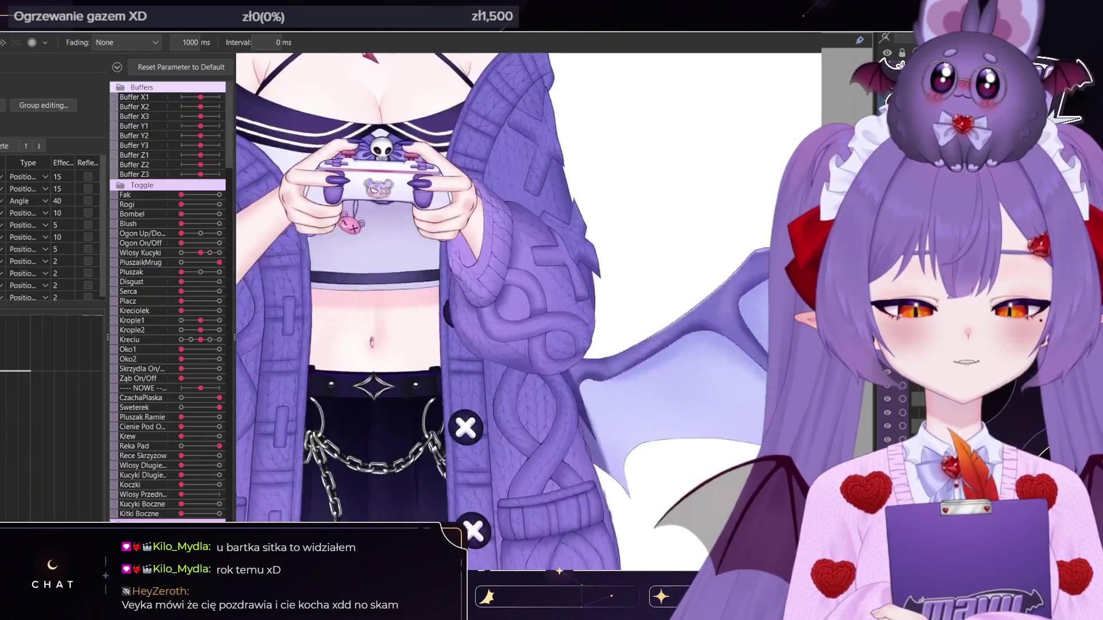
scroll(566, 320, "up", 5)
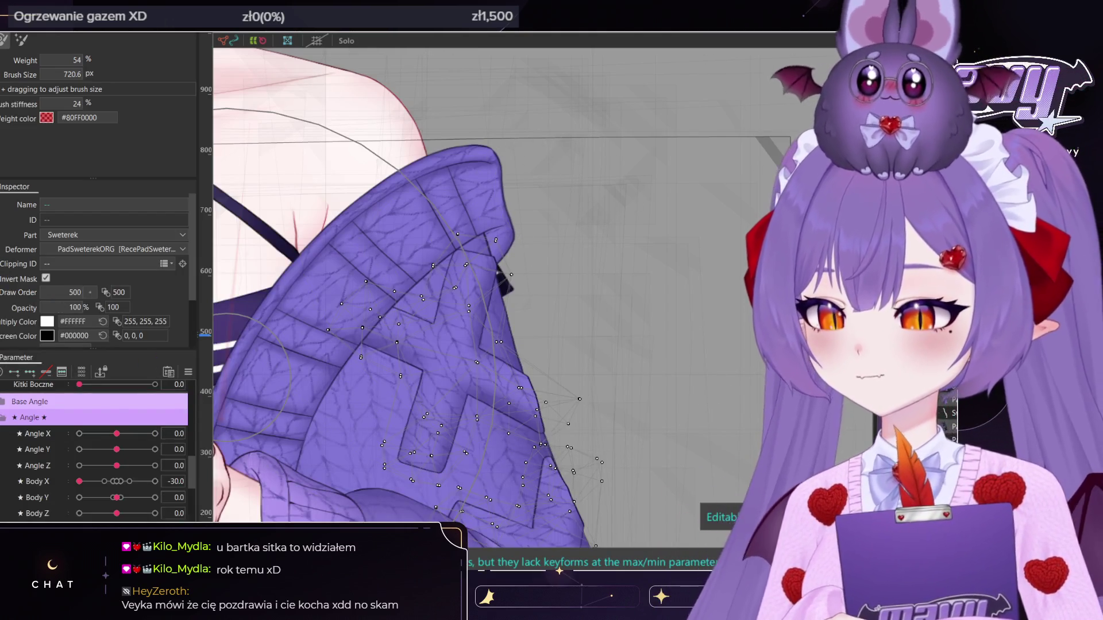
left_click(520, 322)
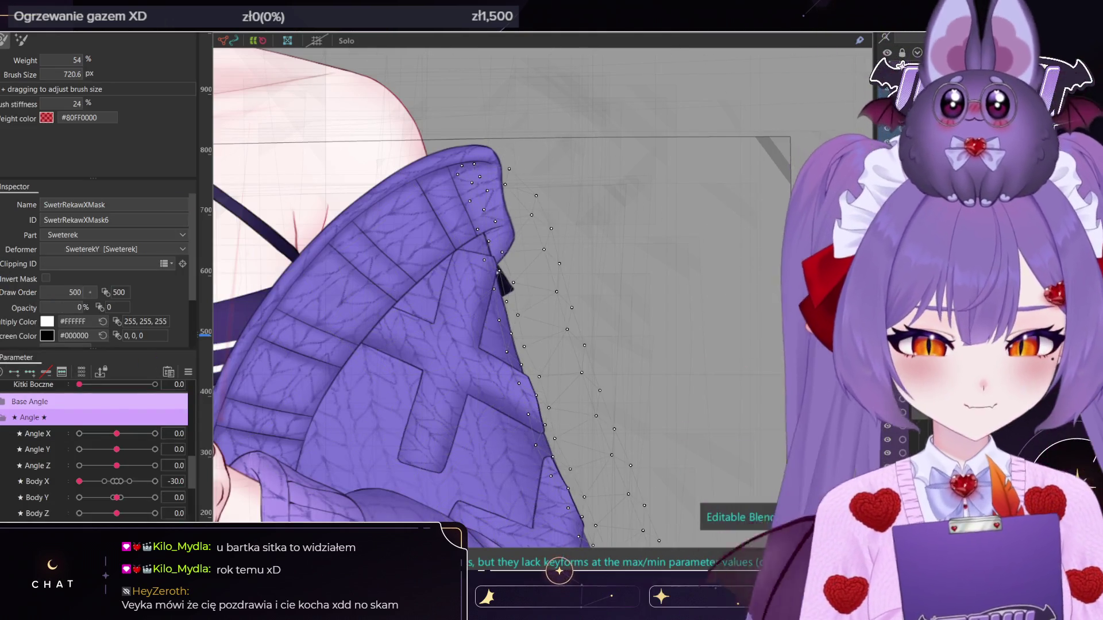
Reselect the sleeve mask mesh, reset Body X to neutral, and brush its outer edge
left_click(267, 264)
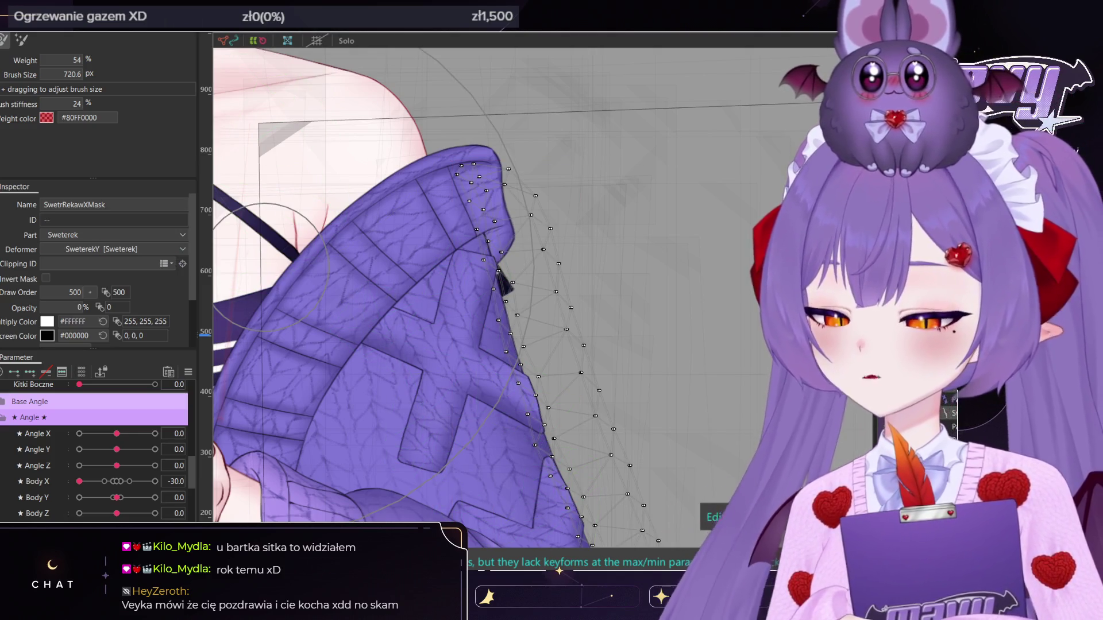
left_click(270, 74)
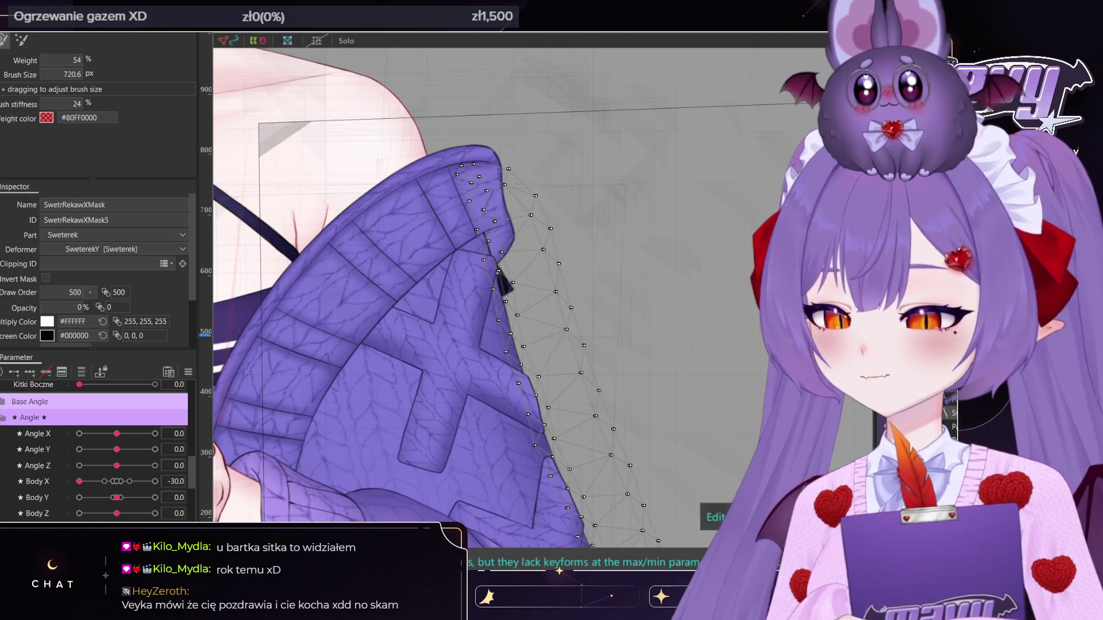
key("Escape")
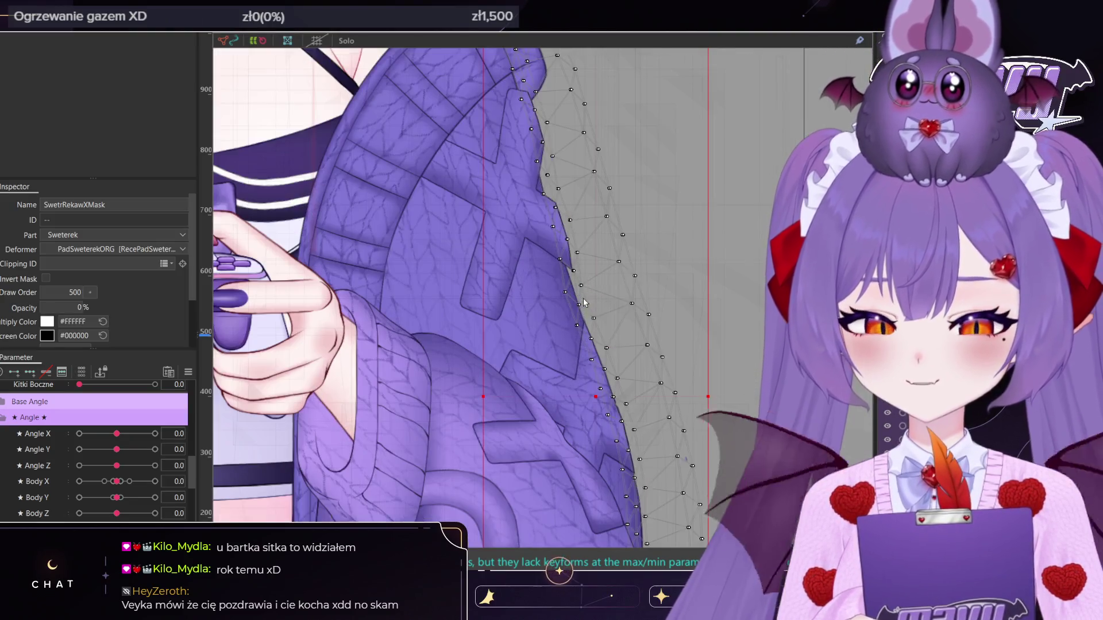
left_click(576, 294)
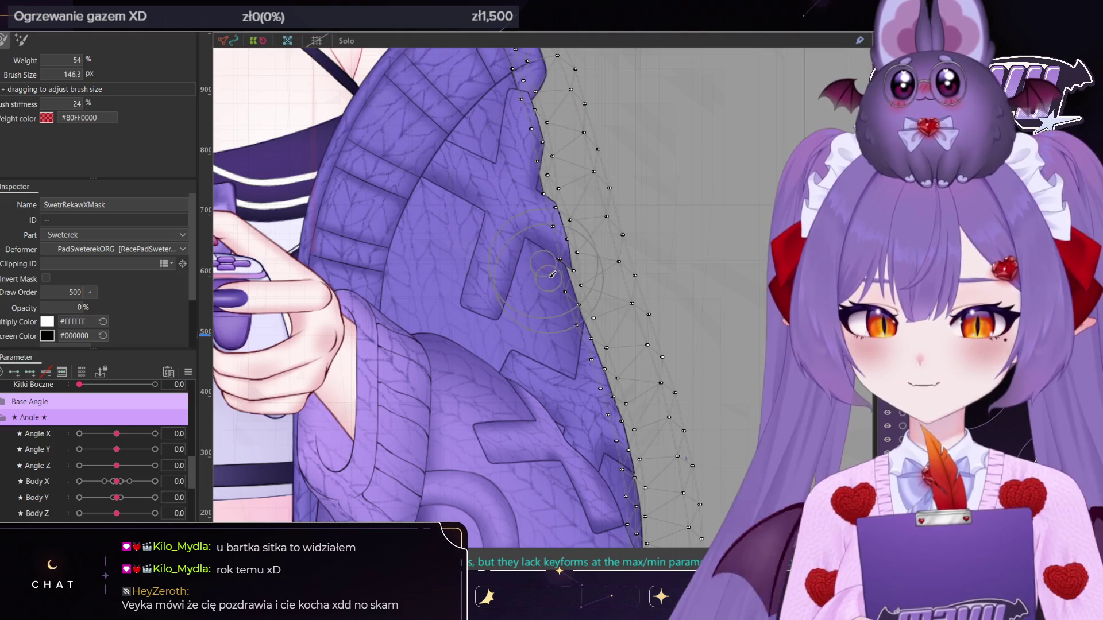
left_click(555, 289)
mouse_move(554, 289)
left_mouse_down()
mouse_move(556, 279)
mouse_move(554, 303)
left_mouse_up()
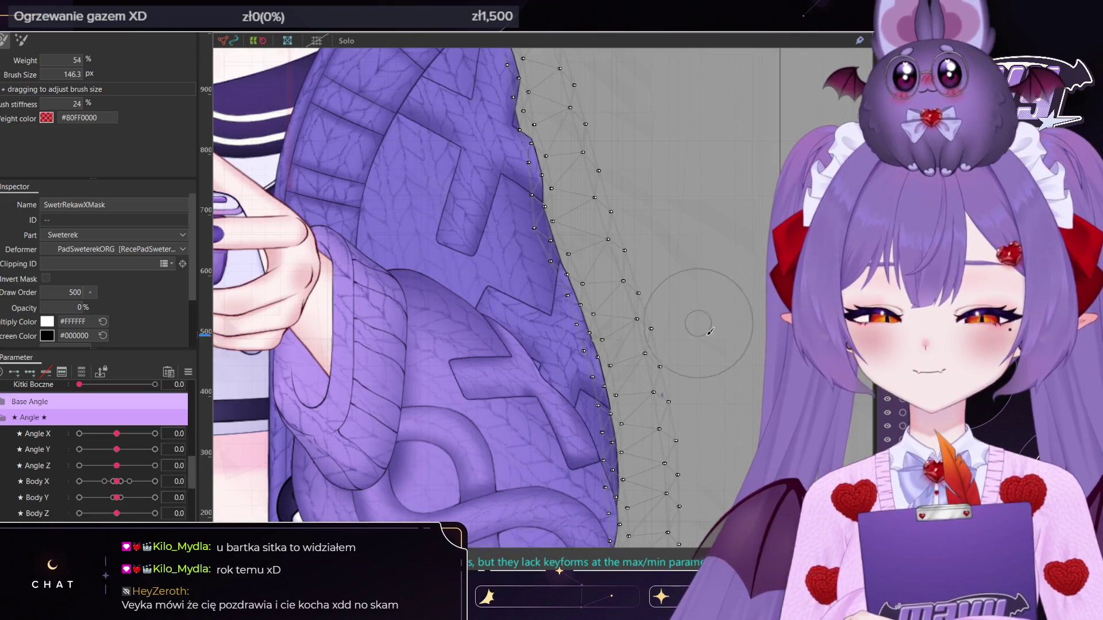
Weight-paint the vertices along the SwetrRekawXMask edge up the sleeve, then stop painting
mouse_move(710, 332)
left_mouse_down()
mouse_move(689, 345)
mouse_move(712, 232)
mouse_move(678, 230)
mouse_move(673, 258)
mouse_move(634, 187)
left_mouse_up()
scroll(630, 244, "down", 3)
mouse_move(609, 319)
left_mouse_down()
mouse_move(581, 266)
mouse_move(573, 173)
left_mouse_up()
scroll(578, 227, "up", 3)
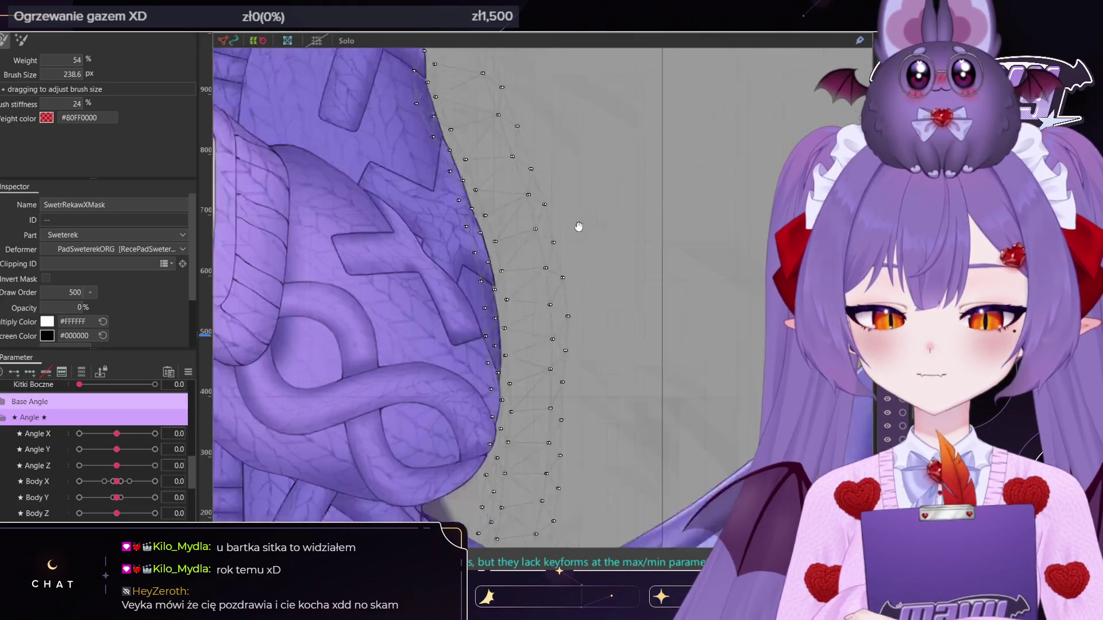
scroll(579, 226, "down", 1)
mouse_move(579, 254)
left_mouse_down()
mouse_move(567, 283)
mouse_move(511, 327)
mouse_move(598, 329)
left_mouse_up()
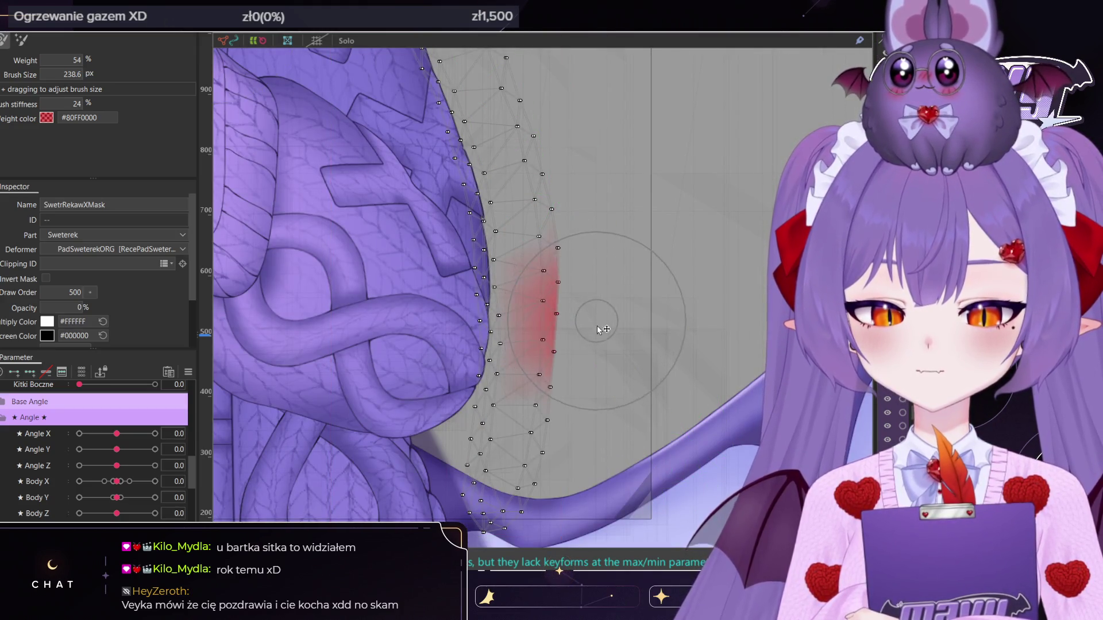
key("Return")
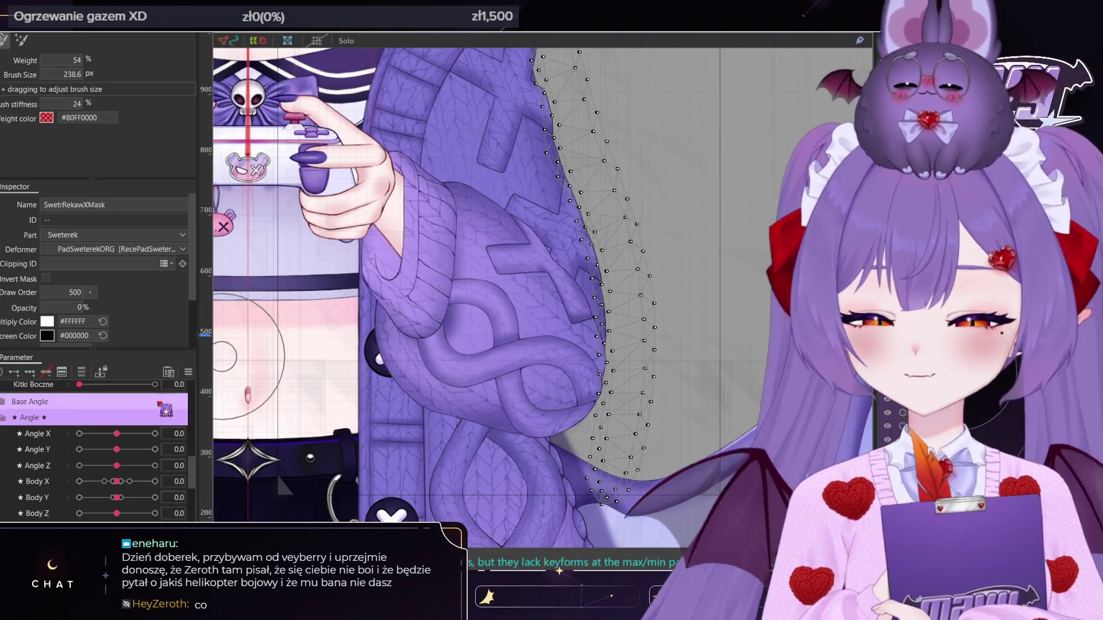
scroll(95, 448, "down", 5)
Show only Body X BL and step through its 1.0, neutral and -1.0 keyforms
left_click(155, 478)
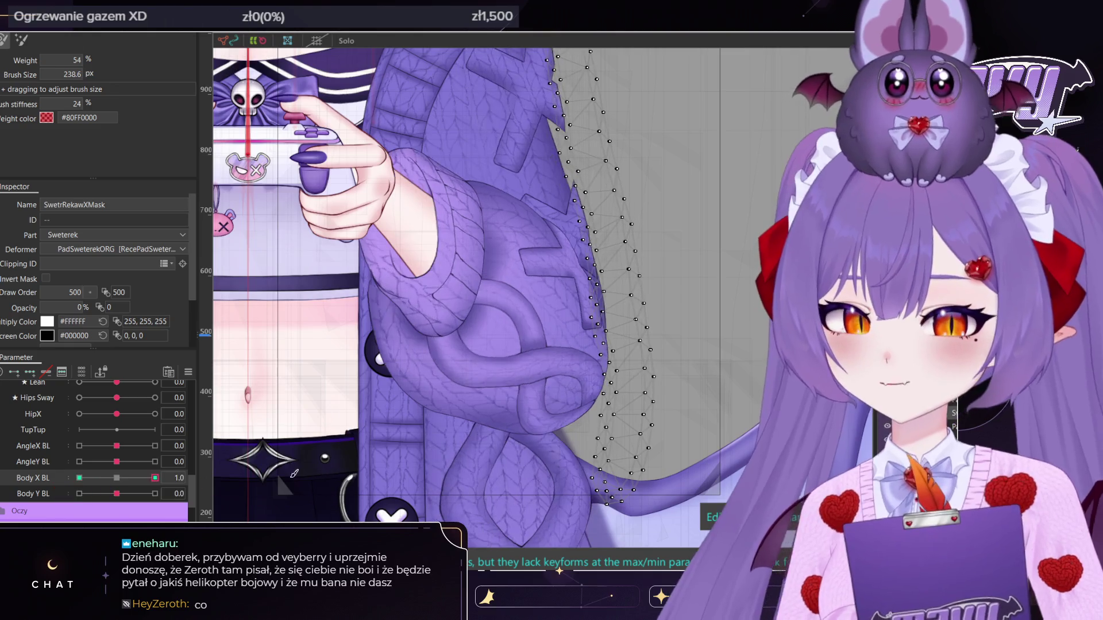
left_click(116, 478)
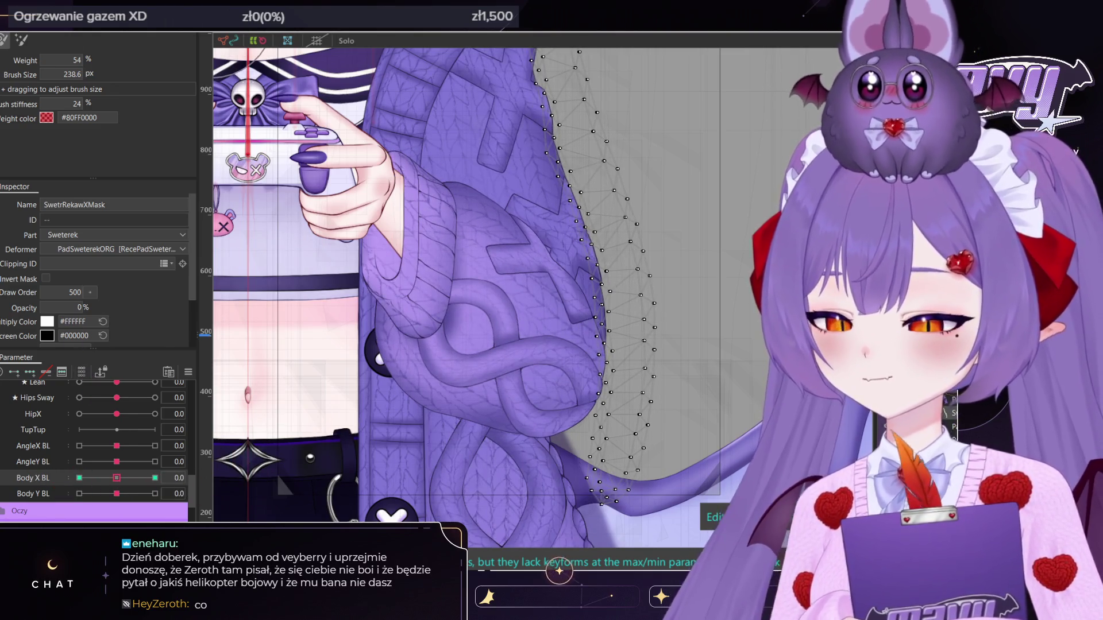
scroll(583, 330, "down", 5)
scroll(583, 330, "up", 5)
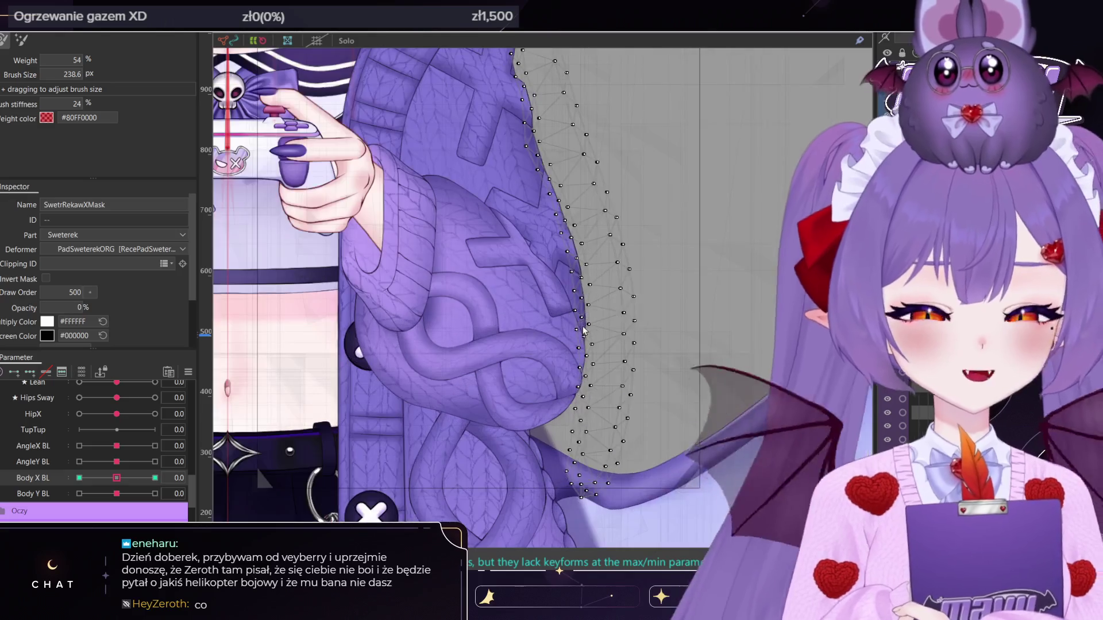
left_click(82, 372)
left_click(155, 388)
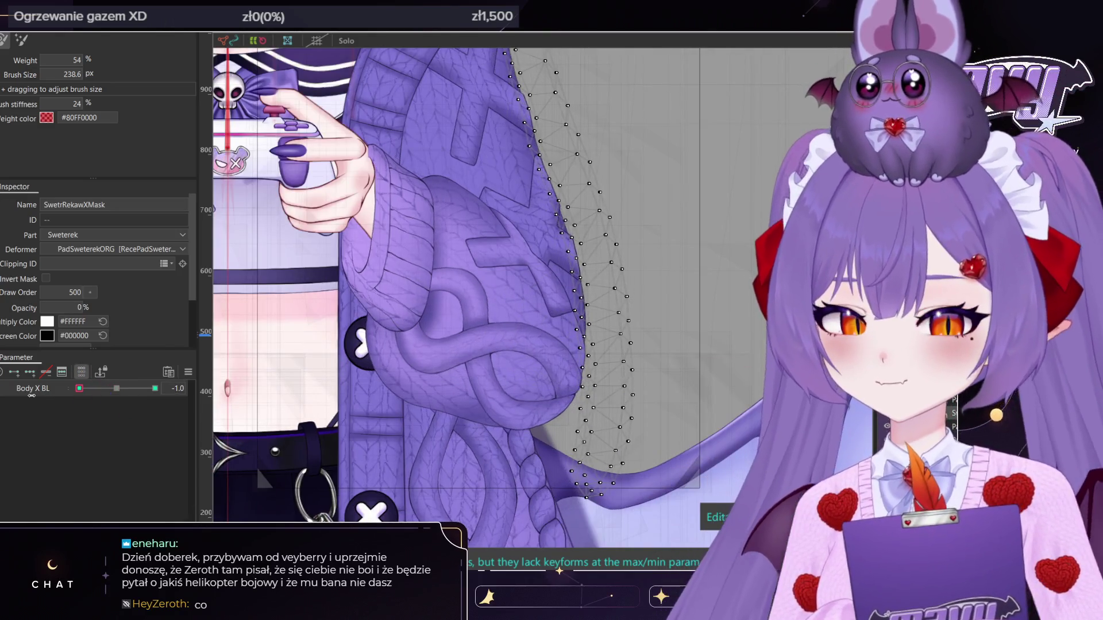
left_click(79, 388)
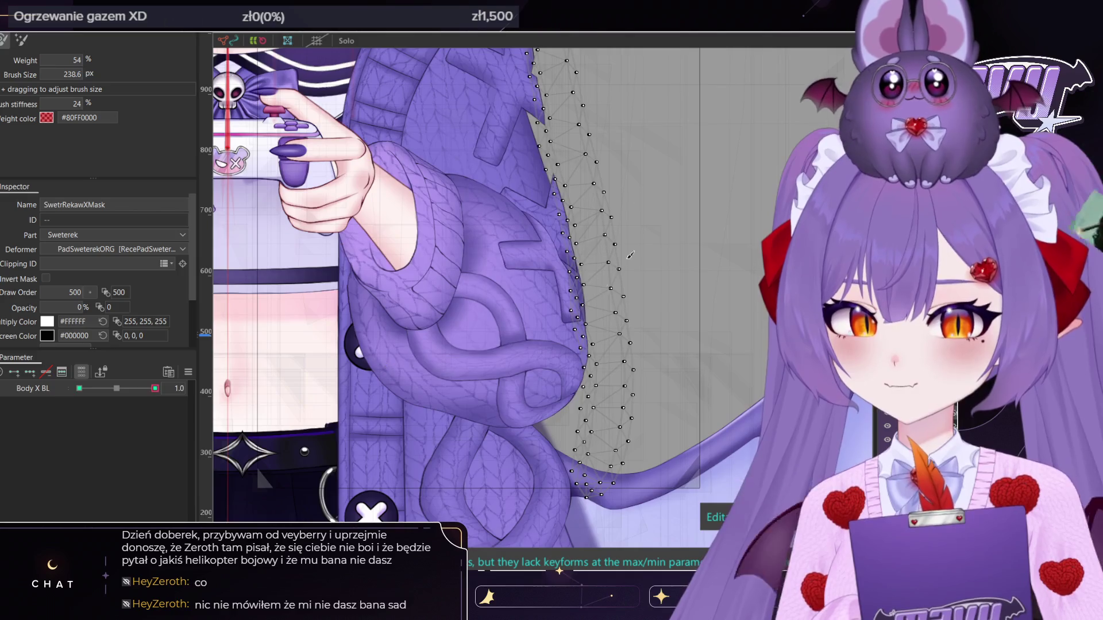
scroll(630, 255, "up", 3)
Select the PadSwetrWzorek3 pattern meshes and weight-paint the pattern block on the sleeve
key("v")
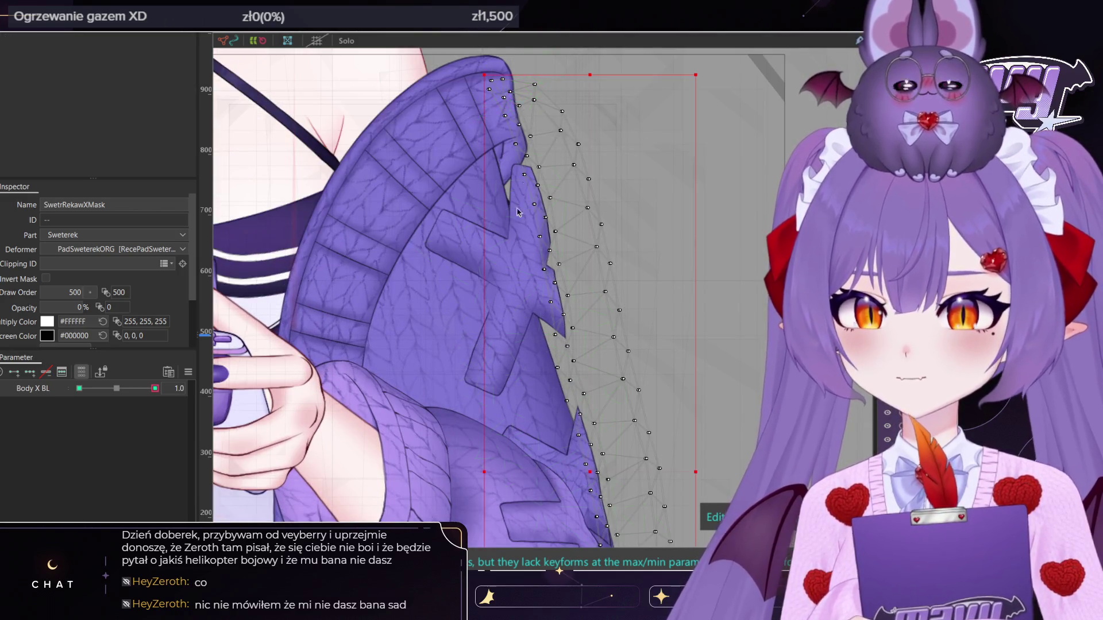
left_click(490, 302)
left_click(509, 265)
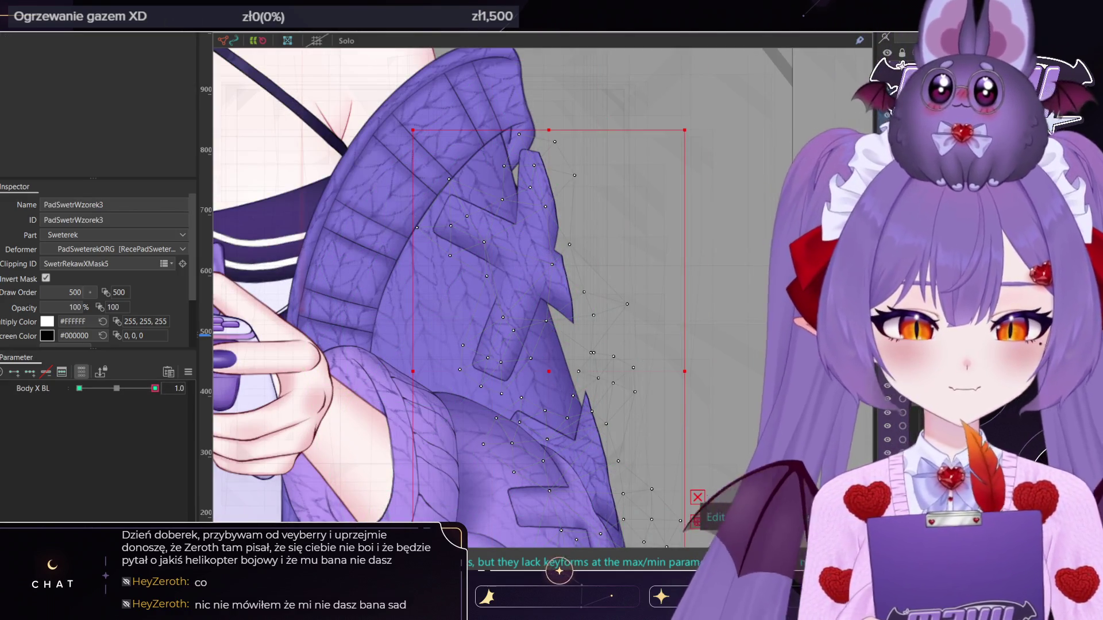
left_click(488, 284, "shift")
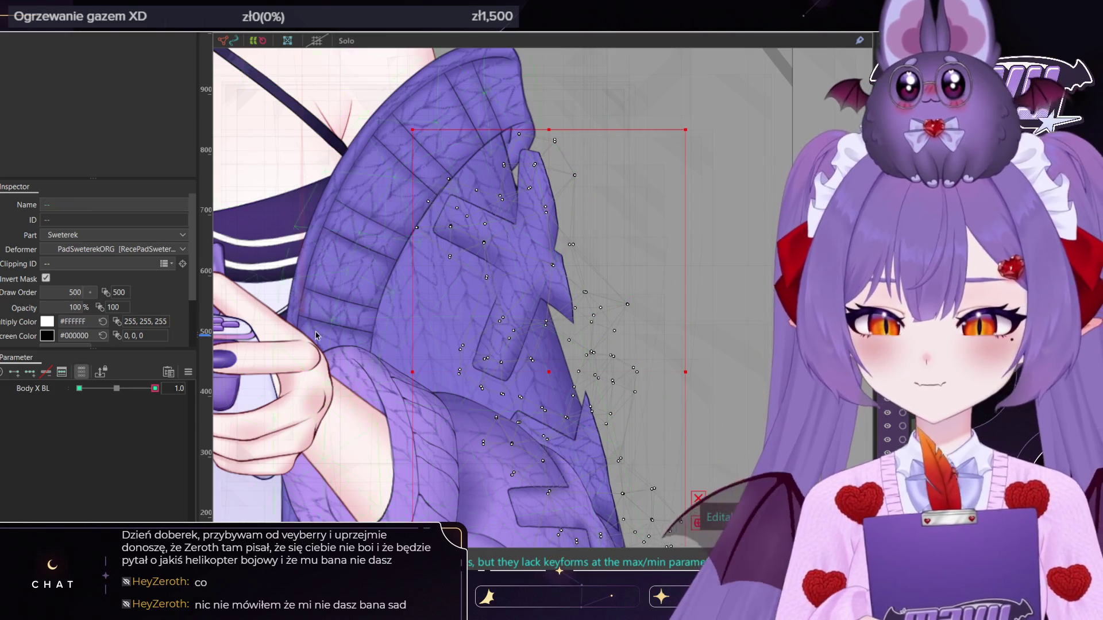
key("b")
mouse_move(513, 189)
left_mouse_down()
mouse_move(551, 166)
mouse_move(468, 197)
mouse_move(482, 182)
left_mouse_up()
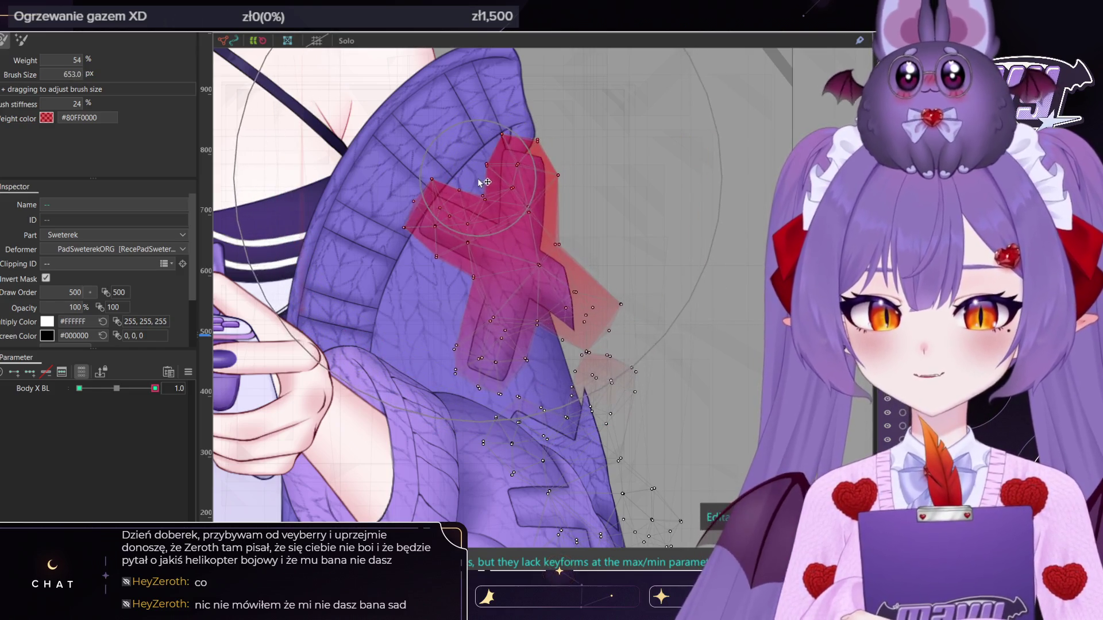
key("v")
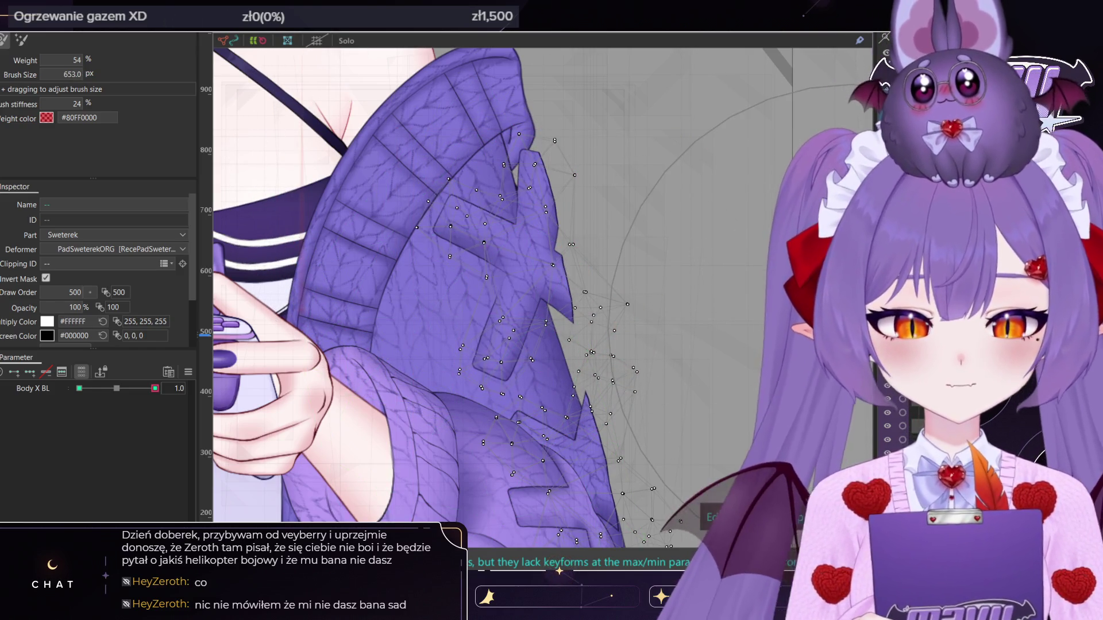
Select the sleeve meshes and return Body X BL to its neutral keyform
left_click(592, 259)
left_click(535, 256, "shift")
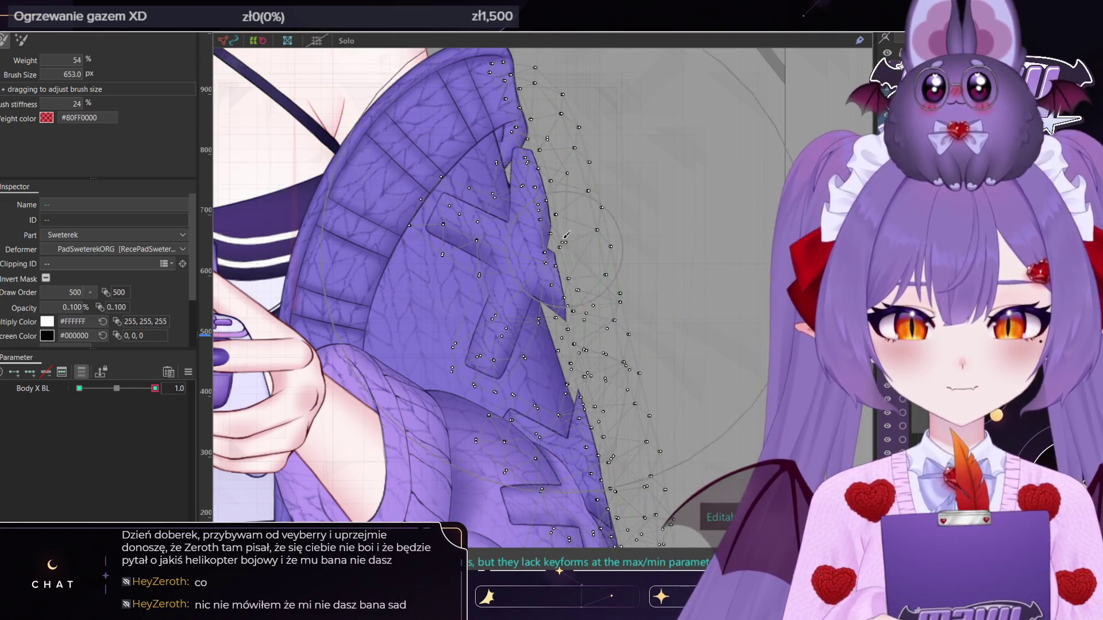
scroll(536, 211, "down", 3)
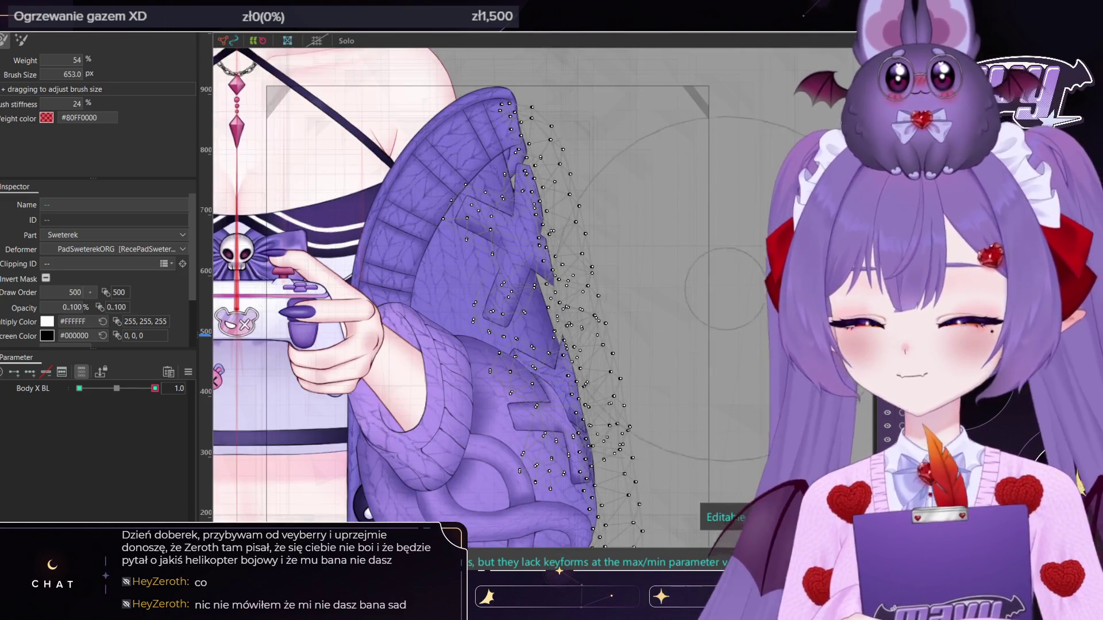
scroll(609, 173, "down", 3)
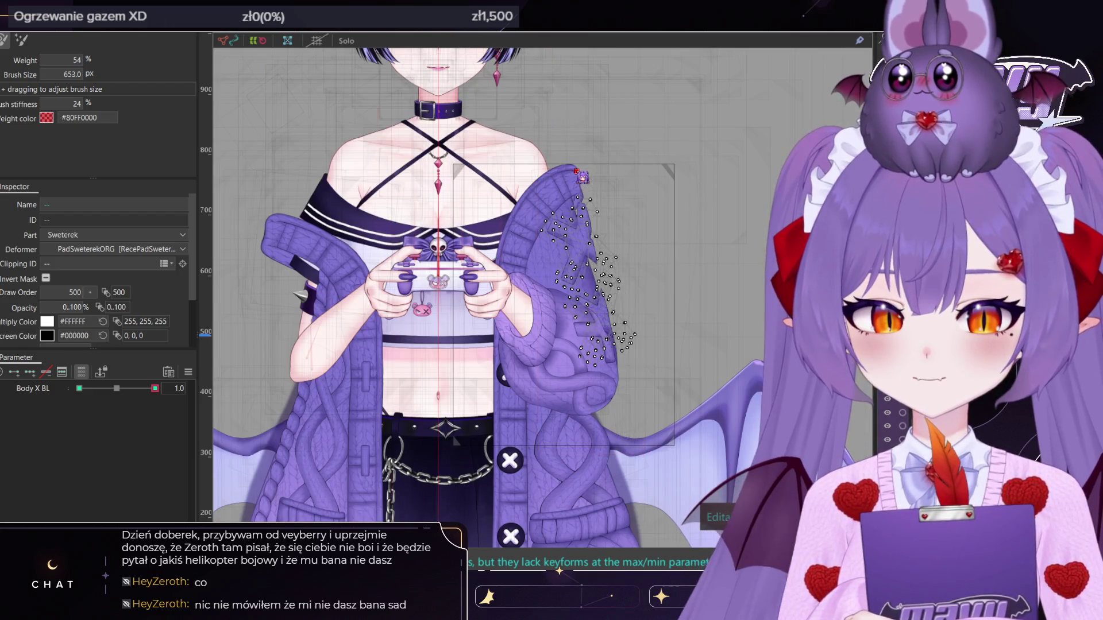
left_click(117, 388)
left_click(581, 177)
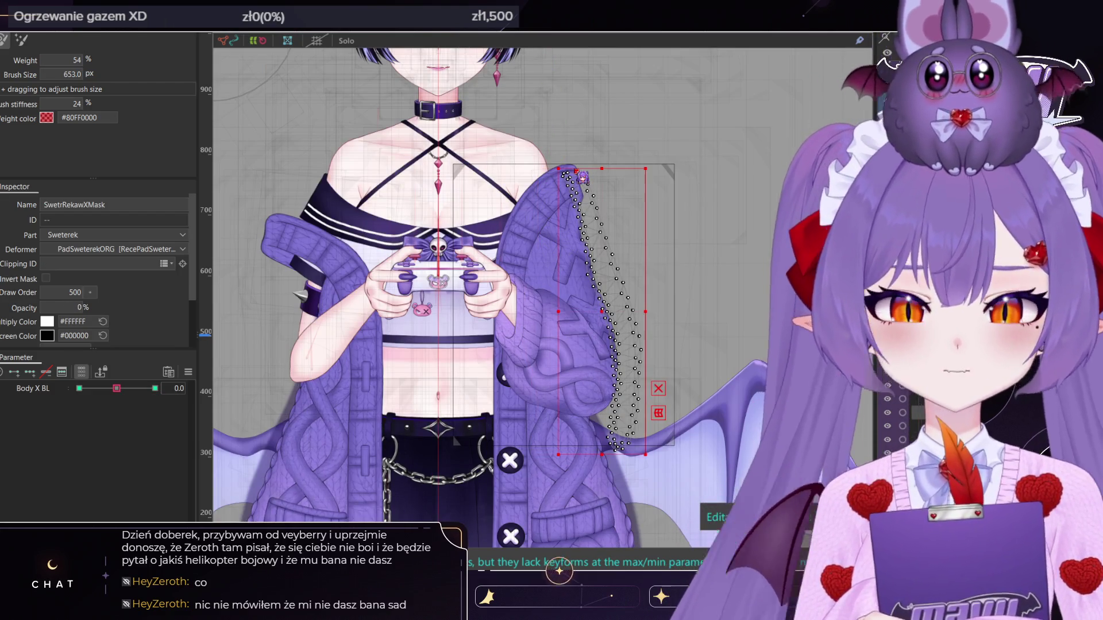
left_click(581, 177)
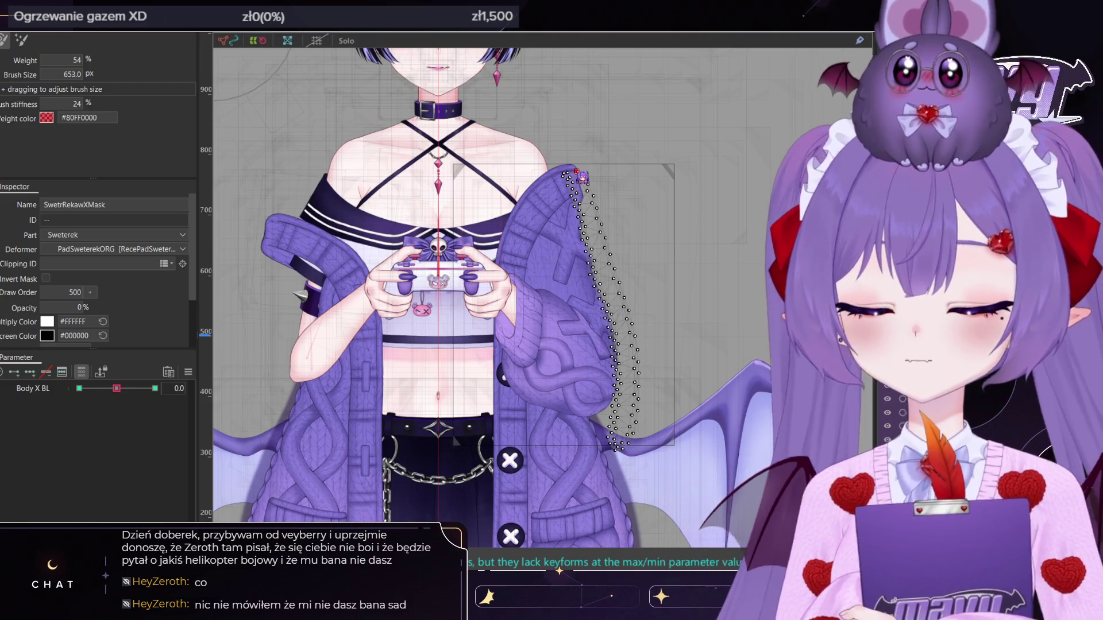
Select the SwetrRekawXMask mesh at the Body X BL -1.0 and 1.0 keyforms
left_click(79, 388)
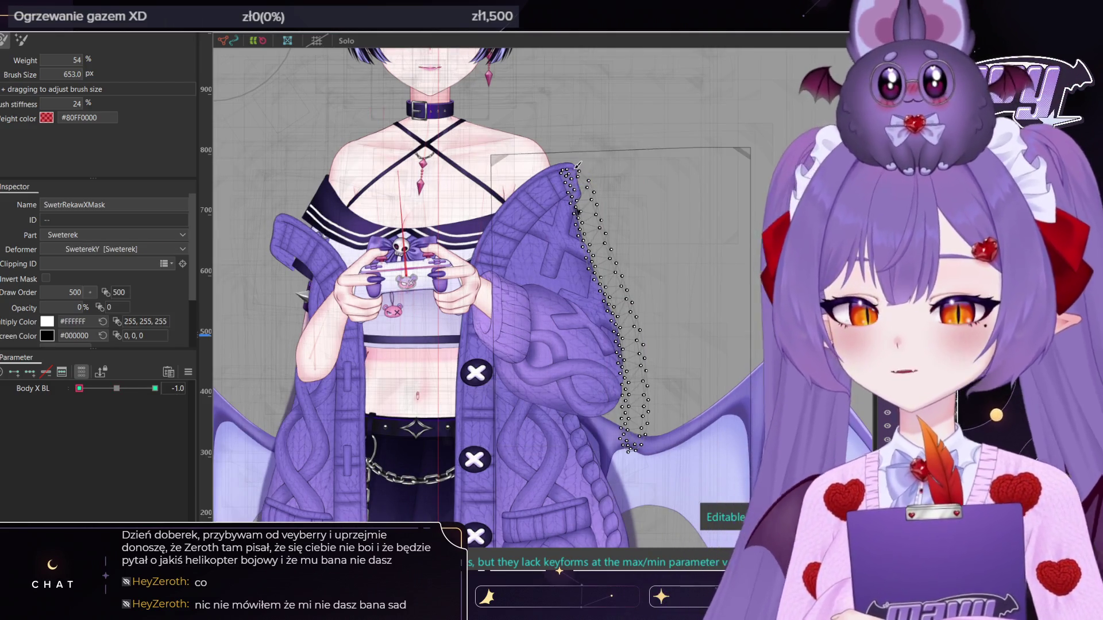
left_click(581, 176)
left_click(156, 388)
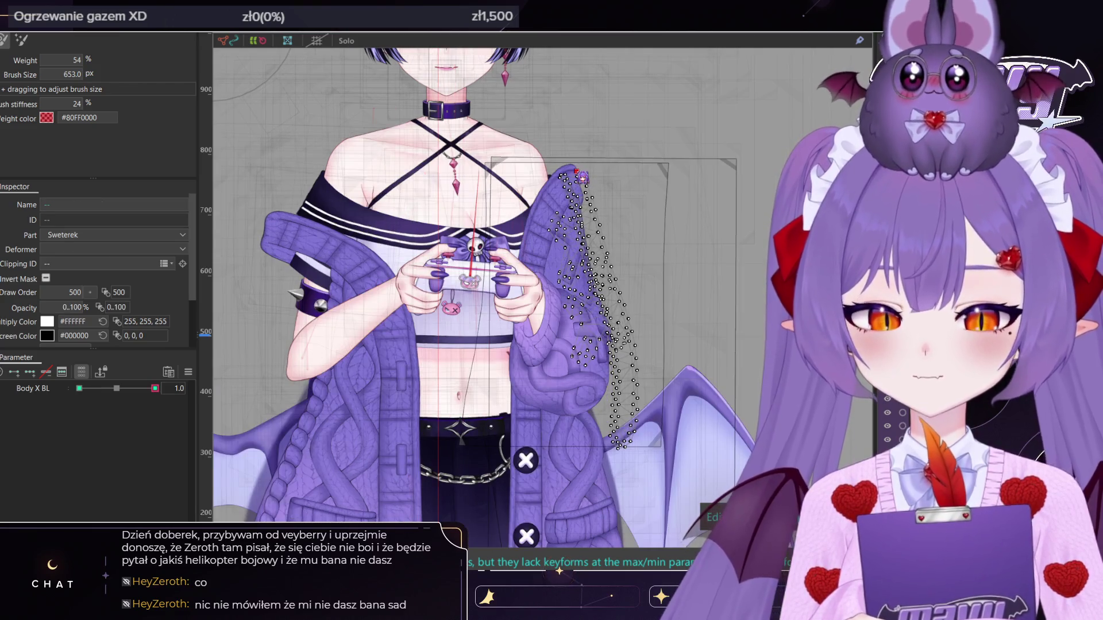
left_click(582, 175)
left_click(581, 176)
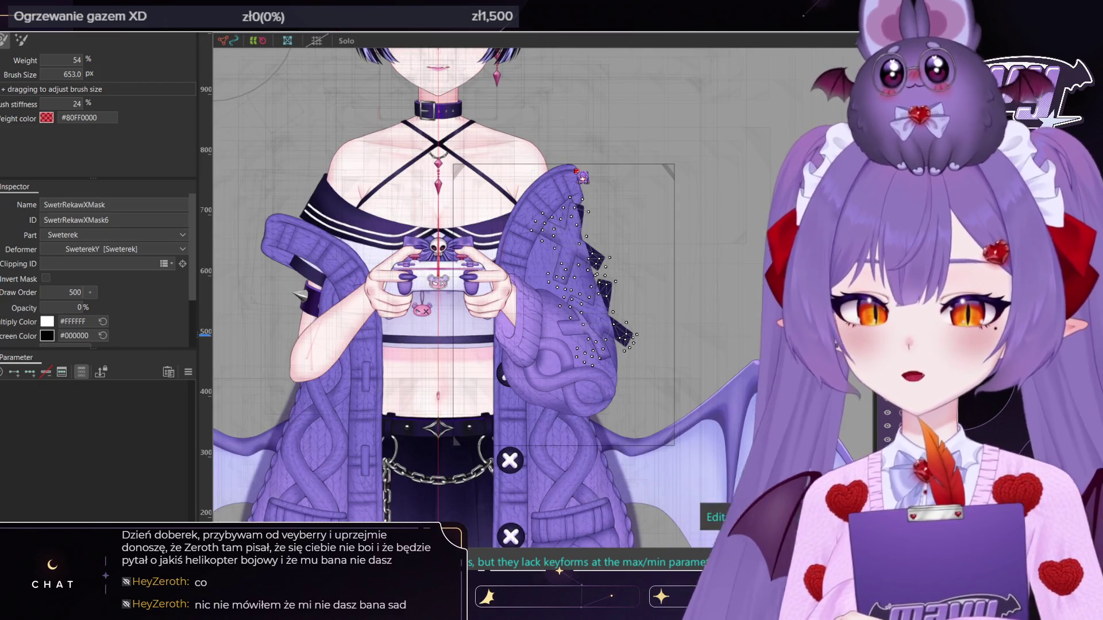
left_click(610, 227)
Set PadSwetrWzorek3L's Clipping ID to SwetrRekawXMask6, then reselect the mask mesh for moving
scroll(600, 223, "up", 5)
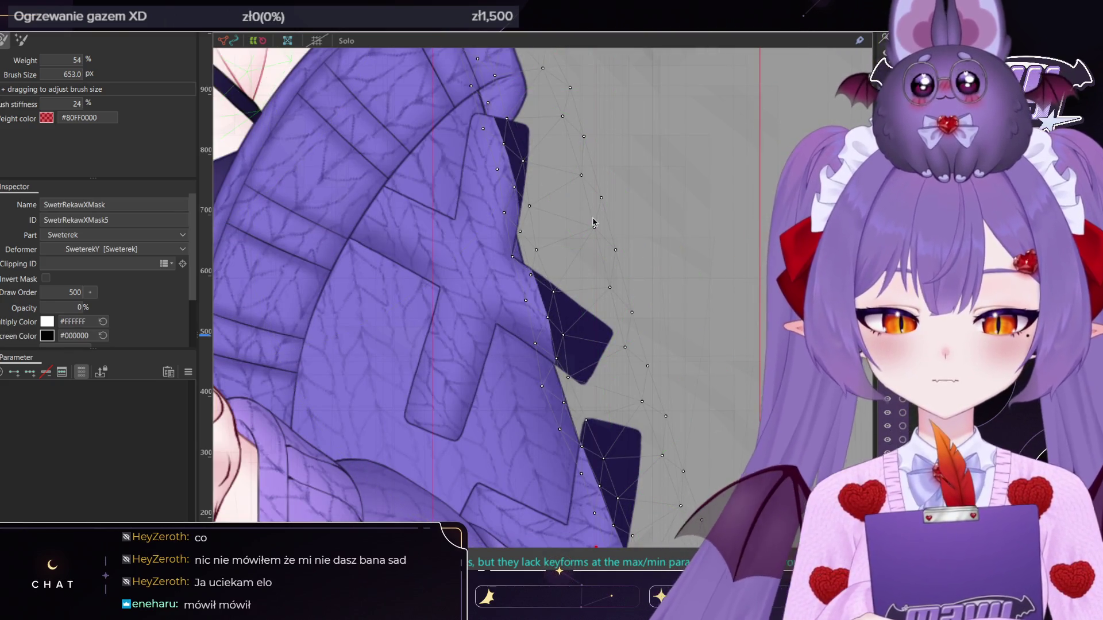
left_click(594, 222)
left_click(595, 220)
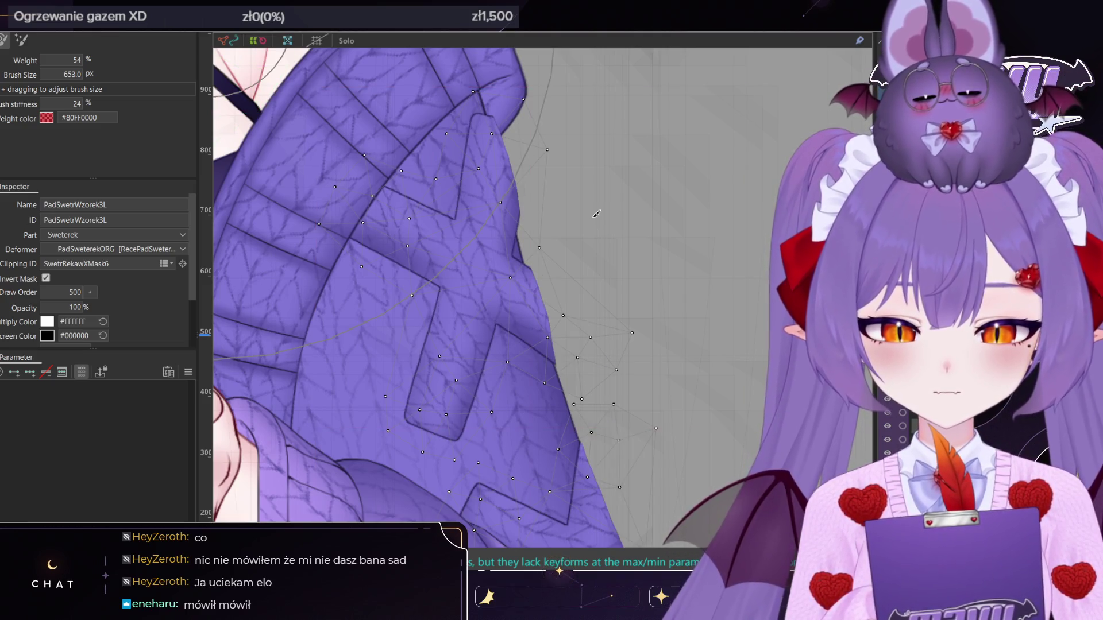
left_click(596, 223)
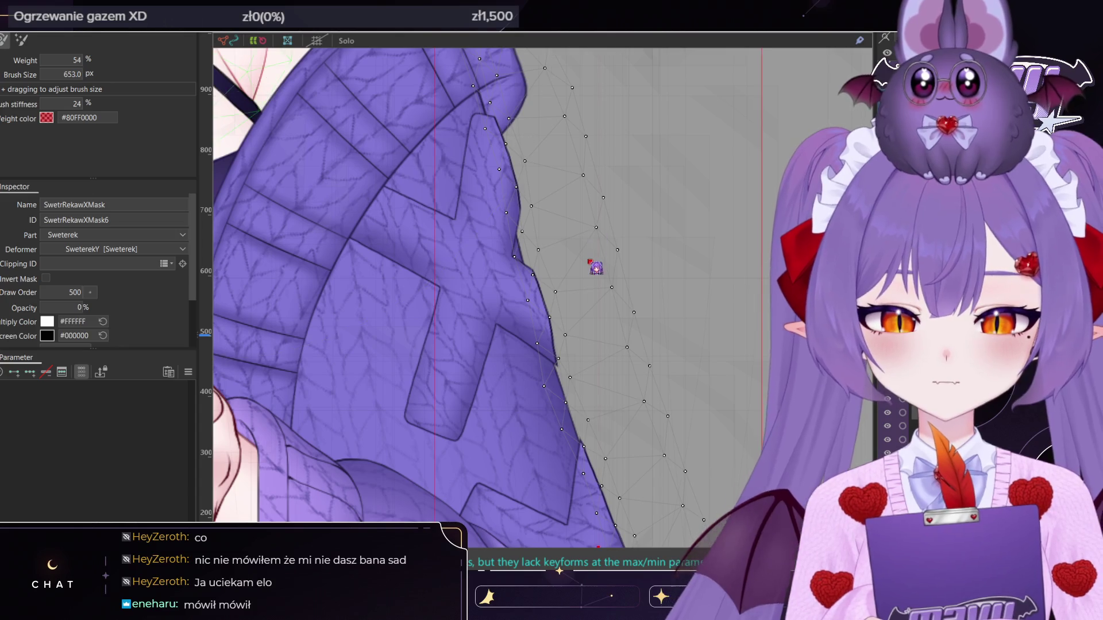
left_click(591, 256, "shift")
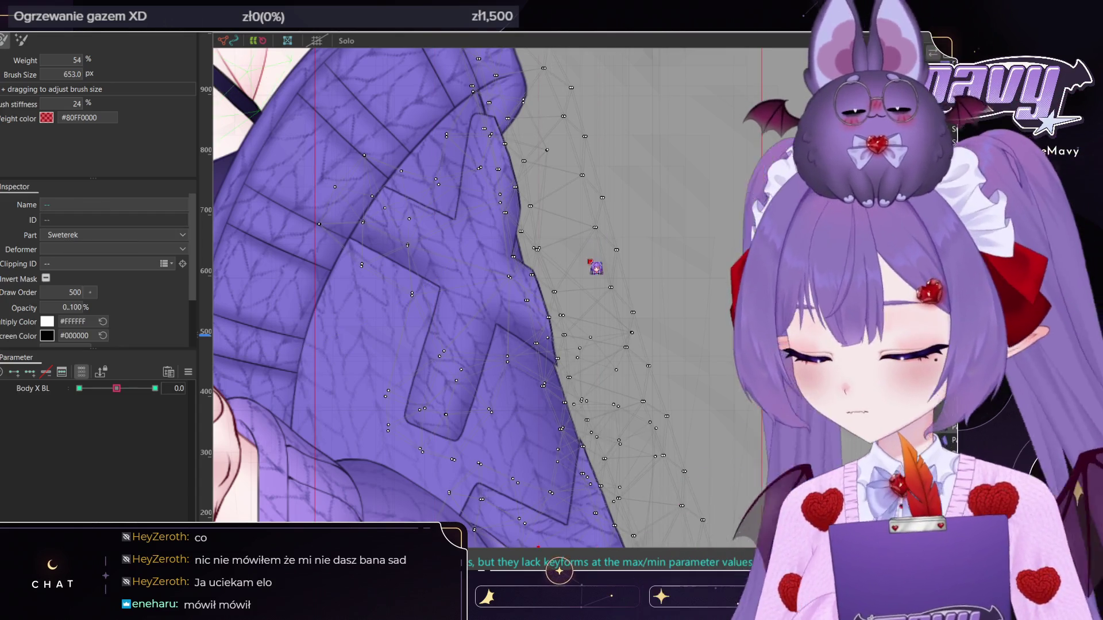
scroll(592, 256, "down", 5)
key("v")
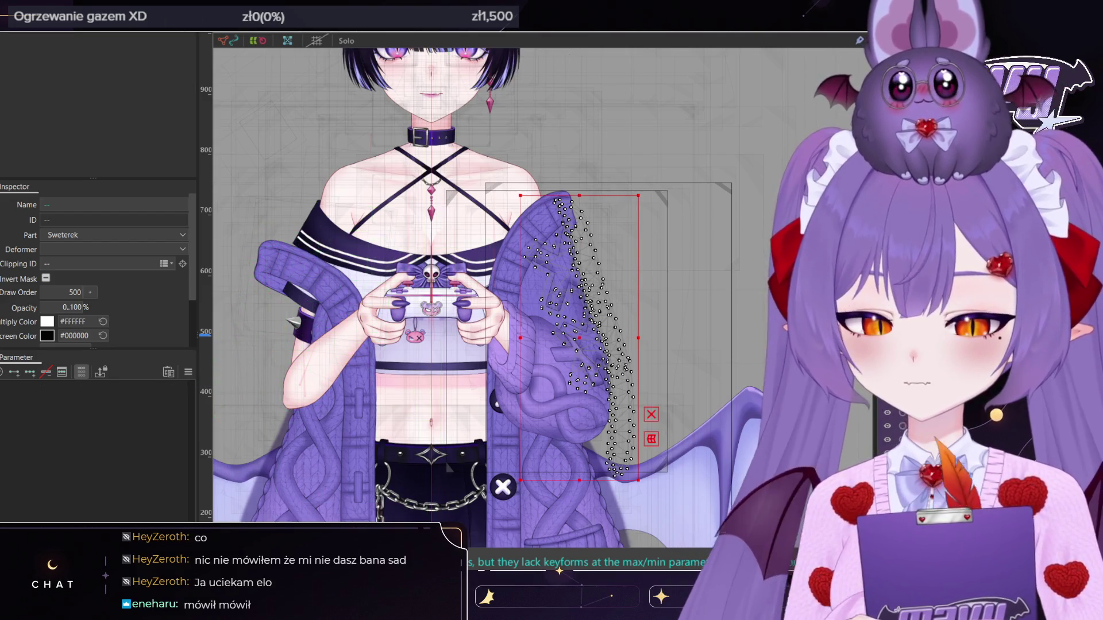
left_click(898, 398)
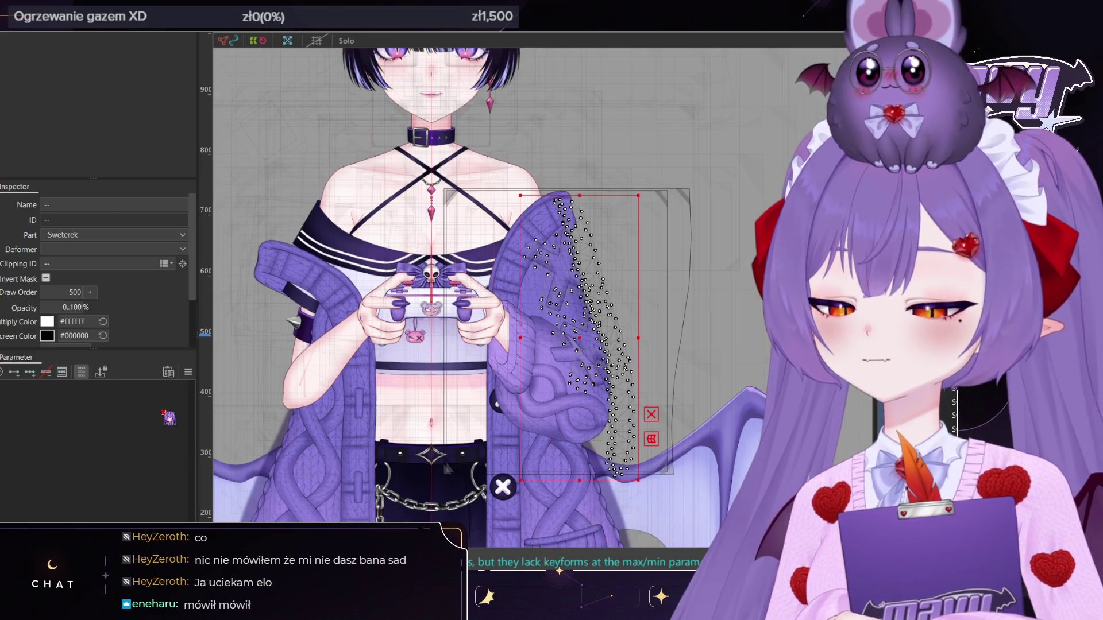
scroll(92, 403, "down", 5)
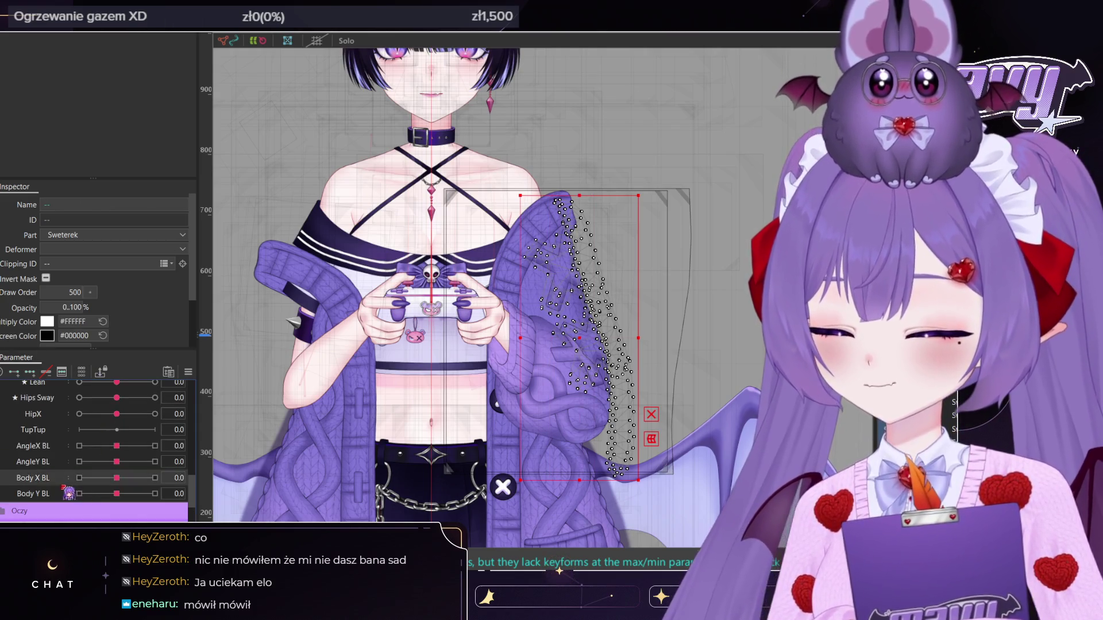
At Body X BL 1.0 and Body X 30, select the sweater pattern mesh and enlarge the Deform Brush
left_click(155, 478)
scroll(139, 470, "down", 3)
left_click(155, 482)
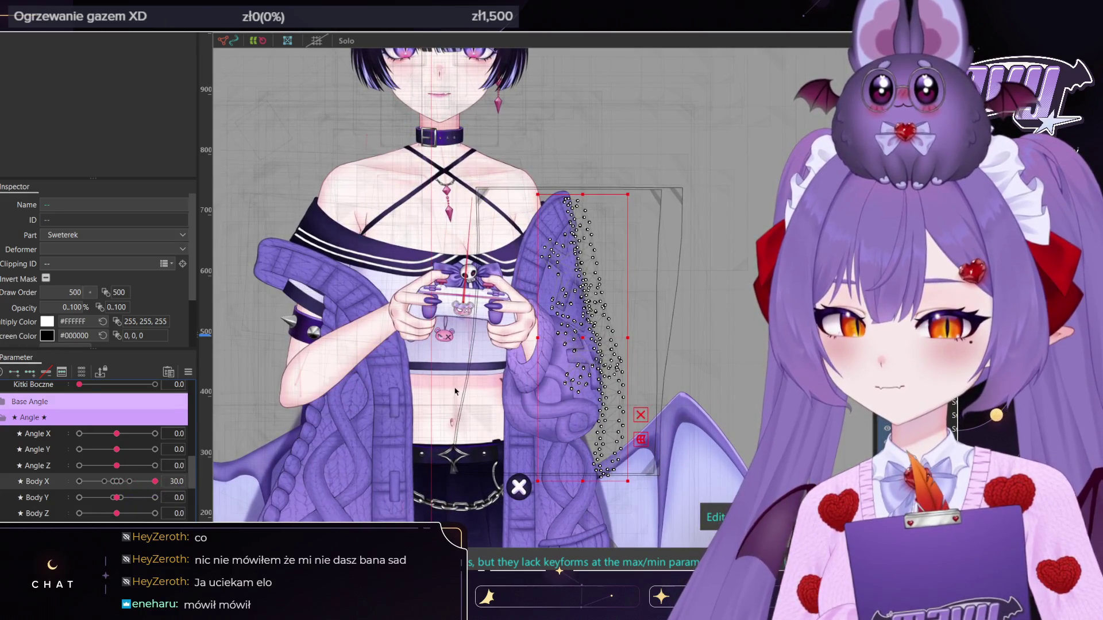
scroll(592, 280, "up", 4)
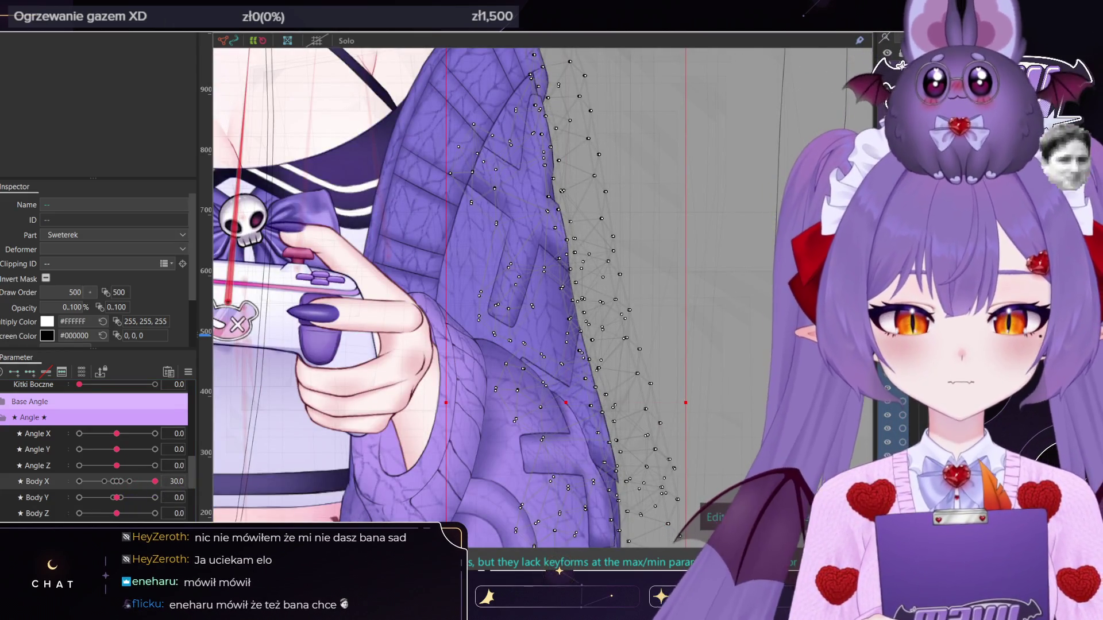
left_click(575, 287)
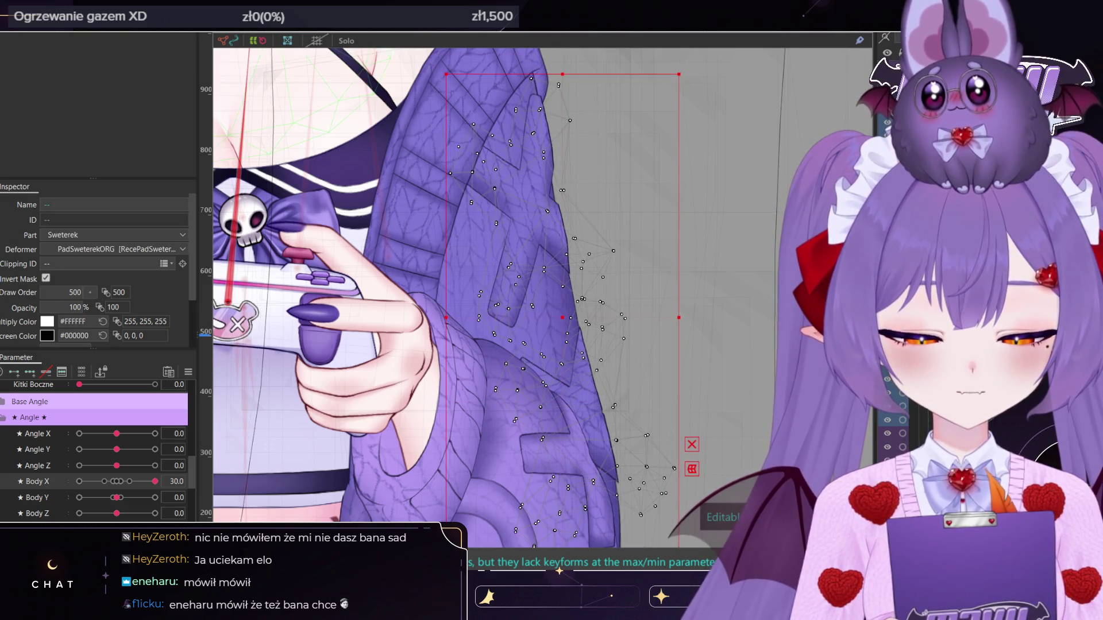
key("b")
scroll(528, 178, "down", 1)
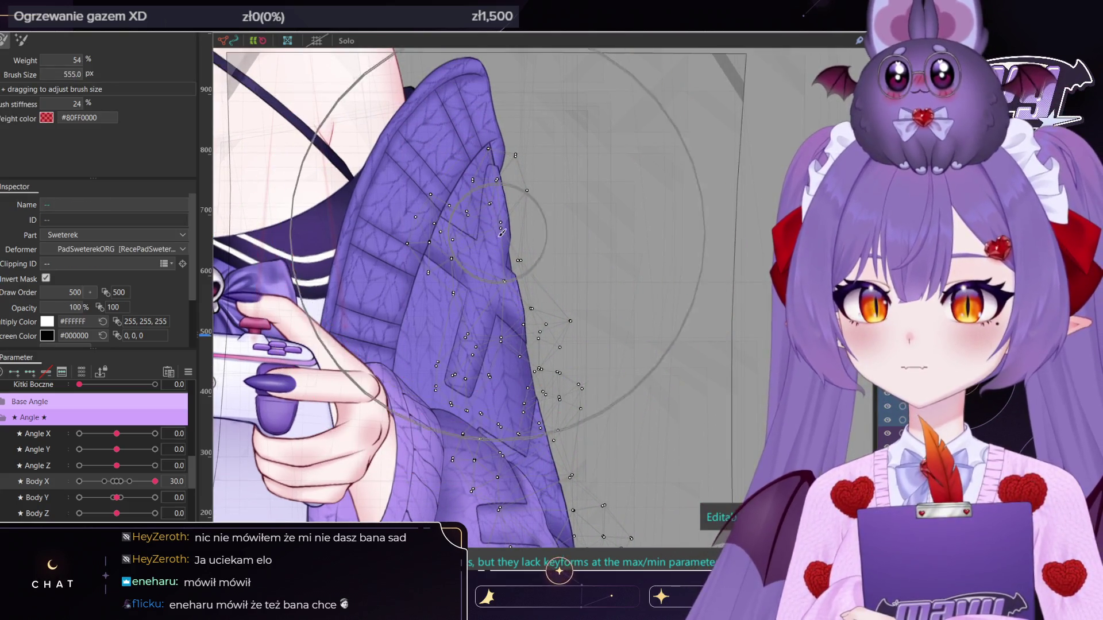
left_click_drag(473, 203, 485, 208, "ctrl")
scroll(453, 214, "up", 1)
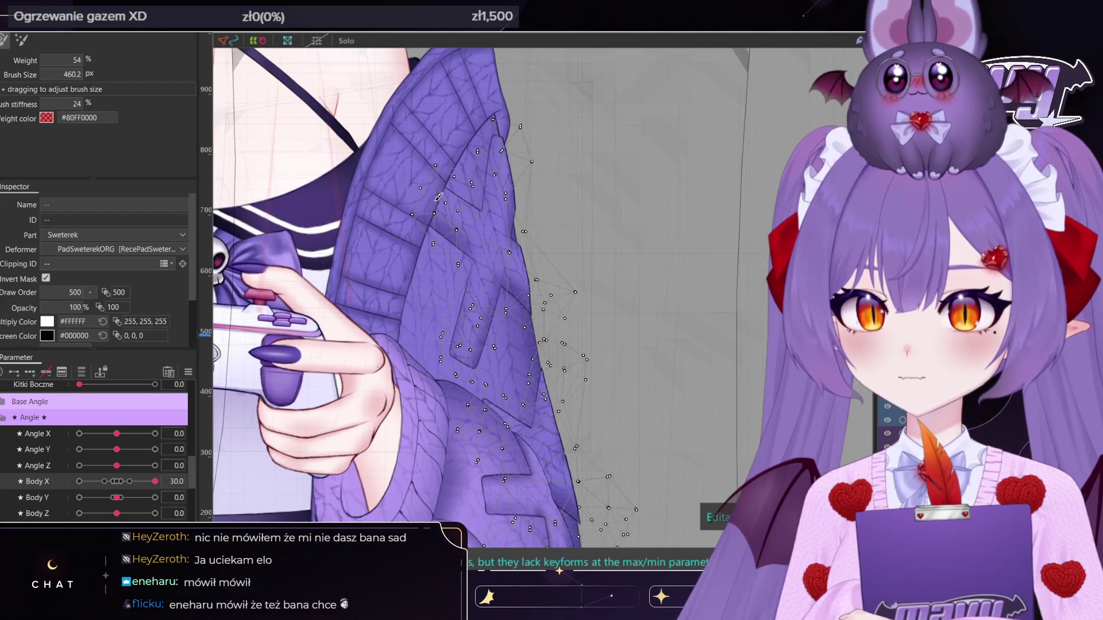
scroll(453, 213, "up", 1)
scroll(442, 195, "up", 1)
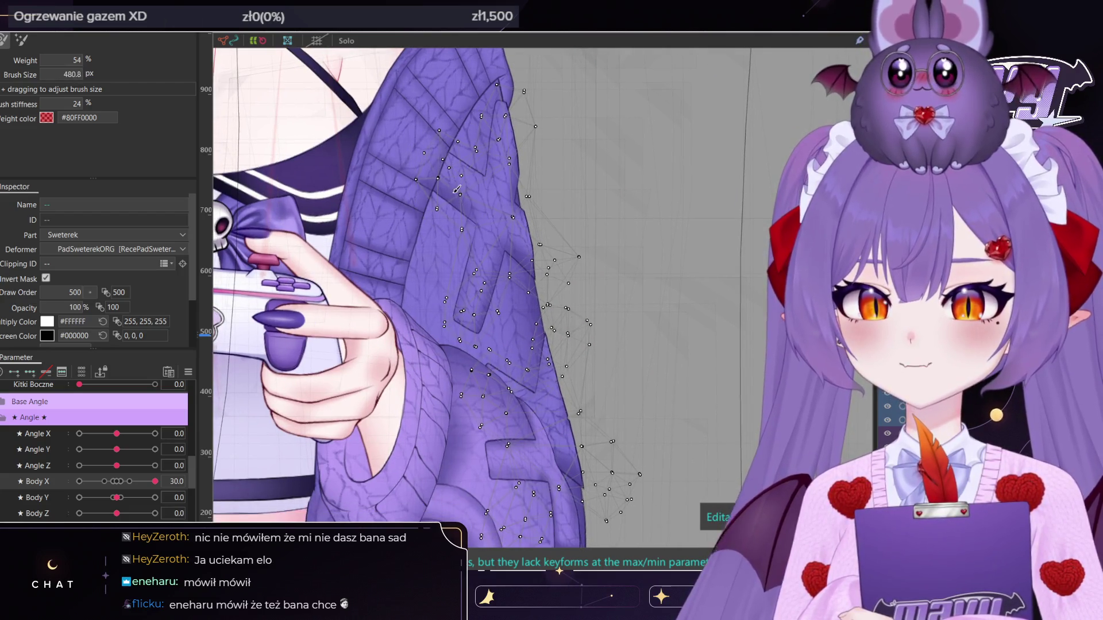
left_click_drag(454, 207, 491, 236, "ctrl")
Turn Body X to -30 and brush the pattern mesh along the sleeve's right edge
left_click_drag(526, 281, 527, 127)
left_click_drag(523, 350, 538, 362)
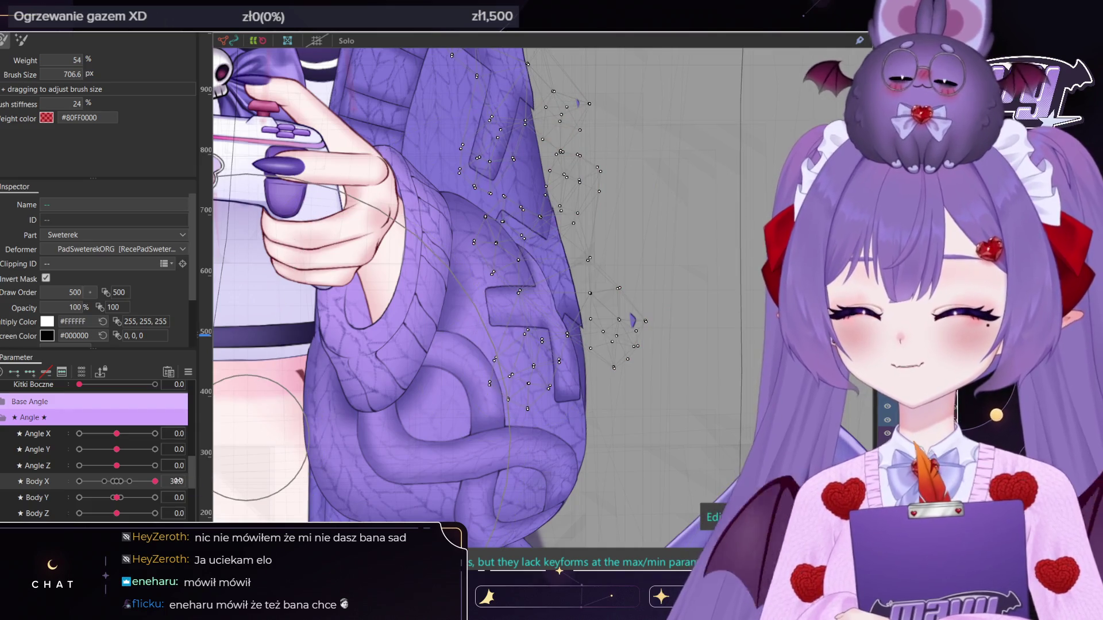
scroll(155, 483, "down", 1)
left_click_drag(155, 432, 79, 432)
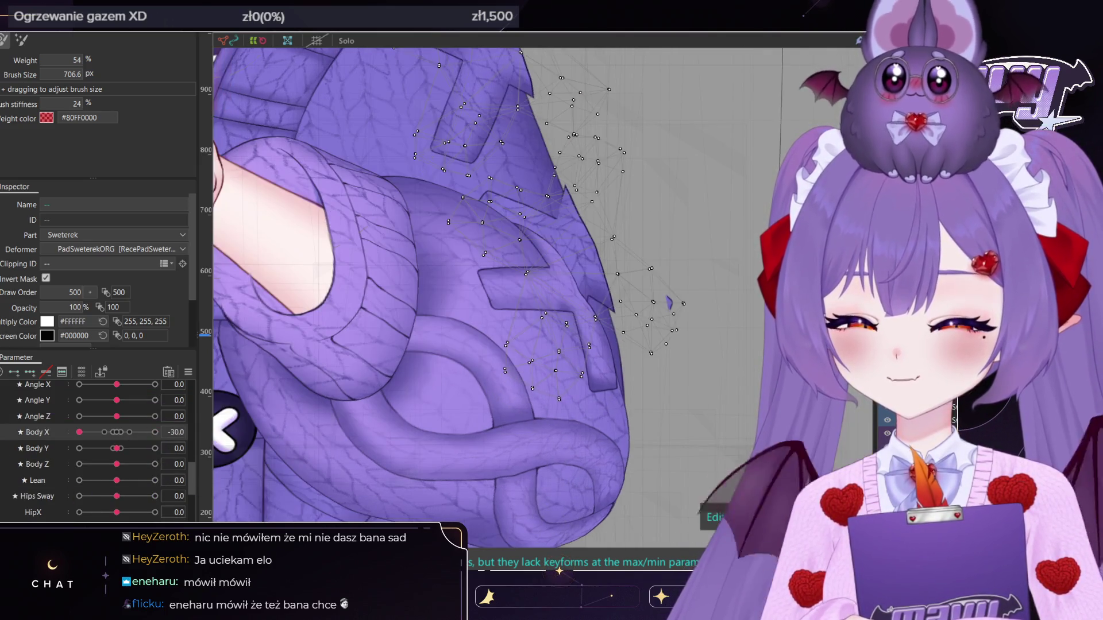
middle_click_drag(539, 291, 540, 386)
mouse_move(491, 256)
left_mouse_down()
mouse_move(474, 249)
mouse_move(484, 208)
left_mouse_up()
middle_click_drag(484, 208, 465, 161)
mouse_move(506, 322)
left_mouse_down()
mouse_move(529, 364)
mouse_move(574, 356)
left_mouse_up()
scroll(631, 343, "down", 6)
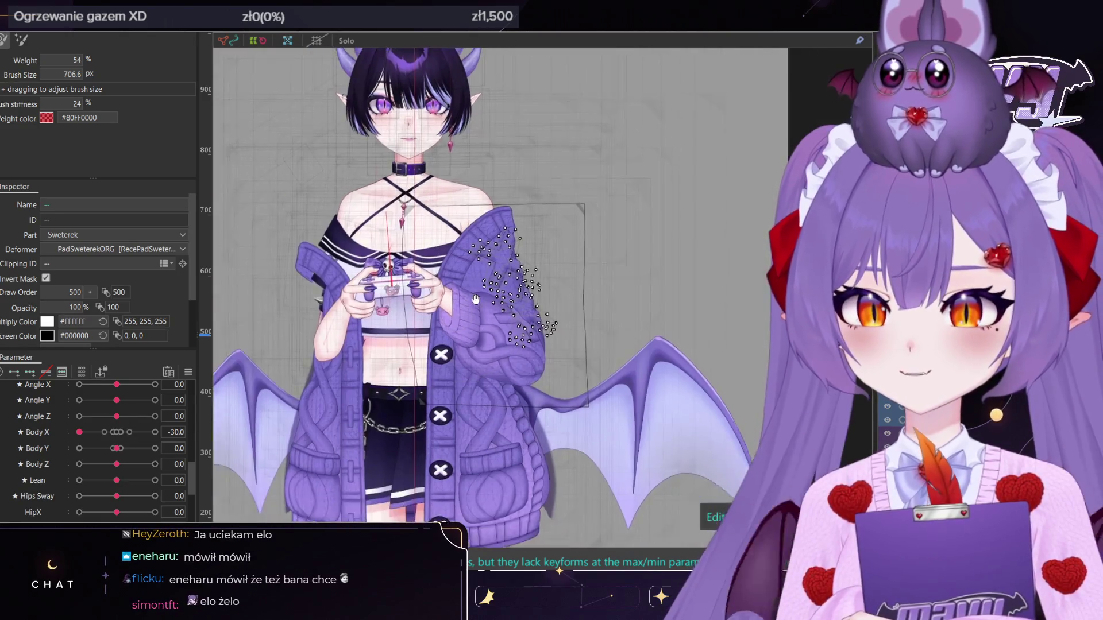
scroll(529, 329, "up", 6)
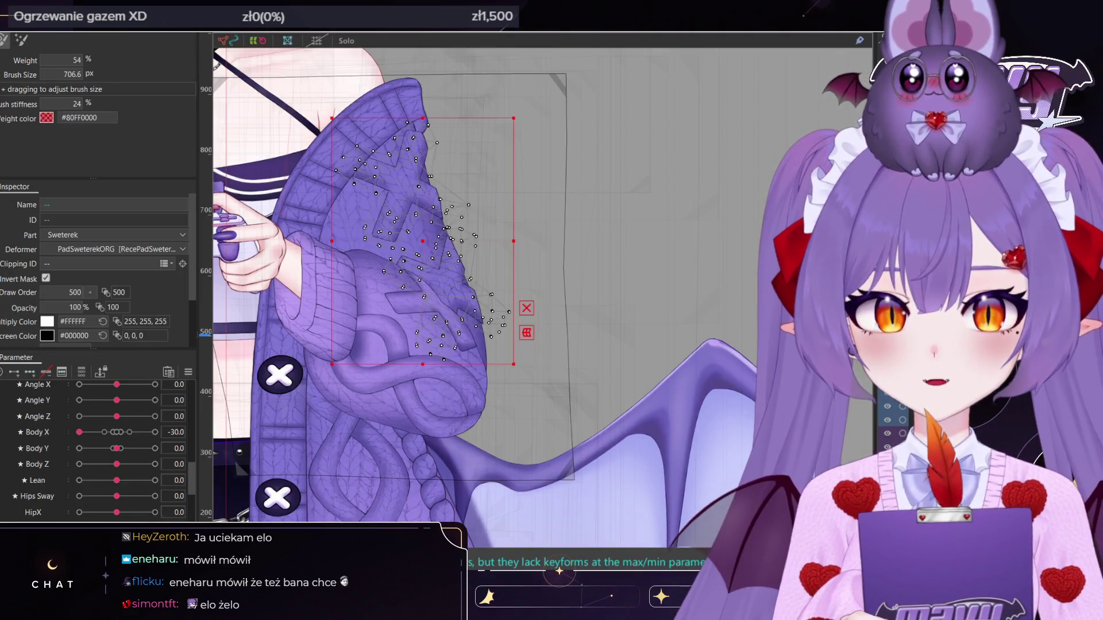
Select SwetrRekawXMask at Body X 30 and shrink the brush to about half size
key("v")
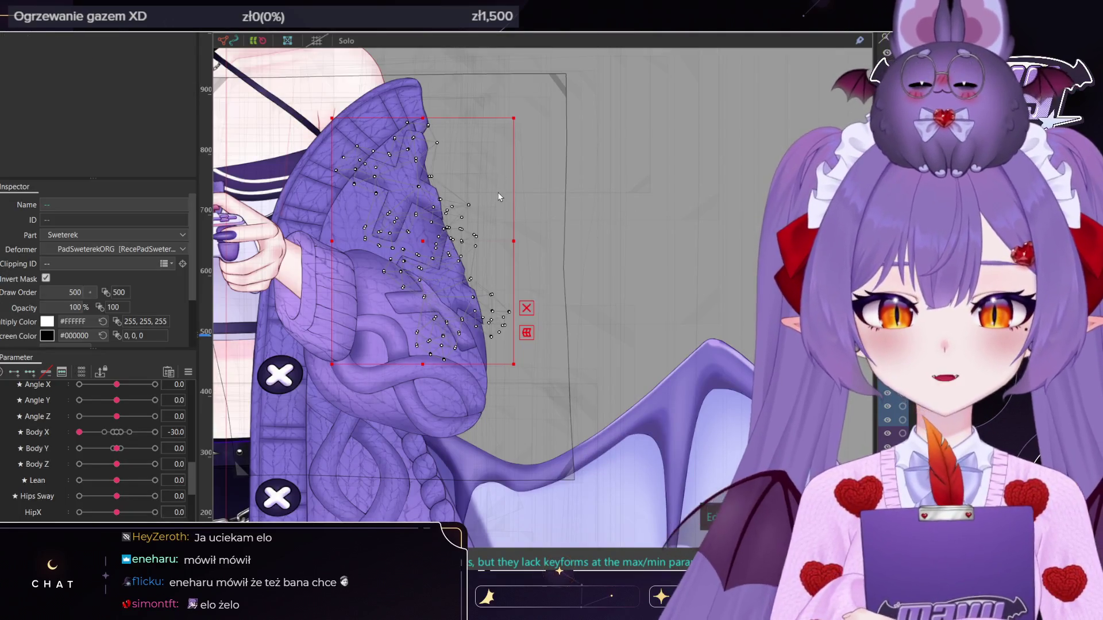
left_click(550, 384)
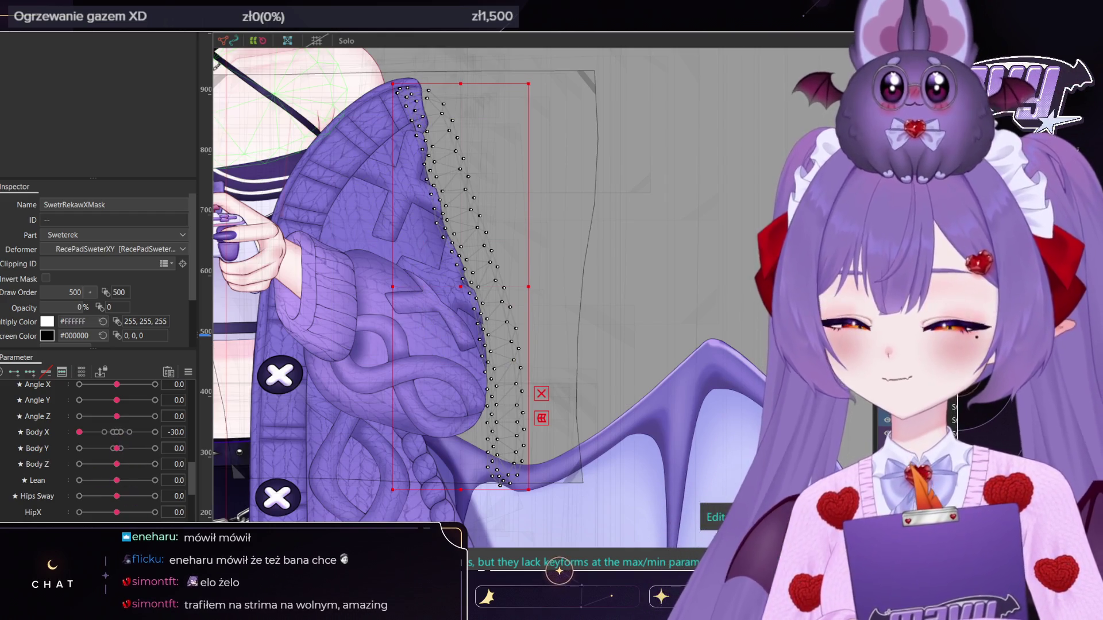
left_click(155, 432)
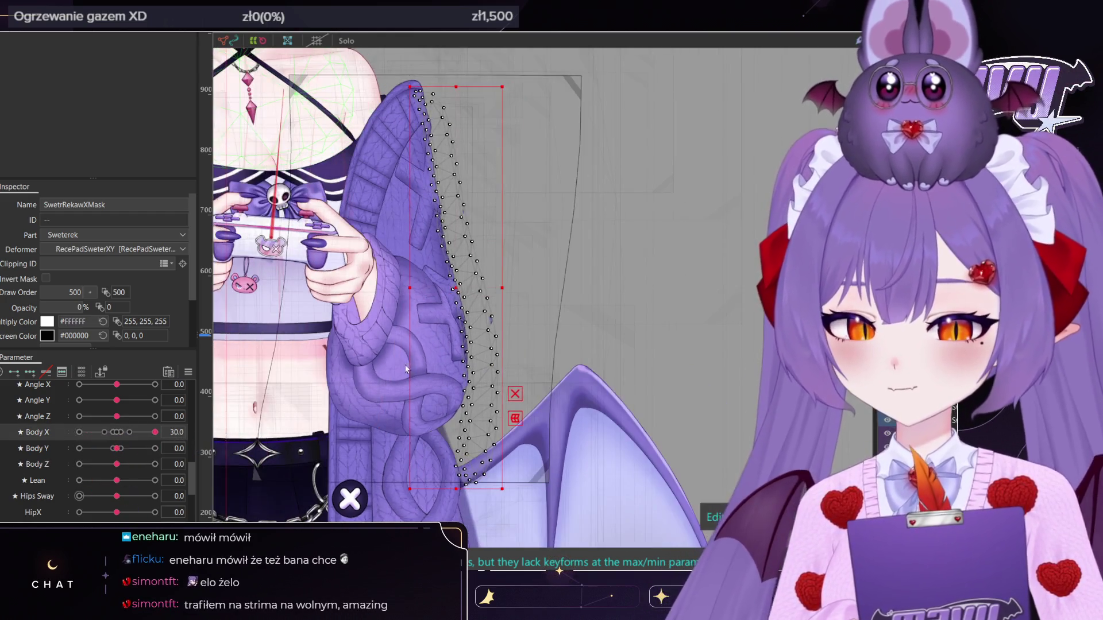
scroll(631, 339, "up", 3)
left_click_drag(561, 283, 564, 270, "ctrl")
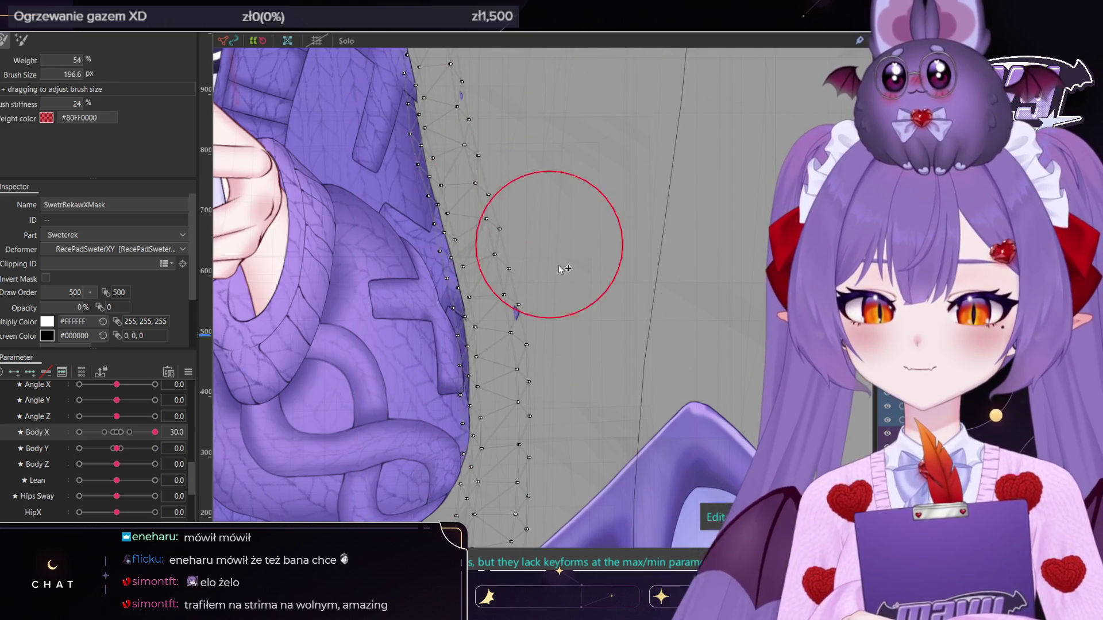
scroll(537, 322, "up", 3)
scroll(505, 239, "down", 5)
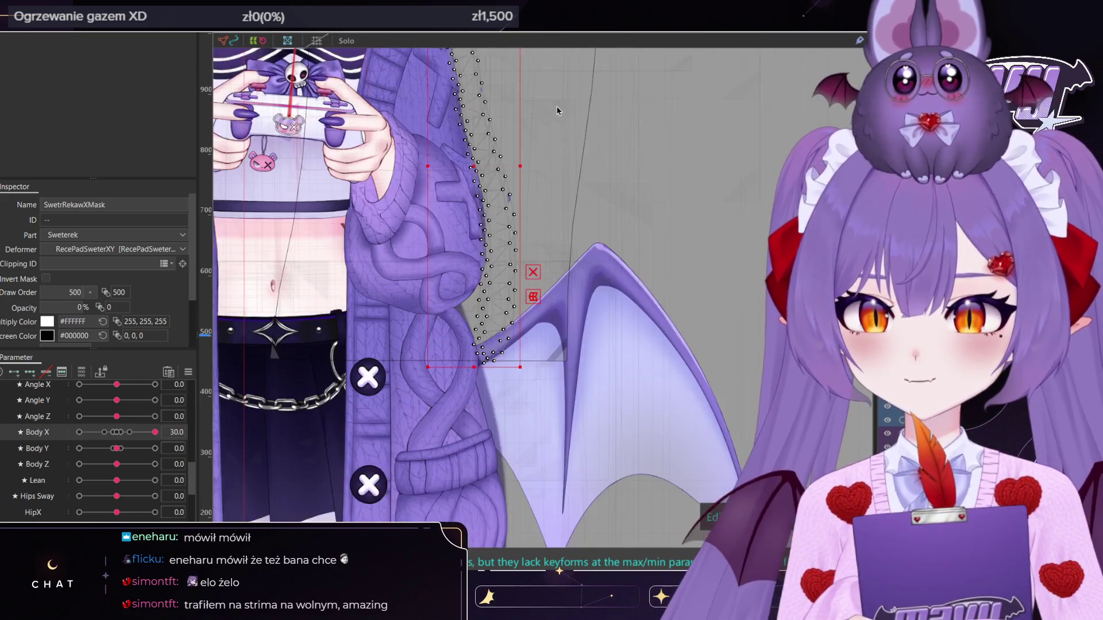
left_click_drag(566, 198, 525, 220)
scroll(525, 220, "up", 3)
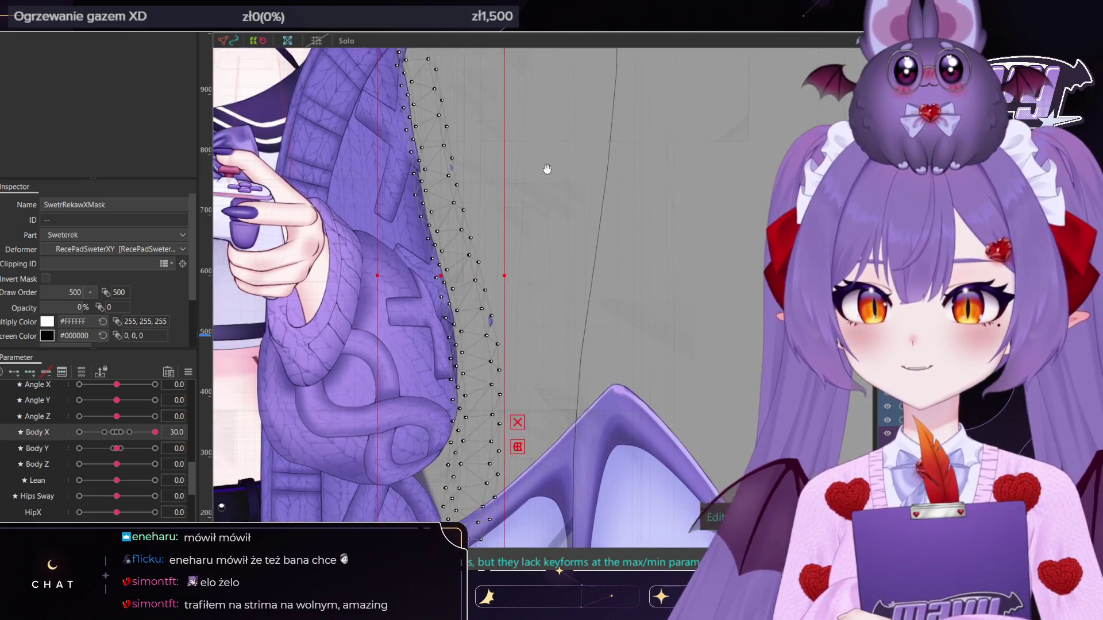
scroll(547, 251, "down", 3)
scroll(548, 253, "up", 2)
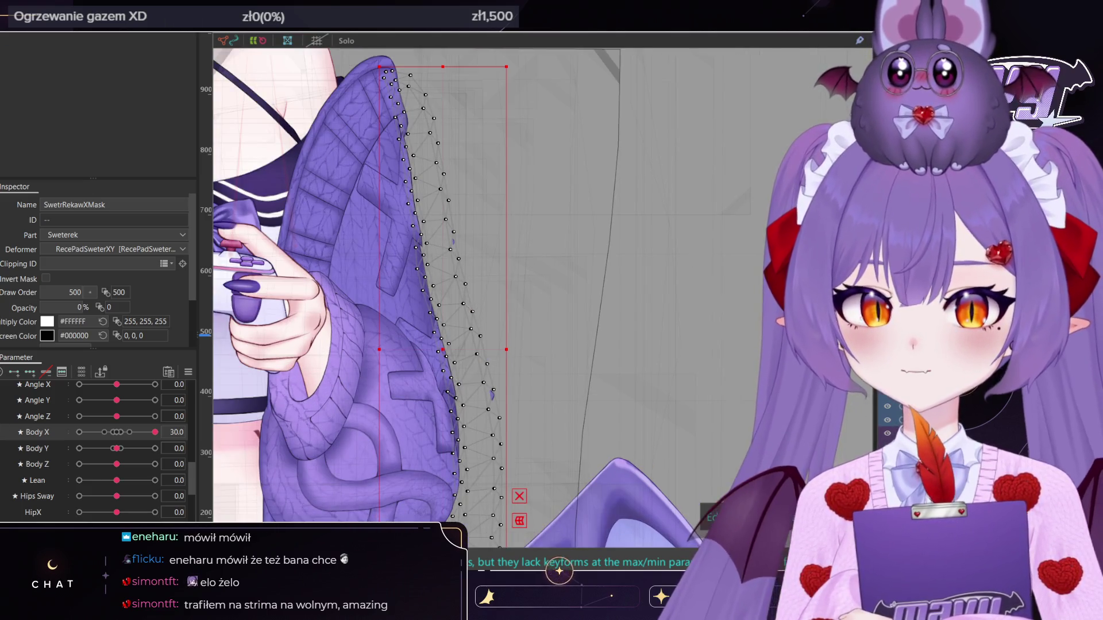
scroll(564, 81, "down", 2)
Lasso the mask's outer vertices, nudge them right, check Body X -30, and deselect
left_click_drag(522, 126, 440, 91)
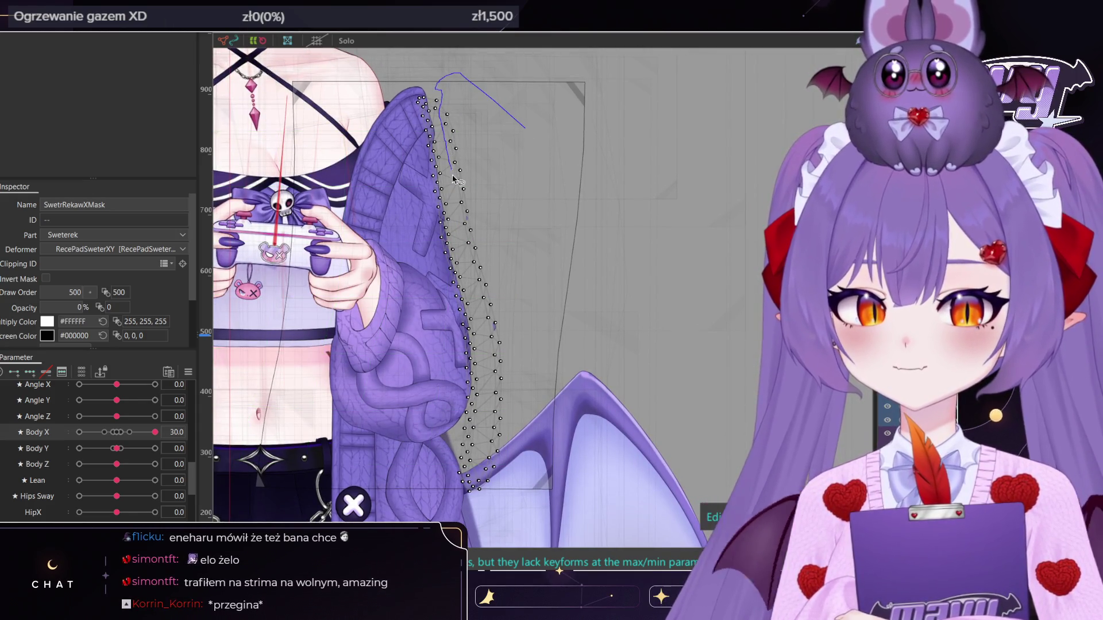
mouse_move(463, 237)
left_mouse_down()
mouse_move(492, 363)
mouse_move(496, 419)
mouse_move(480, 468)
left_mouse_up()
left_click_drag(504, 510, 506, 505)
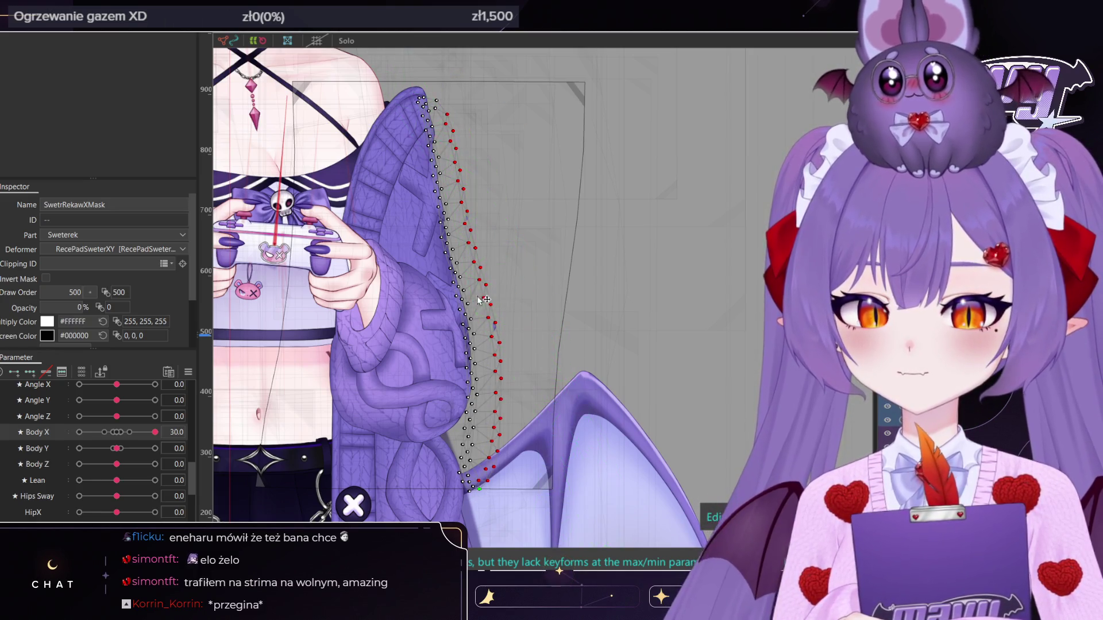
left_click_drag(478, 299, 488, 299)
scroll(488, 299, "down", 2)
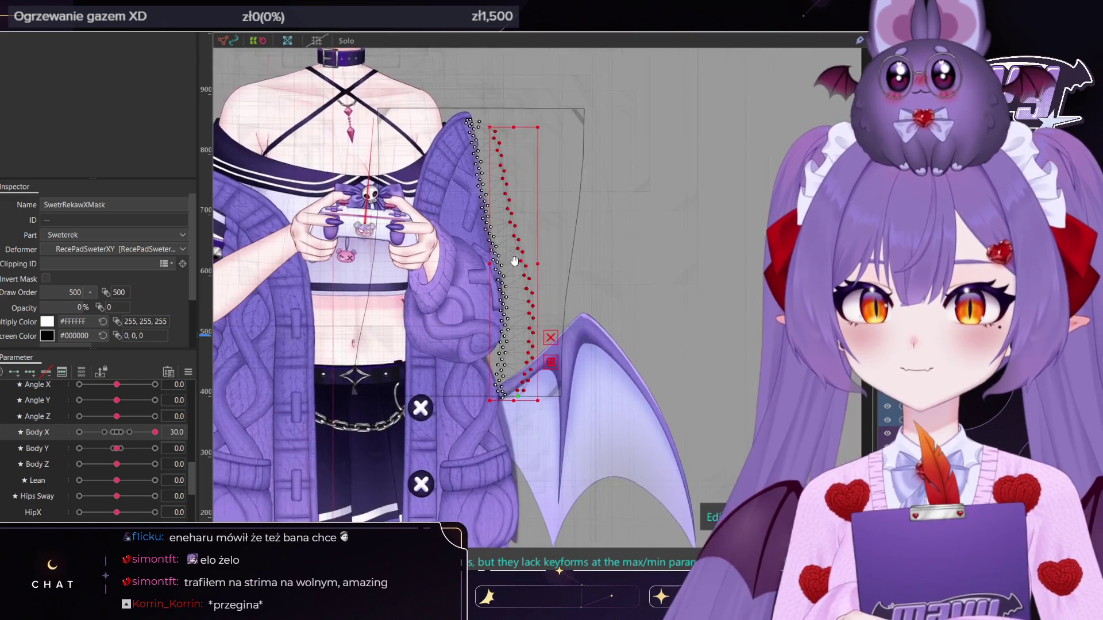
scroll(506, 266, "up", 2)
key("ctrl+z")
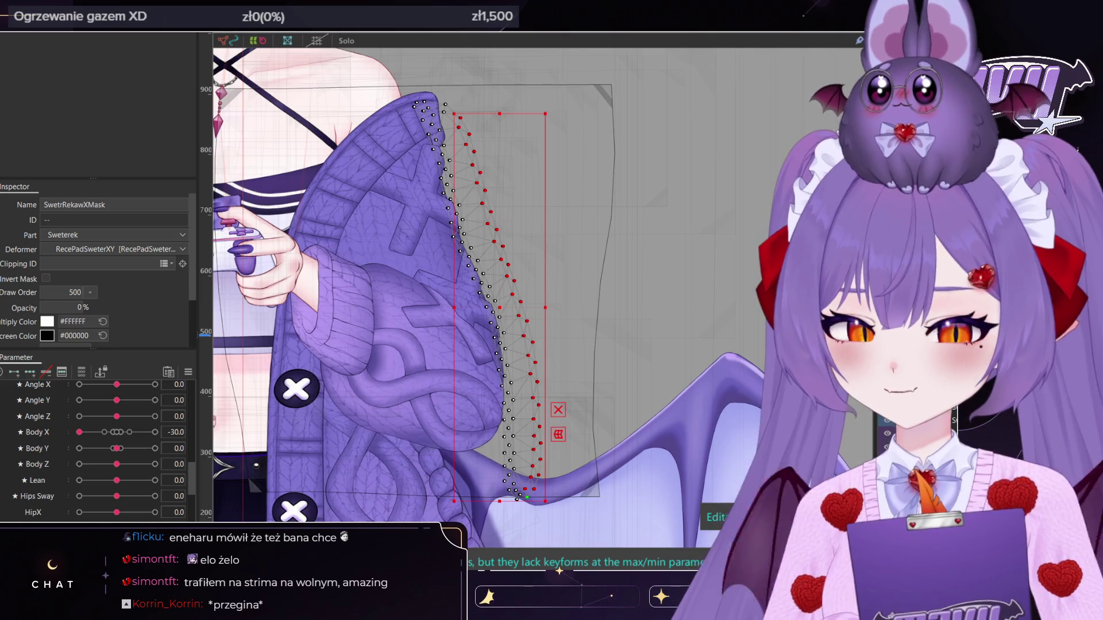
scroll(445, 317, "down", 2)
scroll(444, 316, "down", 2)
left_click(658, 186)
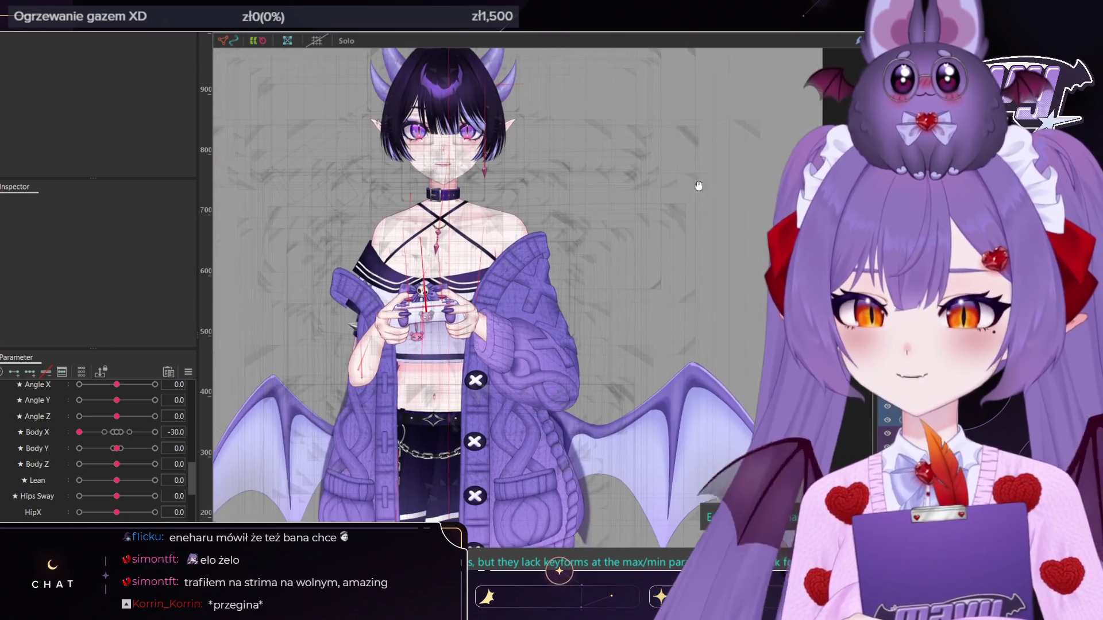
Zoom and pan over the chest at Body X -30, then select the SwetrPasL sweater mesh
scroll(657, 187, "up", 3)
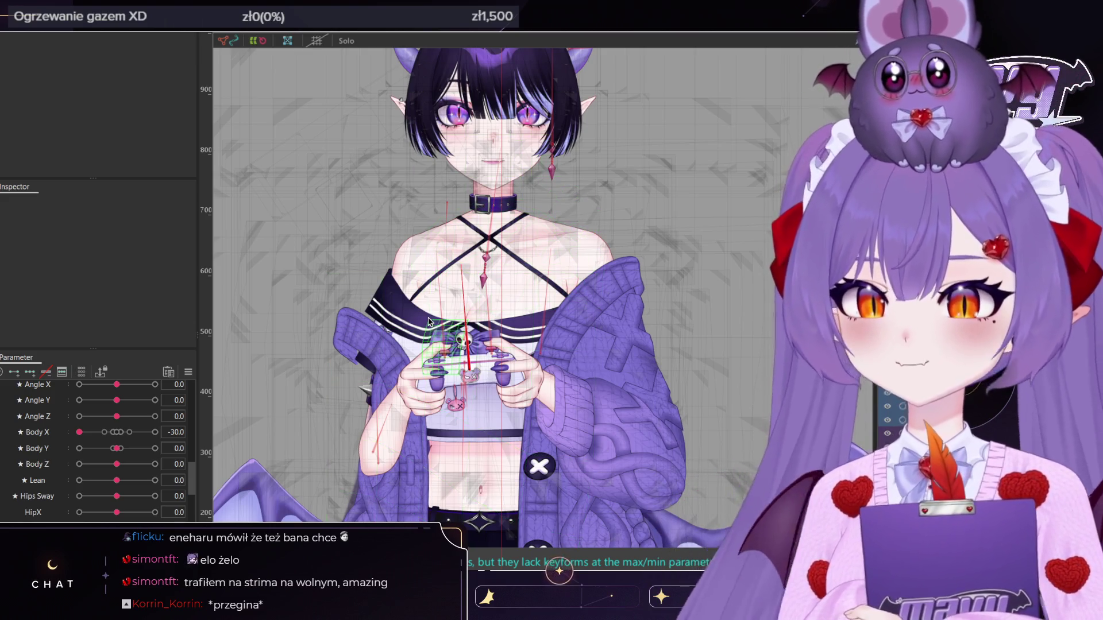
scroll(524, 365, "up", 3)
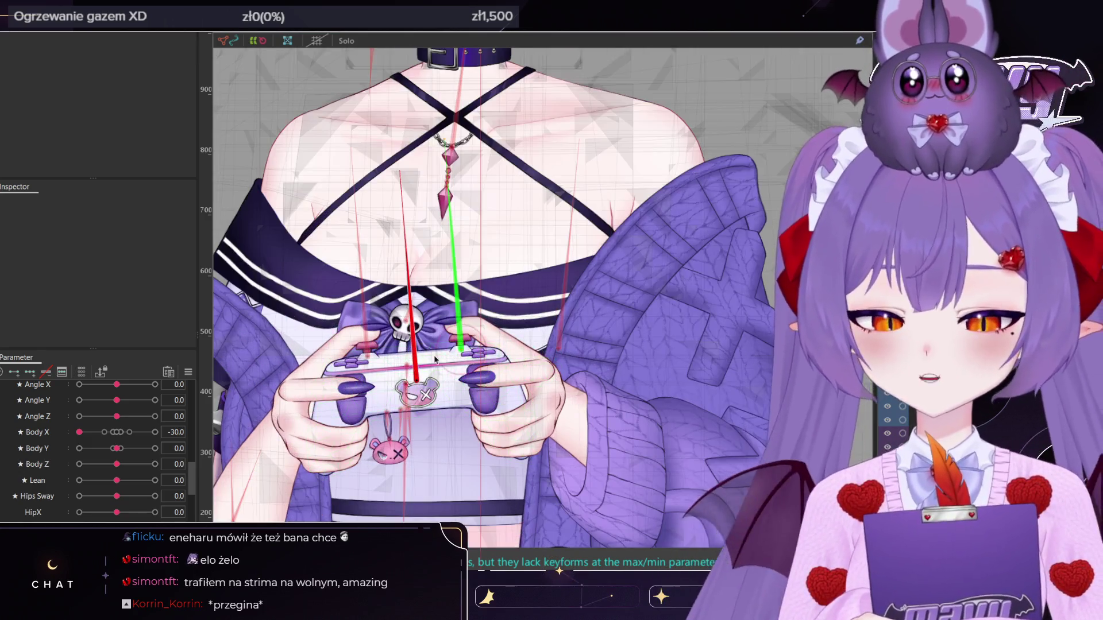
middle_click_drag(564, 224, 564, 337)
scroll(564, 336, "down", 3)
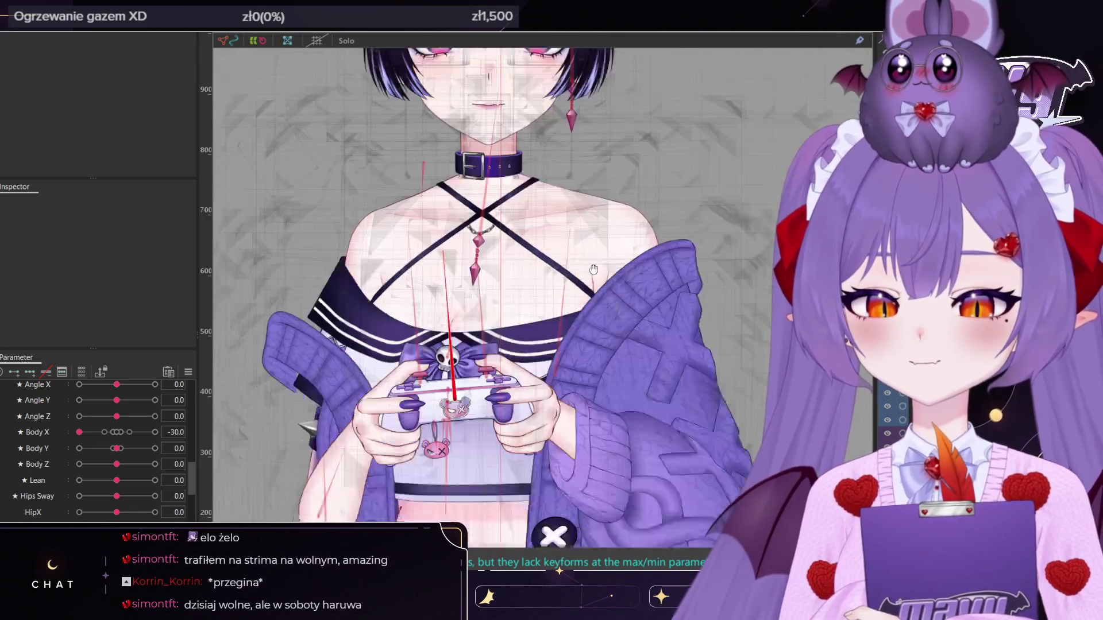
scroll(628, 187, "down", 2)
scroll(627, 187, "down", 1)
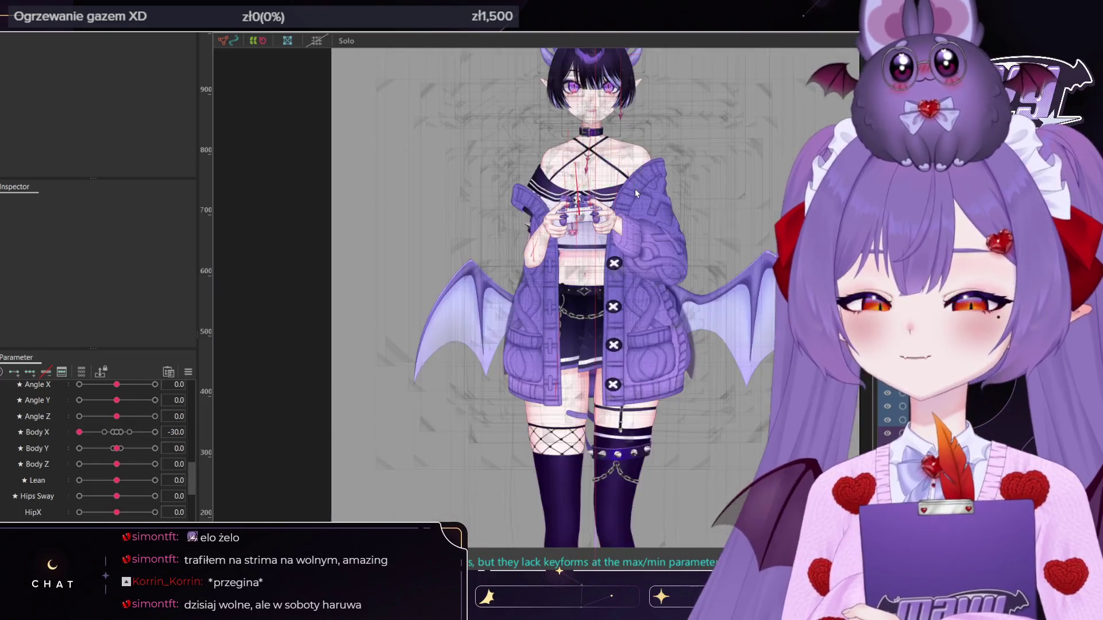
scroll(636, 189, "up", 3)
scroll(613, 187, "up", 2)
scroll(596, 207, "up", 2)
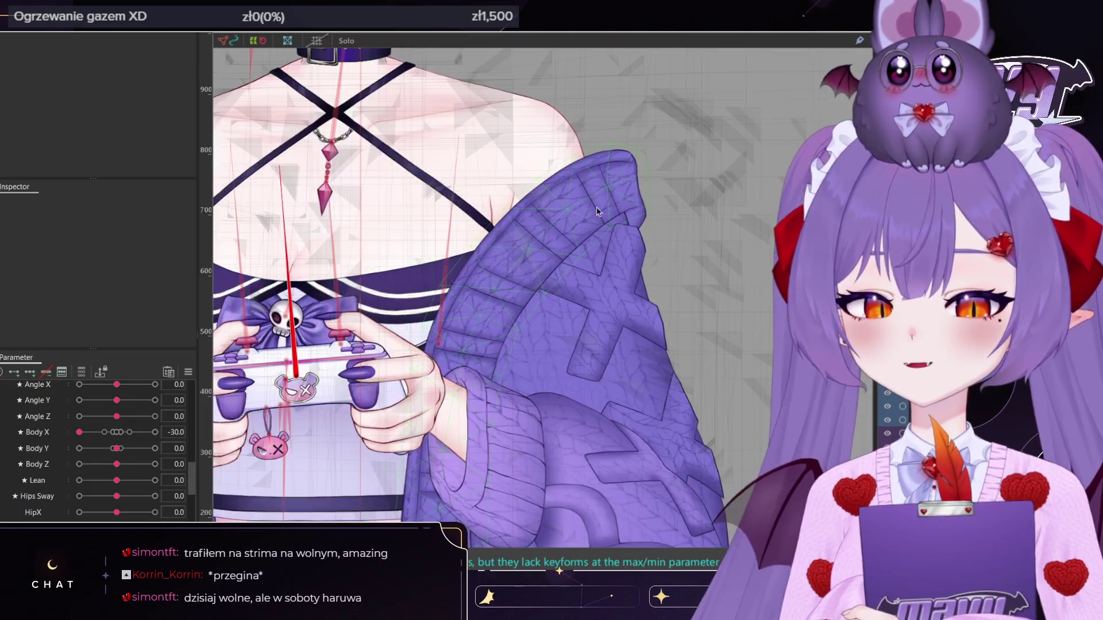
left_click(600, 202)
scroll(600, 201, "down", 3)
middle_click_drag(609, 181, 604, 223)
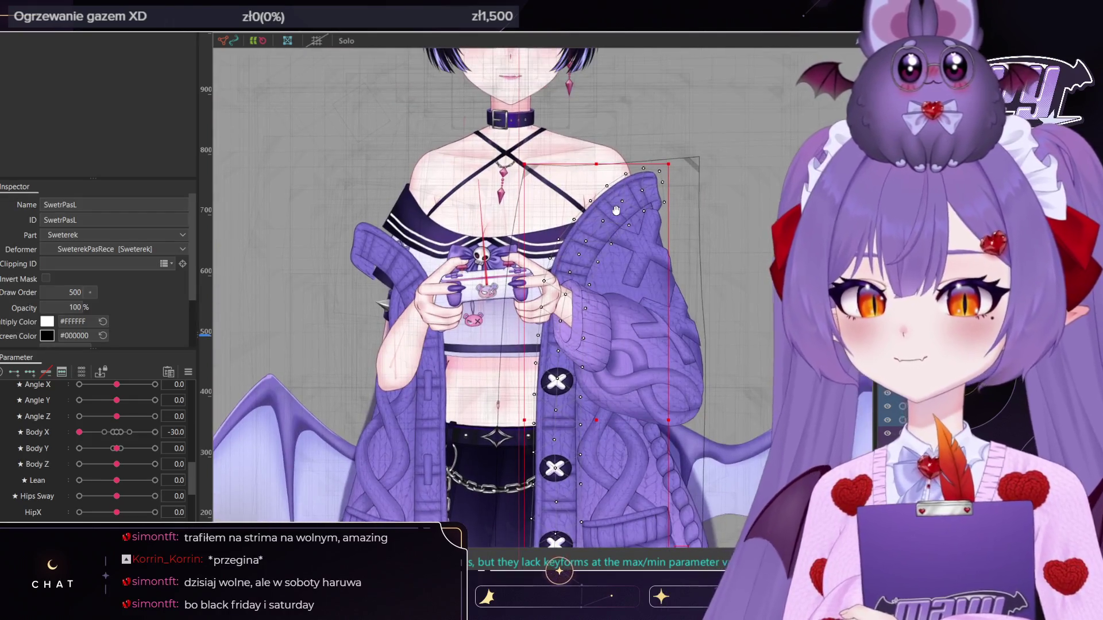
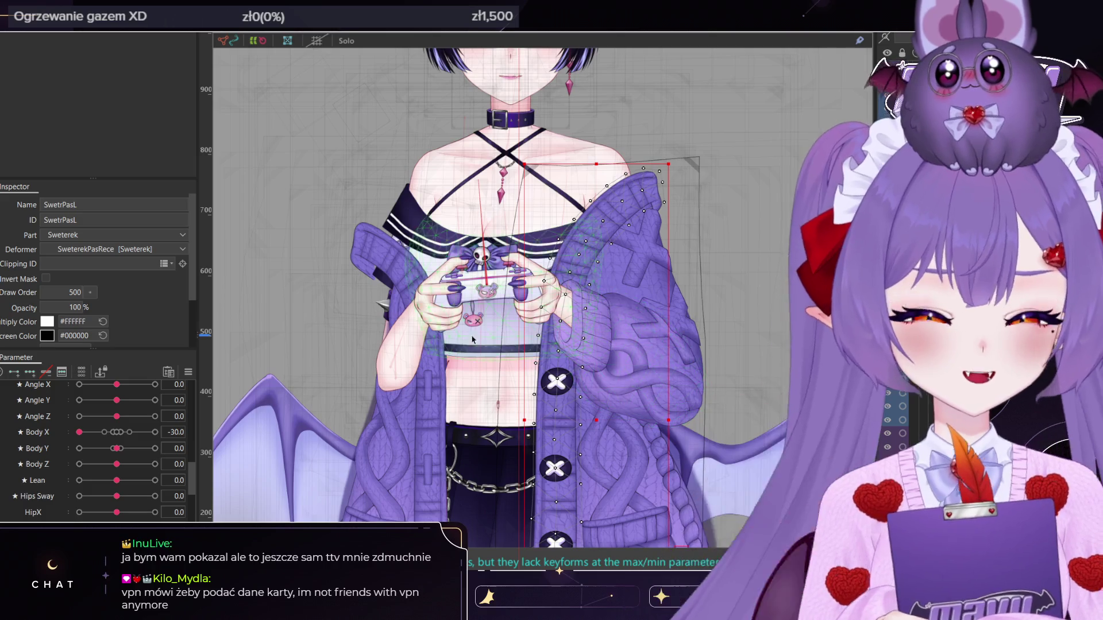
Preview the sweater sleeve with Body X at 0 and then at 30
scroll(468, 344, "down", 2)
left_click(118, 432)
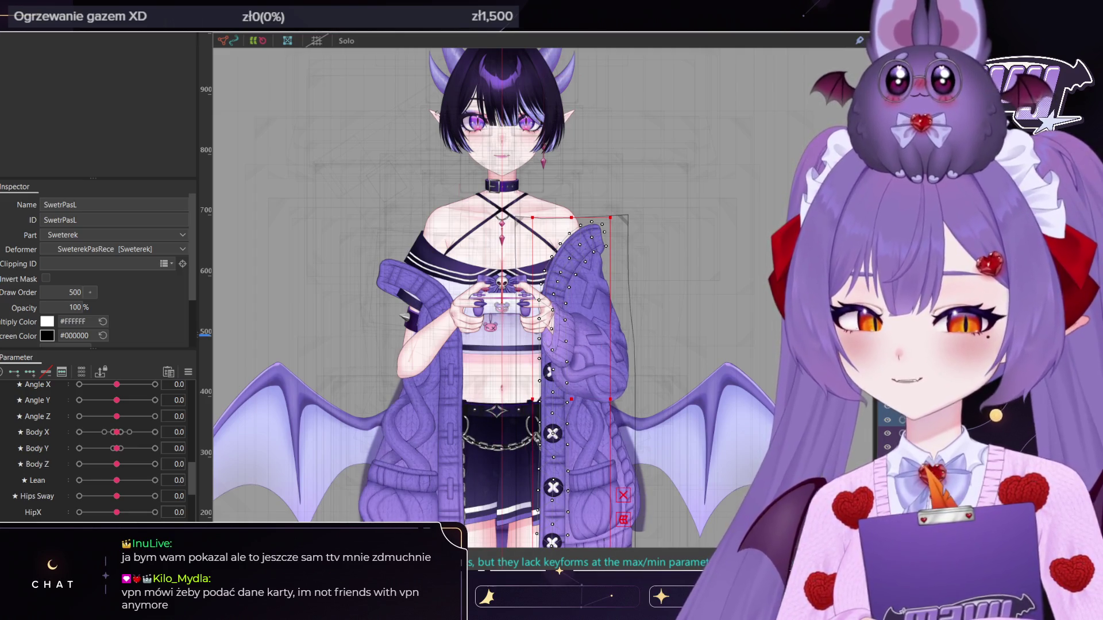
left_click(155, 432)
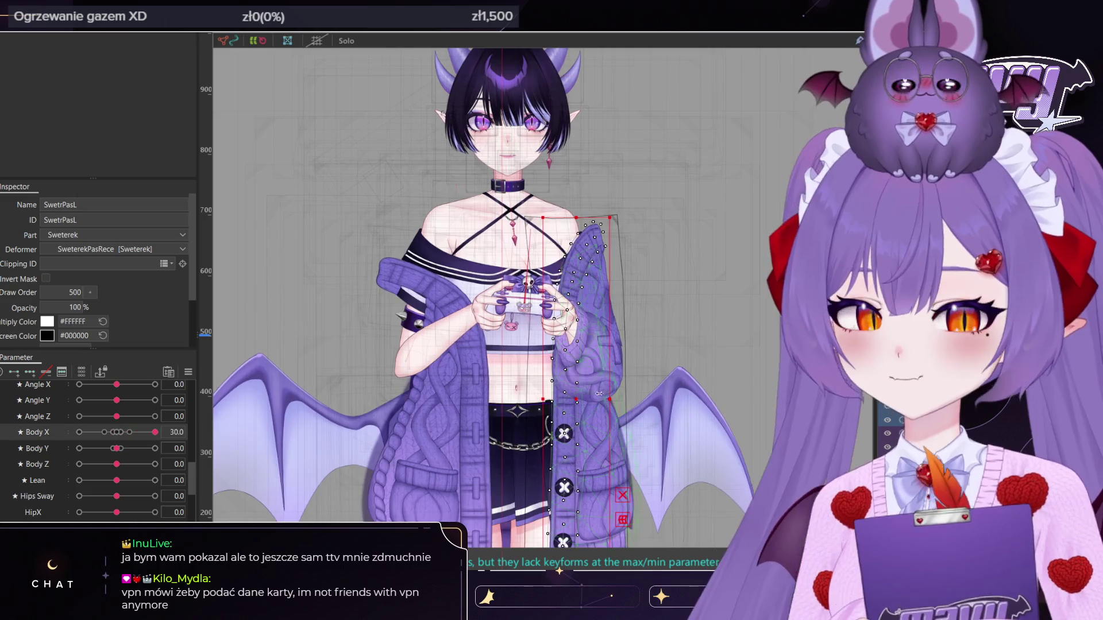
scroll(640, 311, "up", 3)
scroll(640, 312, "down", 2)
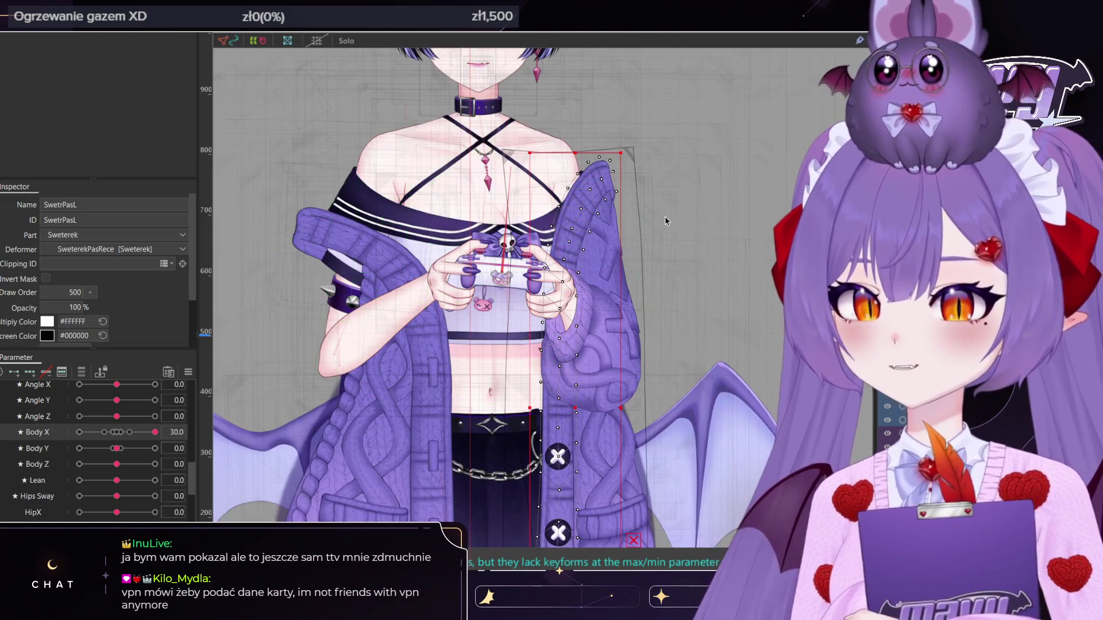
scroll(503, 300, "up", 5)
Set Body X to -30 and select the PadSwetrPrzedram forearm sleeve mesh
left_click(80, 432)
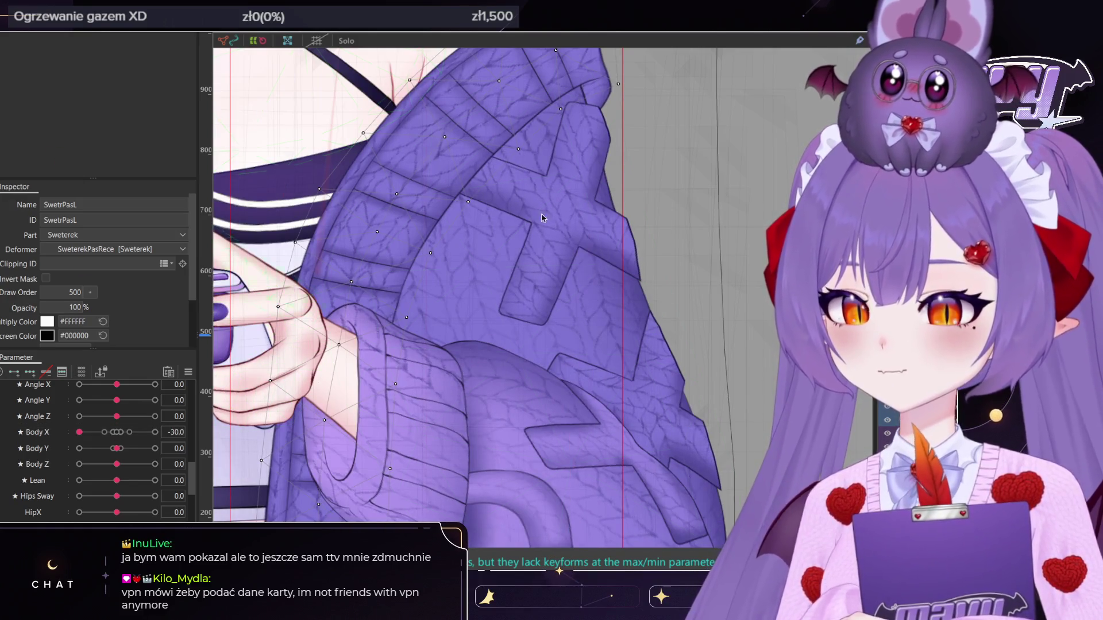
left_click(490, 293)
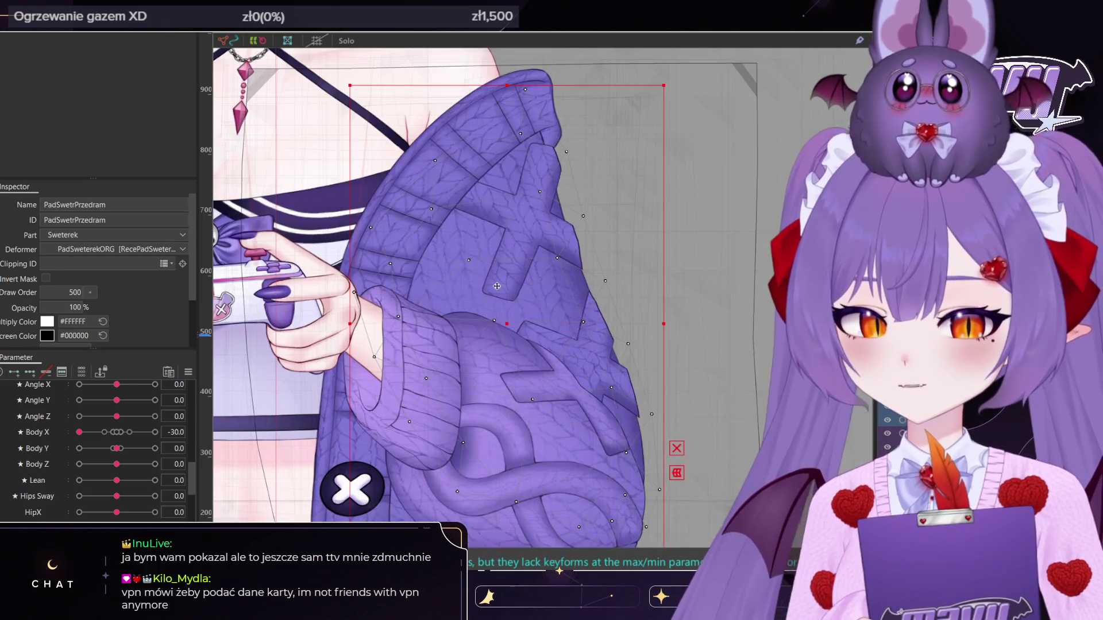
double_click(567, 232)
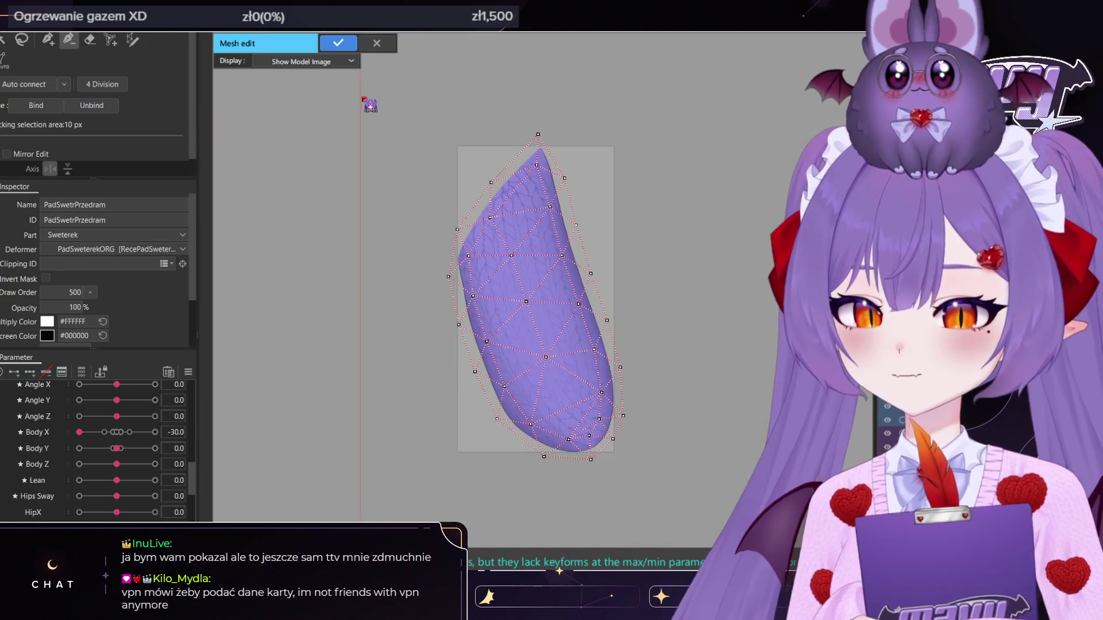
Open the PadSwetrPrzedram mesh in Mesh edit with manual vertex placement
left_click(404, 39)
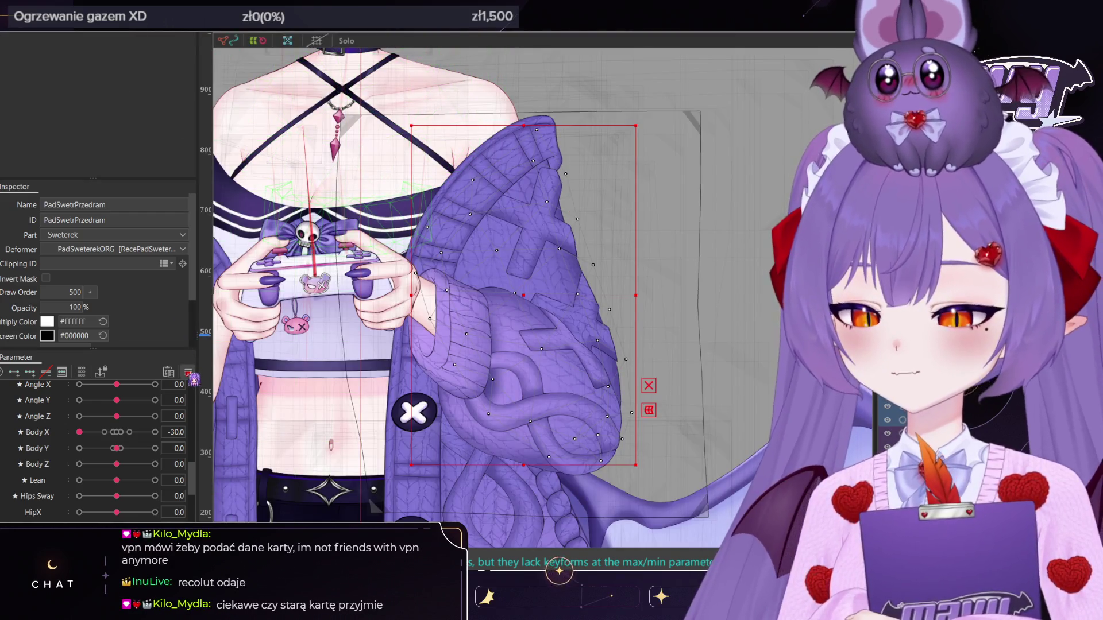
double_click(517, 287)
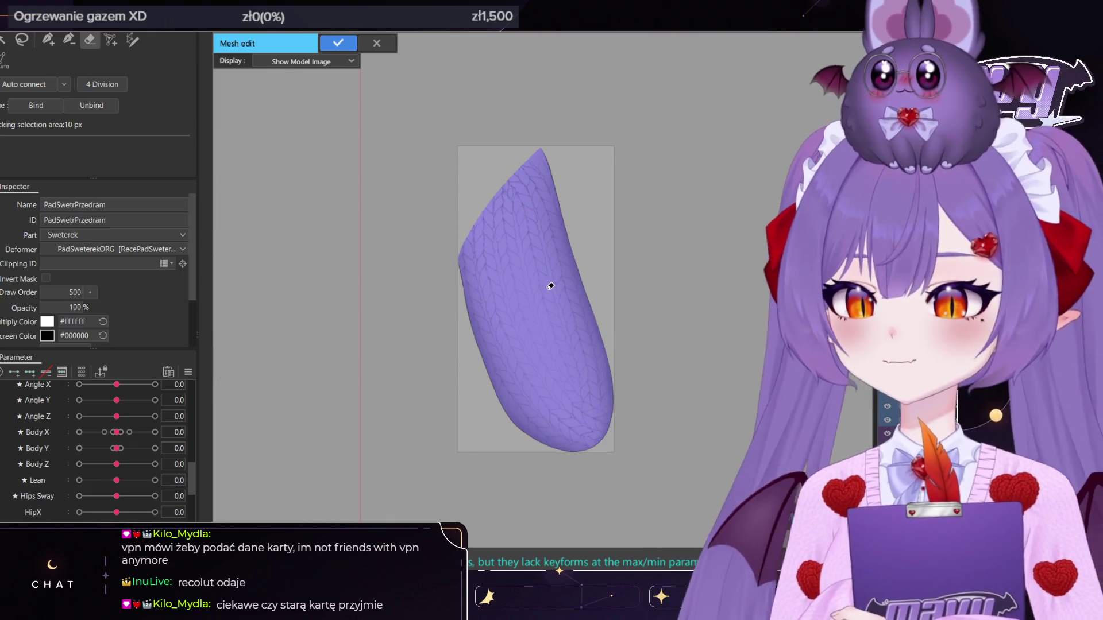
left_click(49, 41)
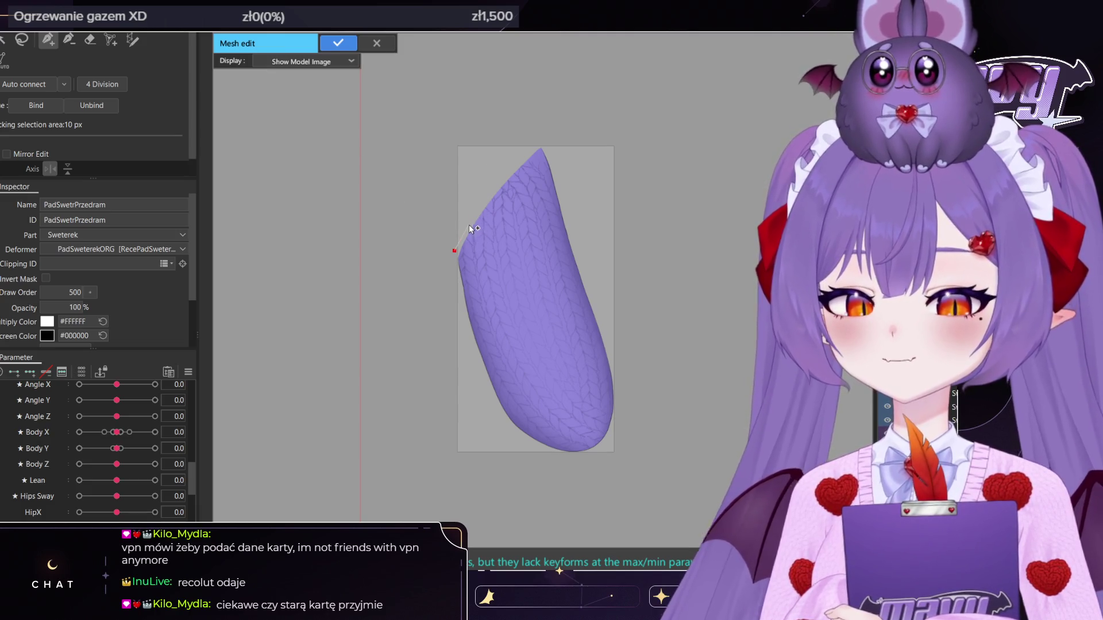
Place outline vertices down the sleeve's right edge, undoing one, and start the left edge
left_click(542, 142)
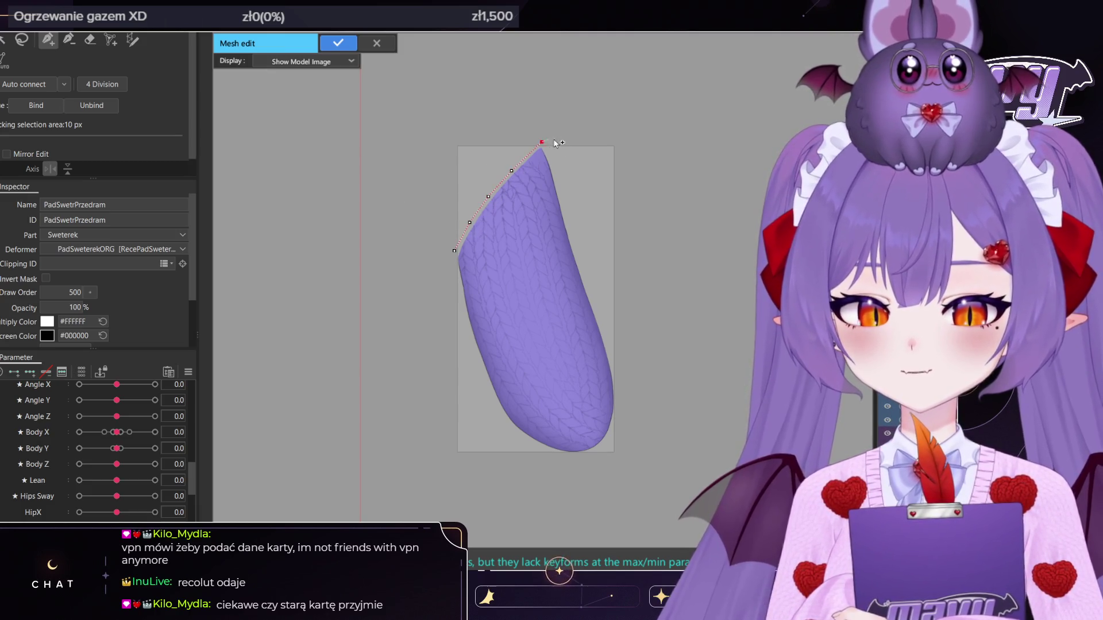
left_click(552, 163)
left_click(560, 195)
left_click(567, 222)
left_click(577, 253)
left_click(595, 309)
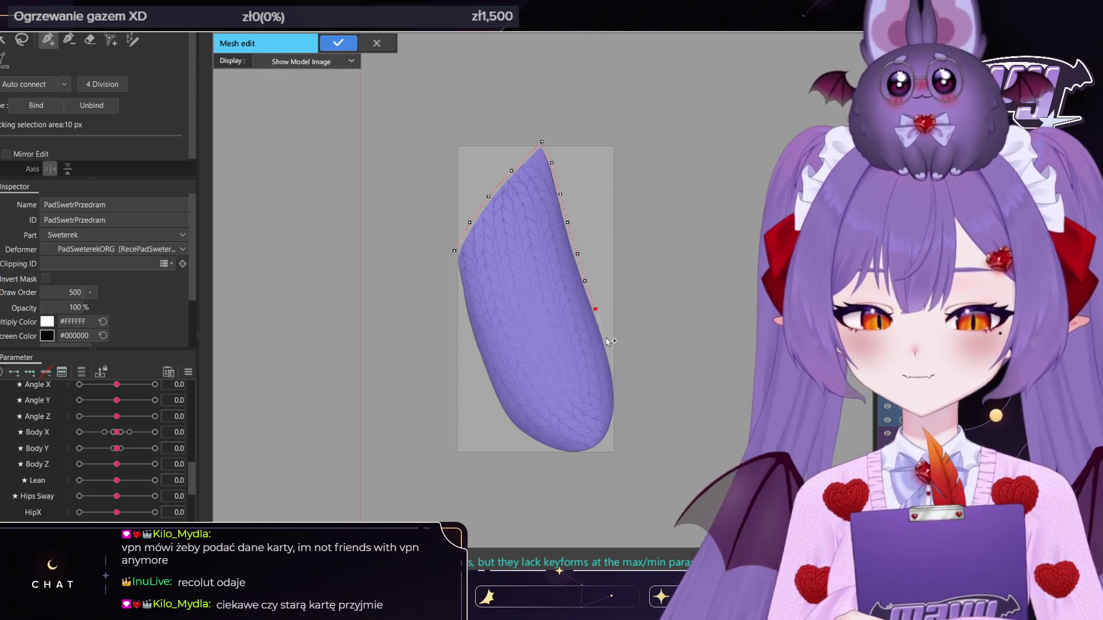
left_click(613, 366)
left_click(616, 396)
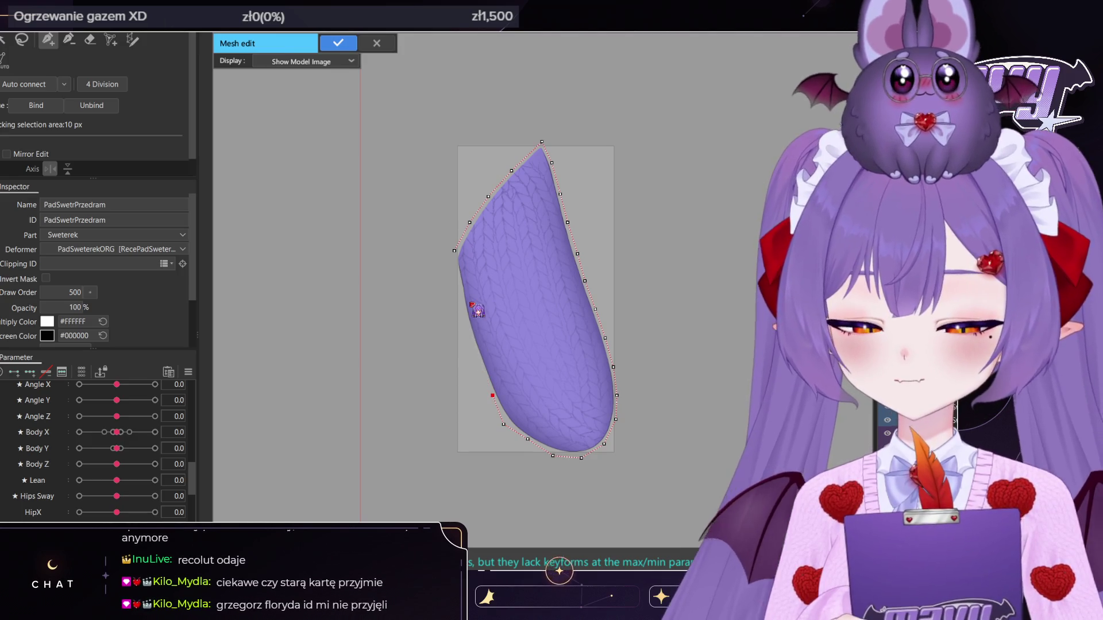
key("ctrl+z")
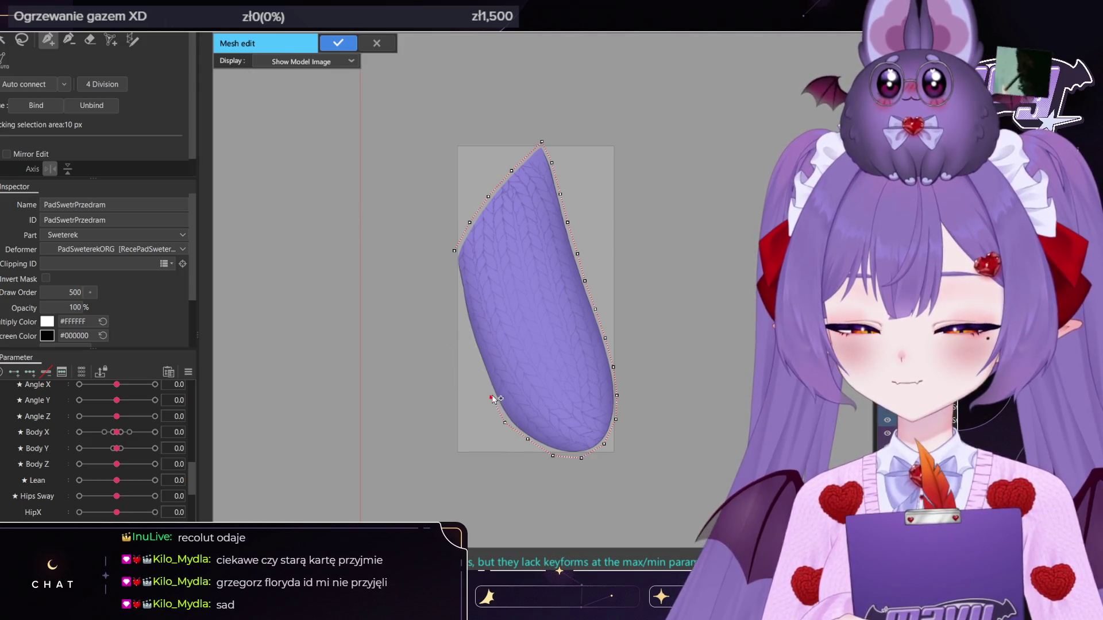
left_click(472, 260)
Finish the outline vertices along the sleeve's left, bottom and lower-right edges
left_click(481, 303)
left_click(496, 348)
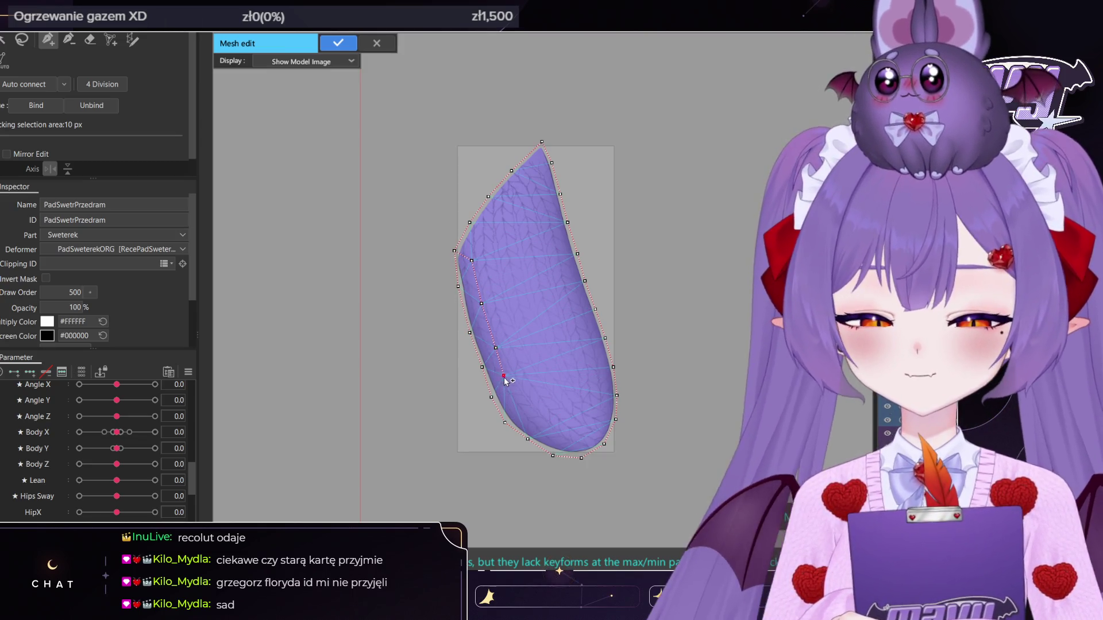
key("ctrl+z")
key("ctrl+z")
key("ctrl+z")
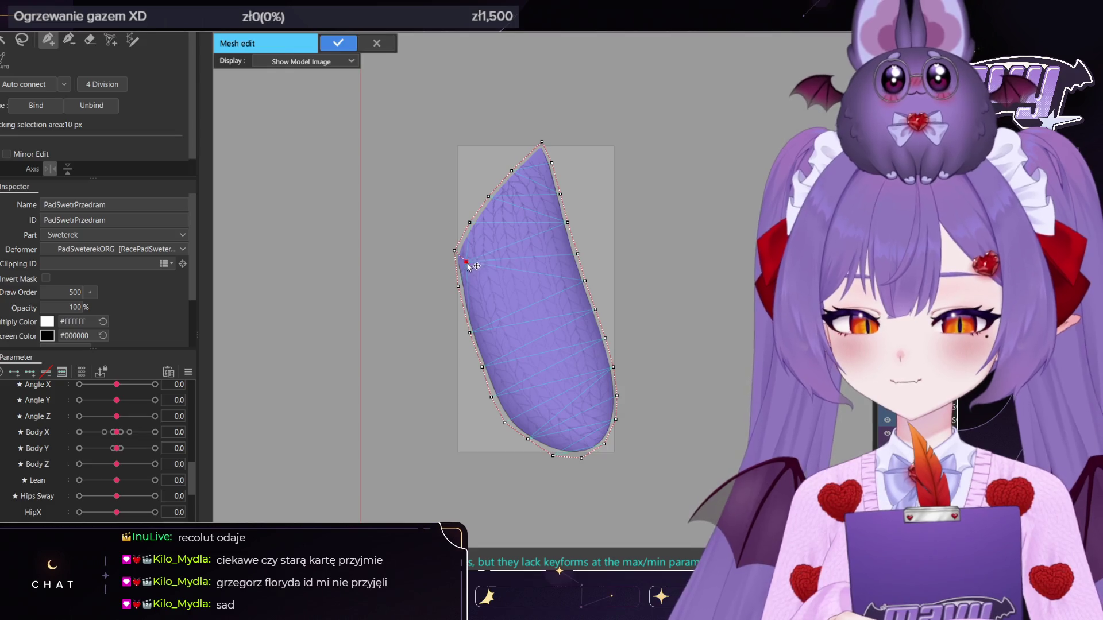
left_click(496, 378)
left_click(507, 401)
left_click(544, 436)
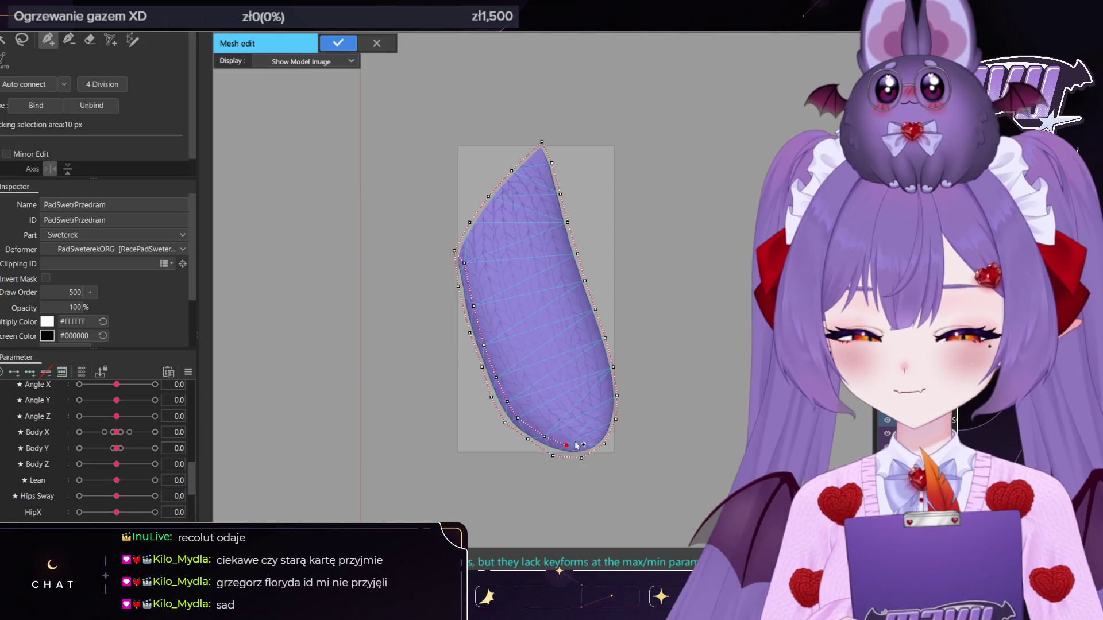
left_click(604, 408)
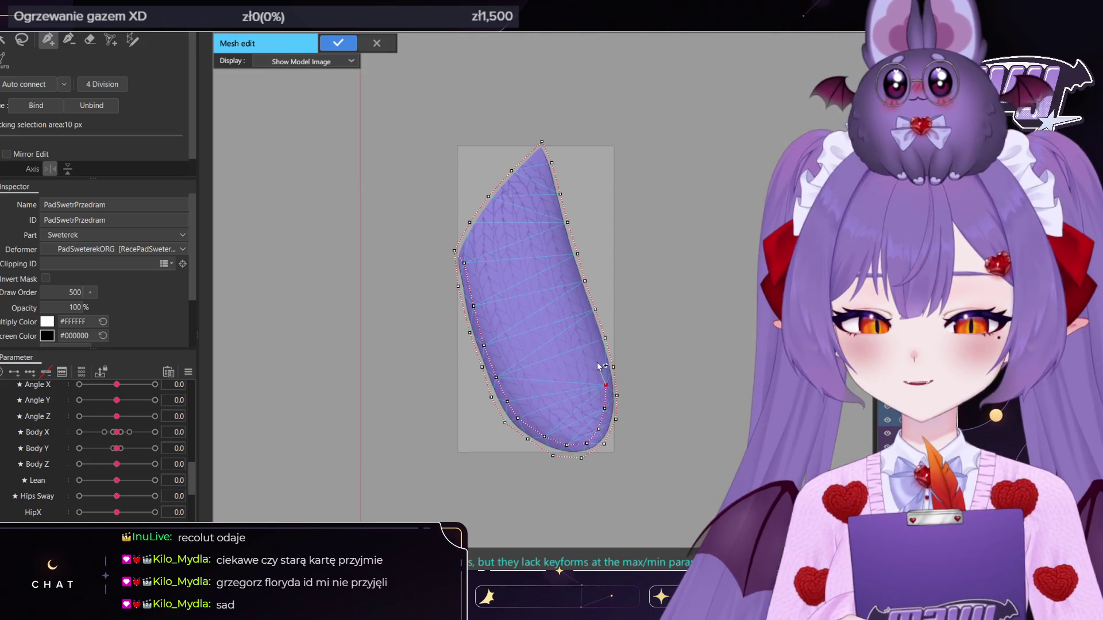
Add inner vertex lines along the sleeve's right side and upper left, undoing one
left_click(592, 331)
left_click(581, 300)
left_click(570, 269)
left_click(562, 244)
left_click(544, 185)
left_click(536, 162)
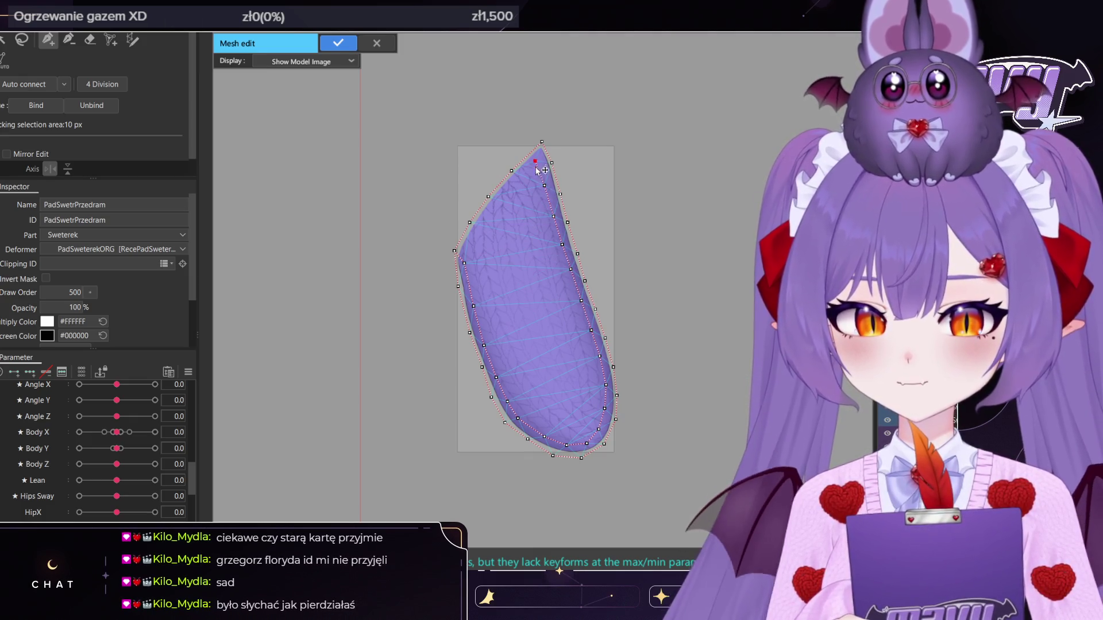
left_click(472, 246)
left_click(464, 262)
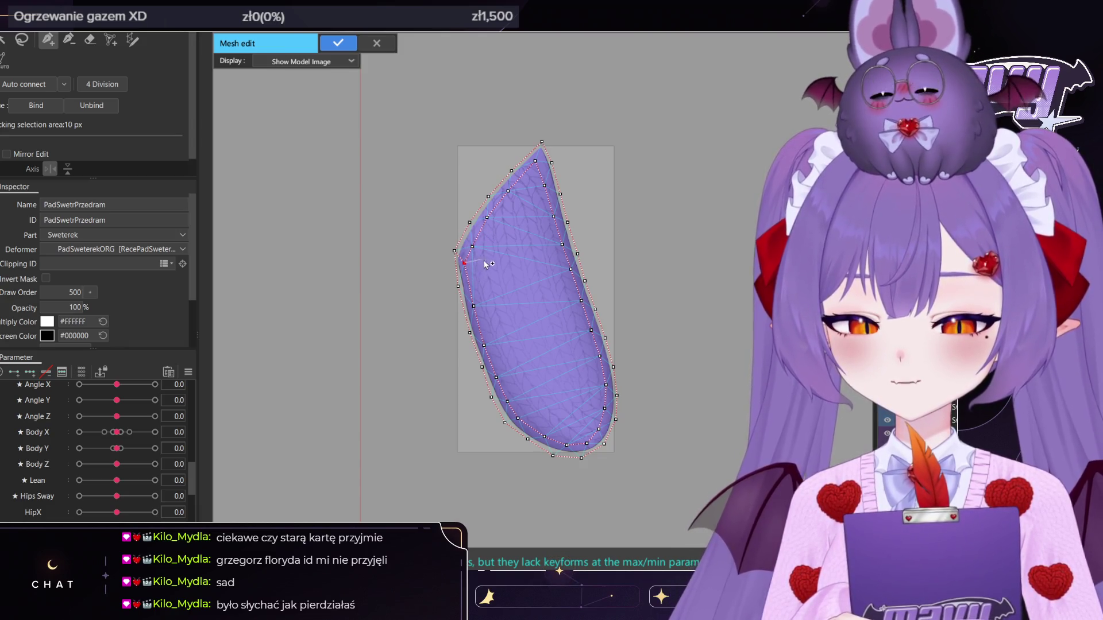
key("ctrl+z")
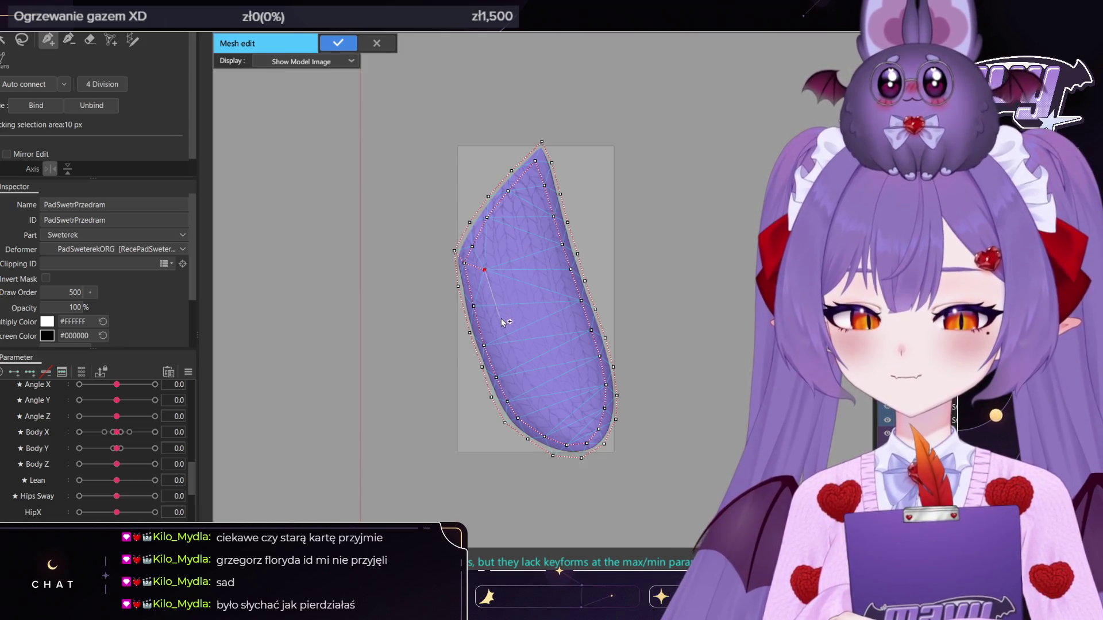
Fill the sleeve's middle with inner vertices and apply the edited PadSwetrPrzedram mesh
left_click(513, 351)
left_click(527, 381)
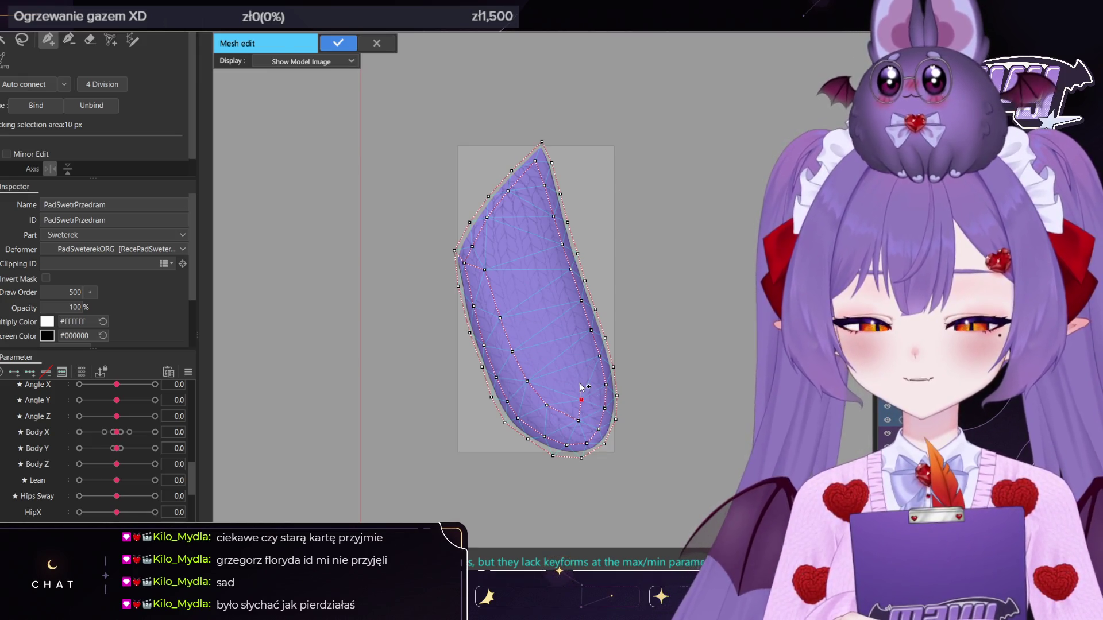
left_click(576, 353)
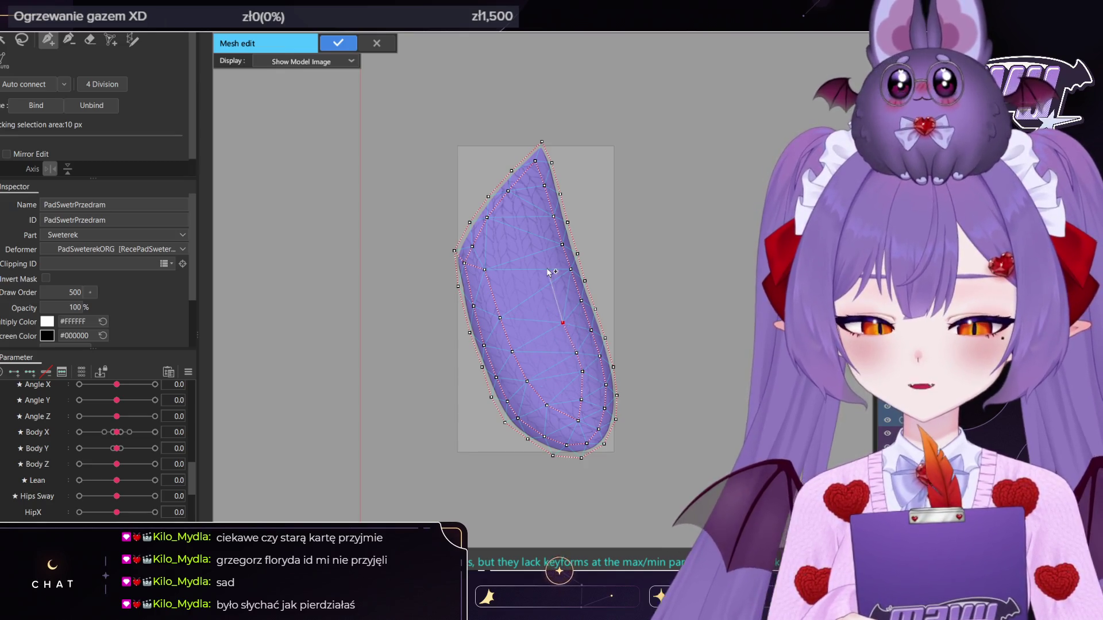
left_click(564, 316)
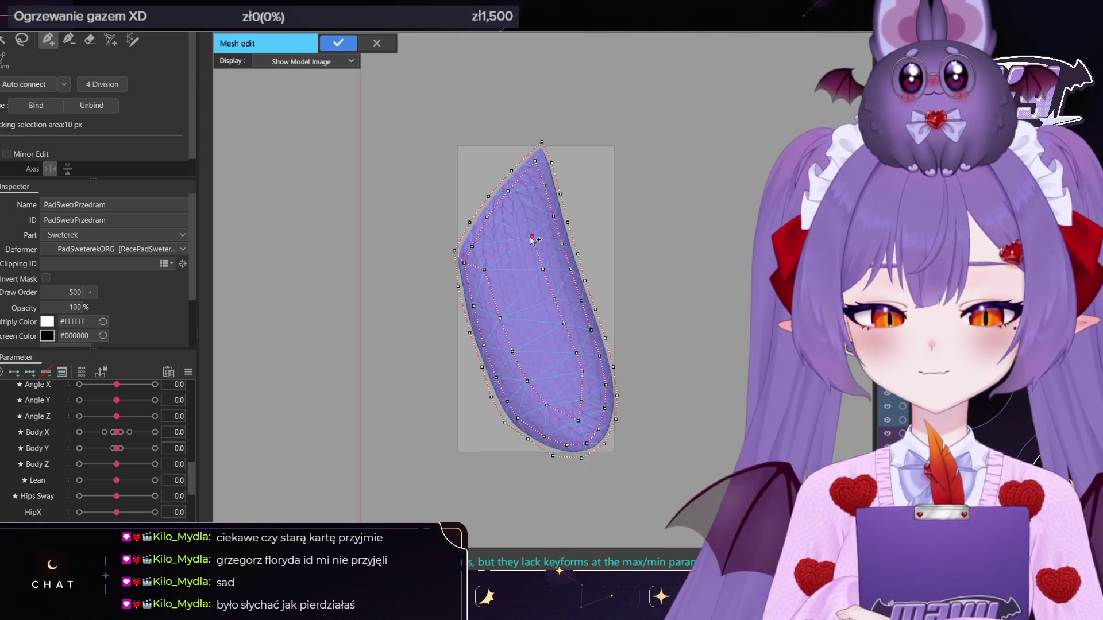
left_click(504, 241)
left_click(484, 270)
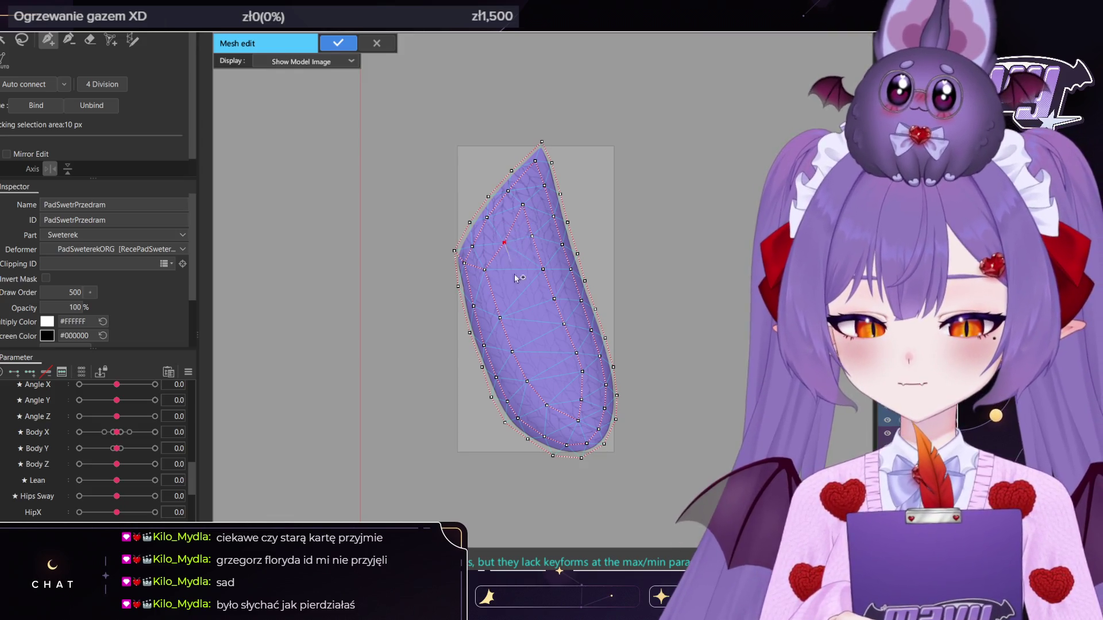
left_click(531, 318)
left_click(545, 352)
left_click(556, 376)
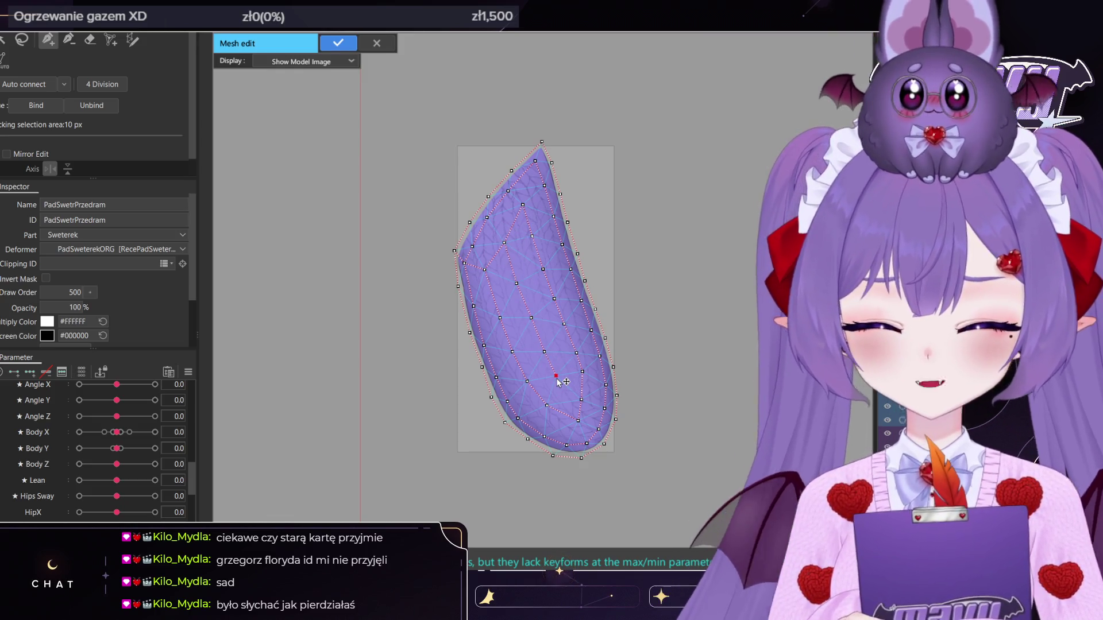
scroll(557, 382, "down", 5)
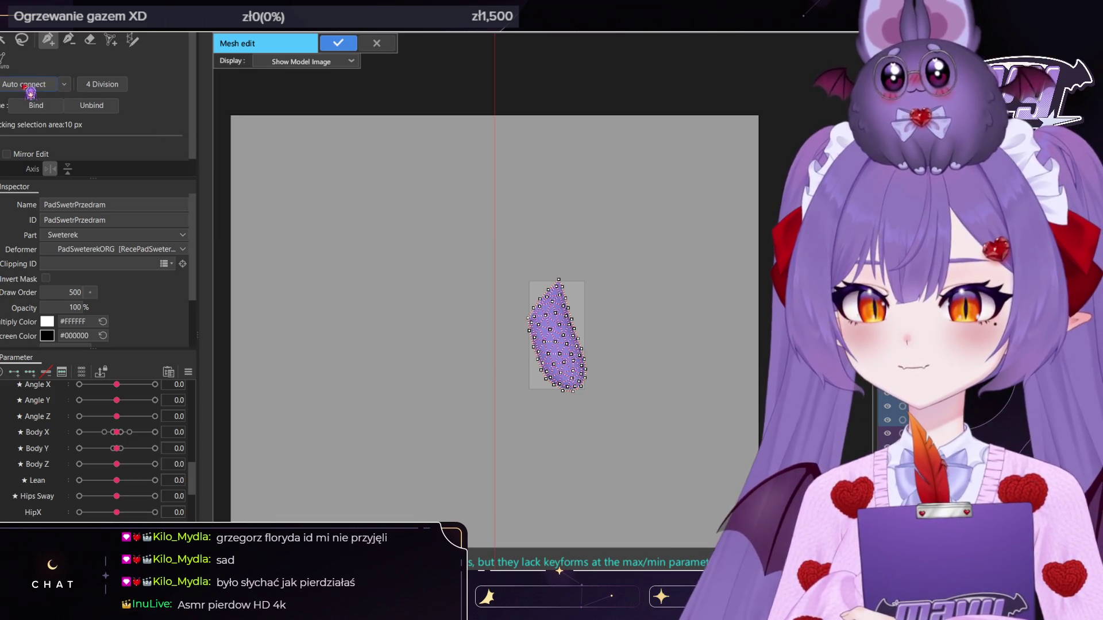
left_click(338, 43)
Switch to the Deform Brush, shrink it, and turn Body X to 30
key("b")
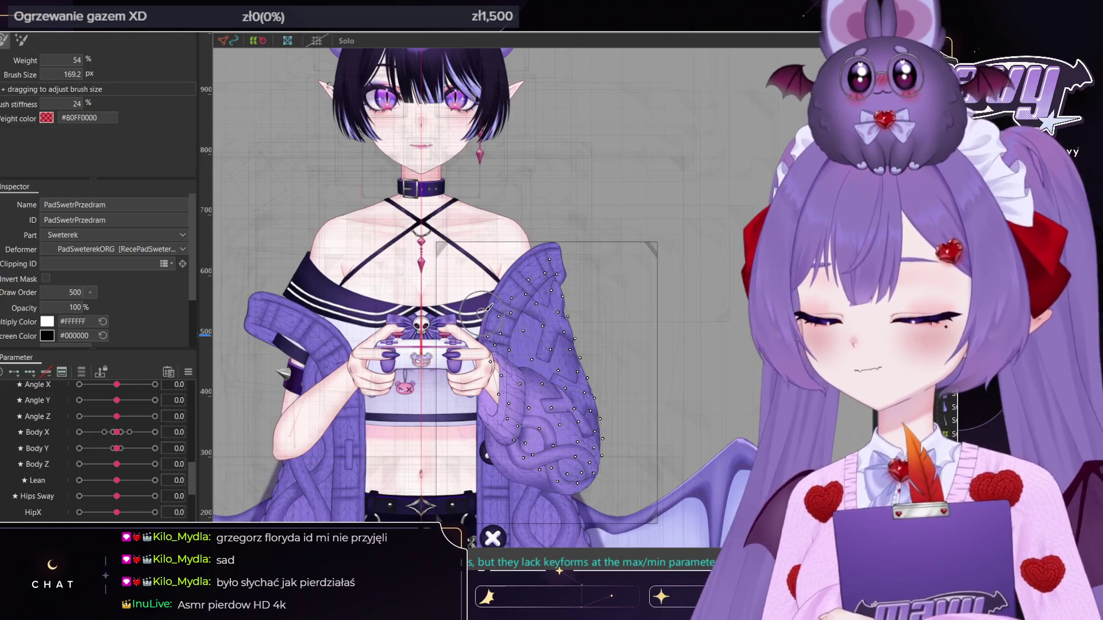
scroll(576, 344, "up", 3)
left_click_drag(576, 345, 540, 345, "ctrl")
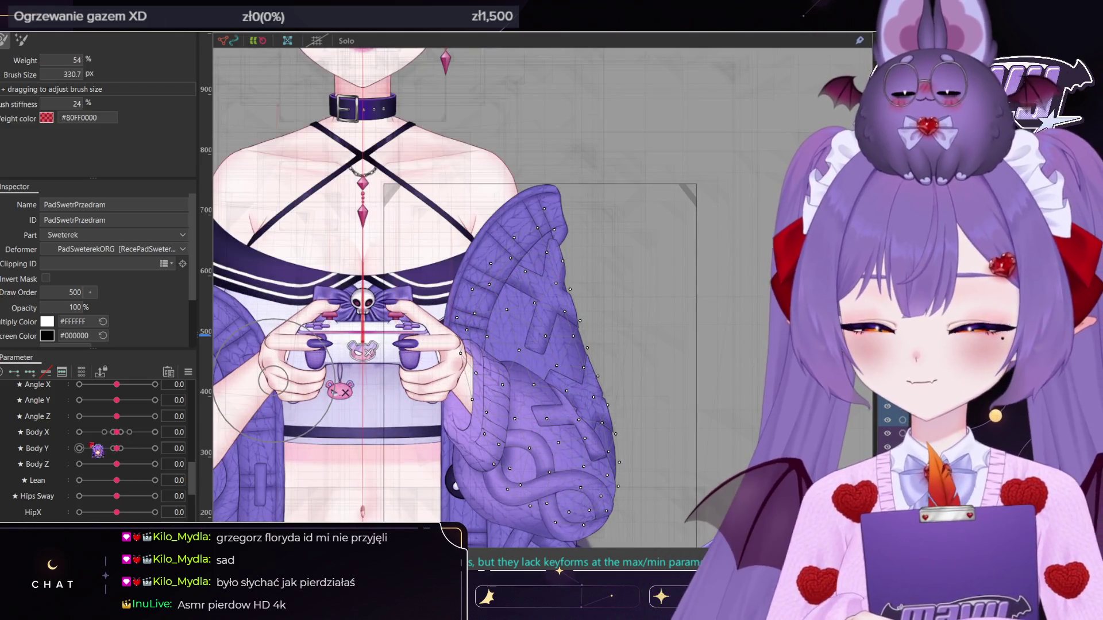
left_click_drag(117, 432, 155, 432)
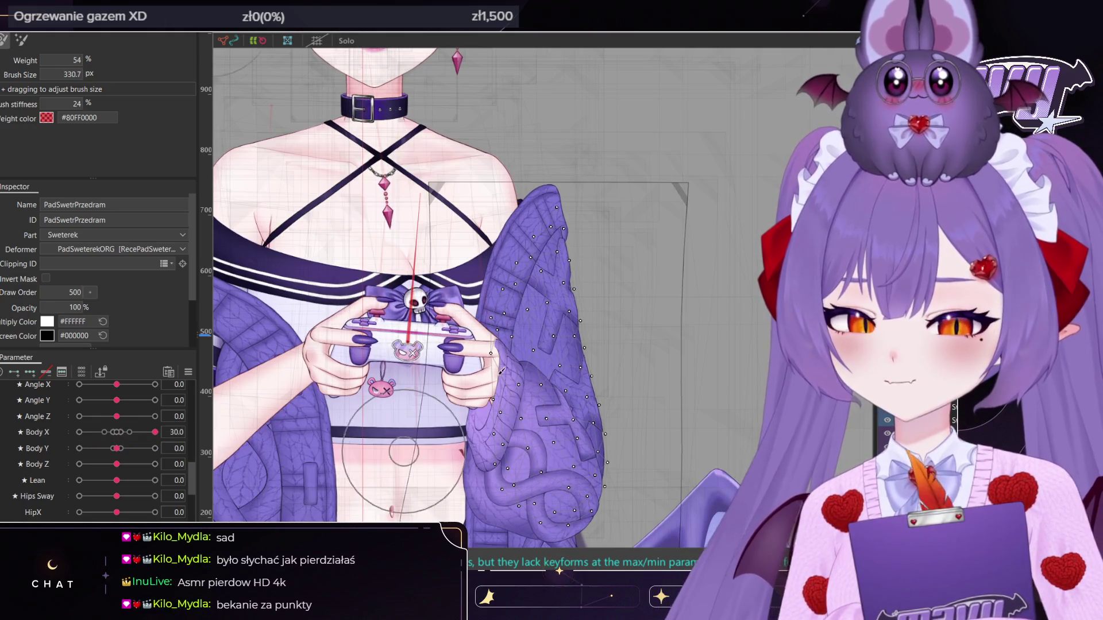
scroll(501, 360, "up", 2)
scroll(517, 336, "down", 2)
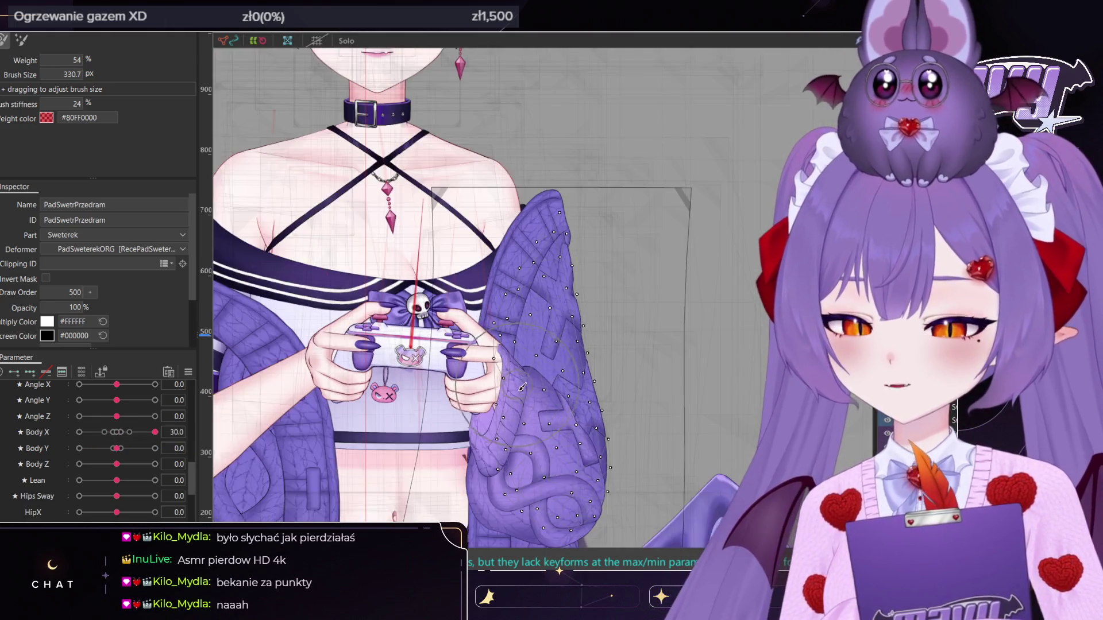
scroll(517, 336, "up", 2)
left_click_drag(520, 317, 519, 265, "ctrl")
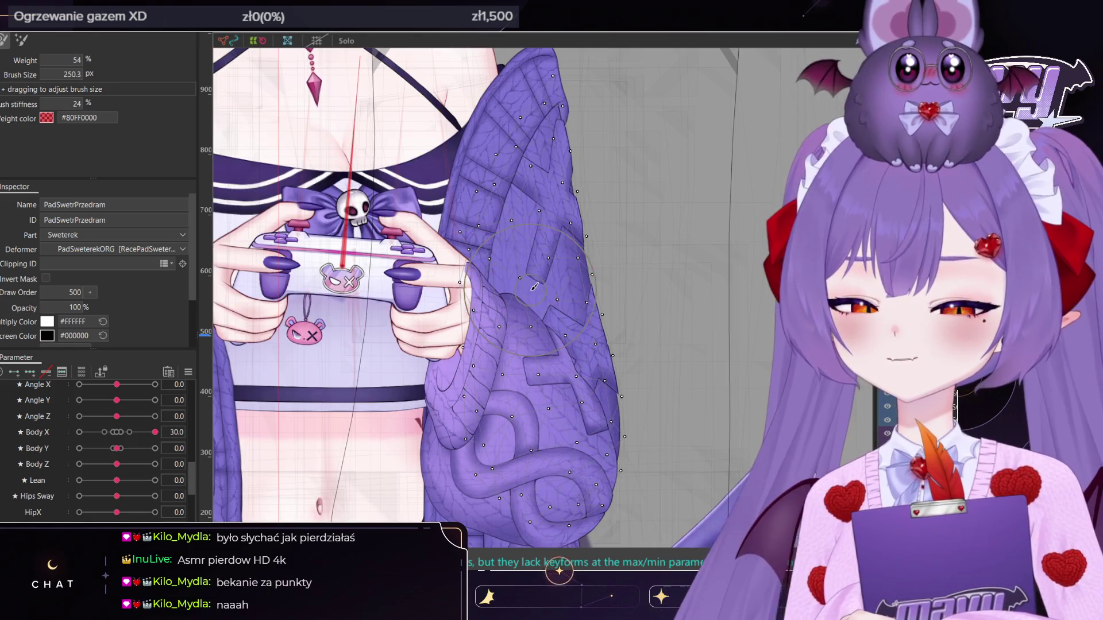
Push the sleeve's middle outward and reshape its upper part at Body X 30
mouse_move(125, 445)
left_mouse_down()
mouse_move(141, 447)
mouse_move(117, 449)
left_mouse_up()
scroll(596, 358, "up", 2)
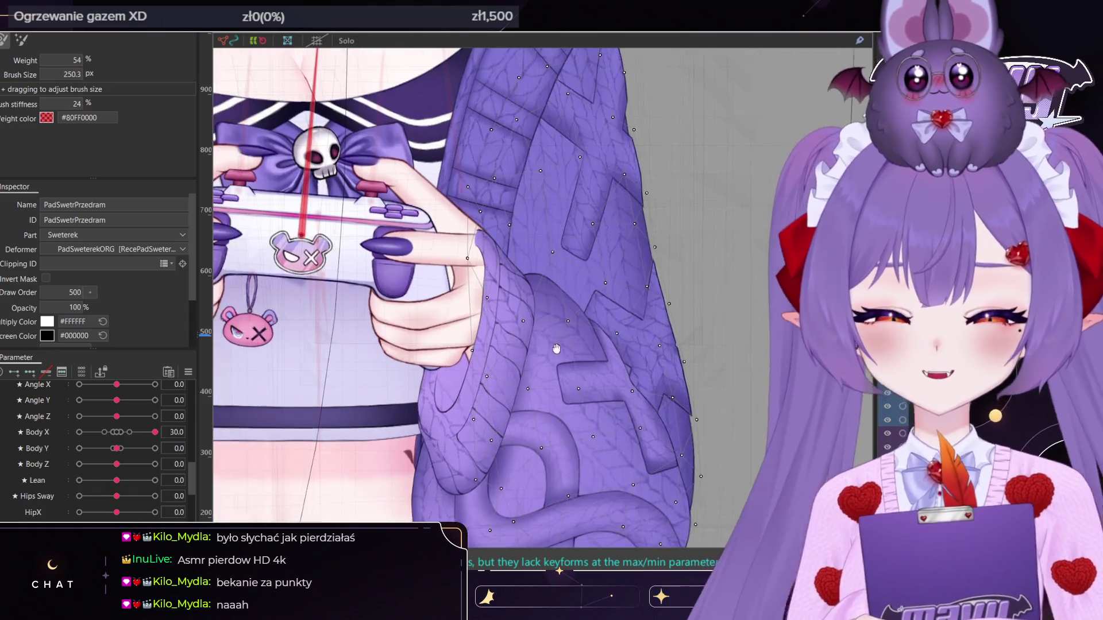
scroll(596, 358, "down", 3)
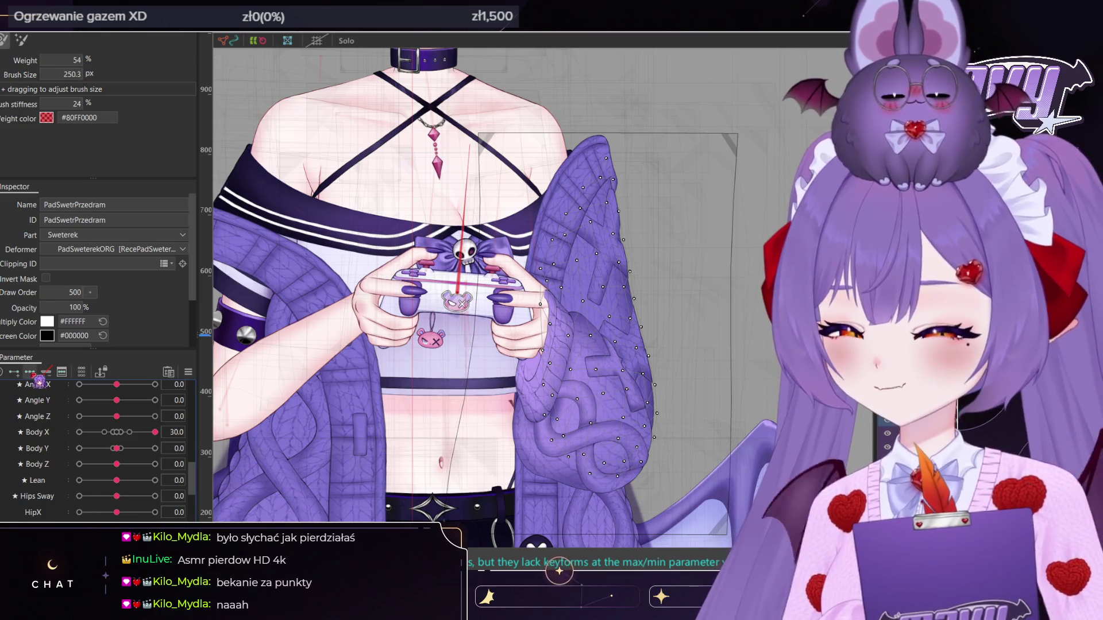
scroll(619, 308, "up", 3)
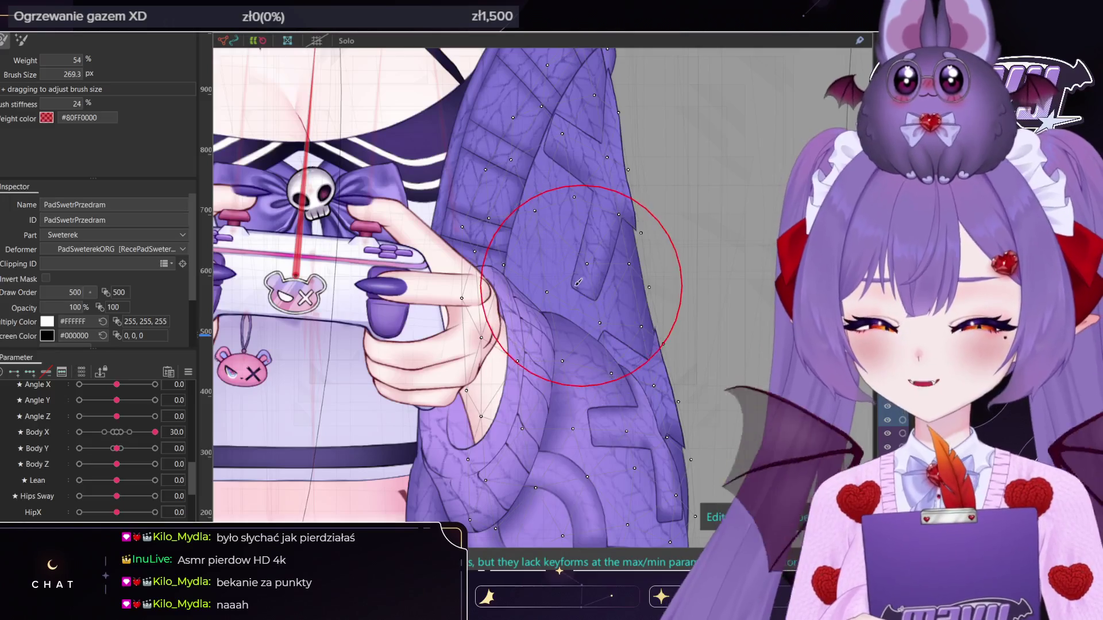
left_click_drag(556, 253, 564, 252)
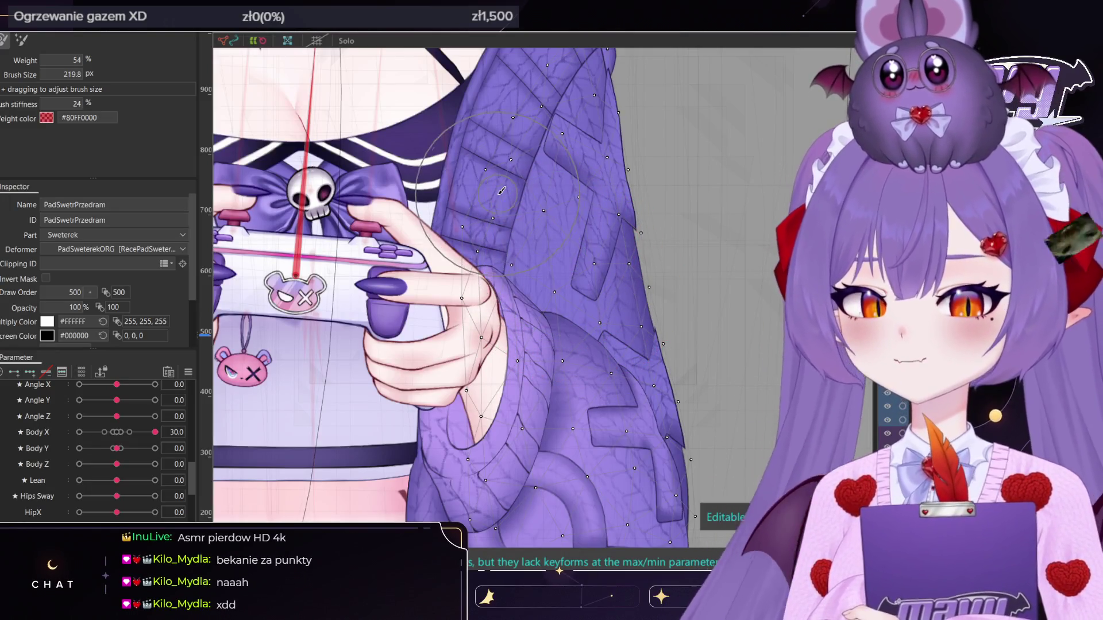
mouse_move(567, 149)
left_mouse_down("ctrl")
mouse_move(554, 152)
mouse_move(565, 166)
left_mouse_up("ctrl")
scroll(561, 216, "down", 2)
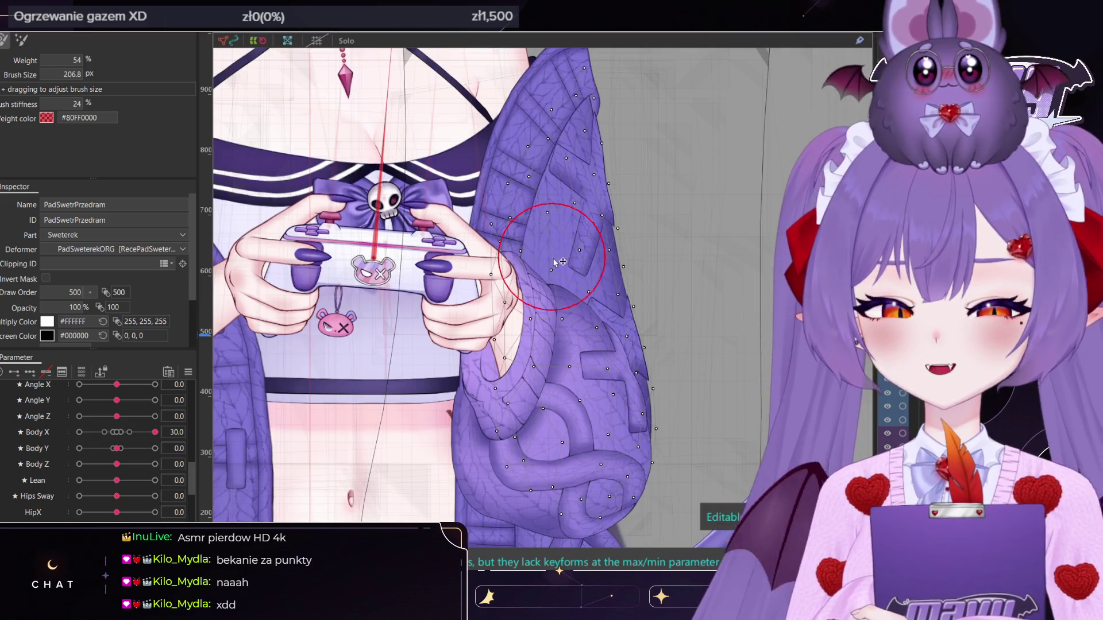
left_click_drag(565, 281, 569, 259)
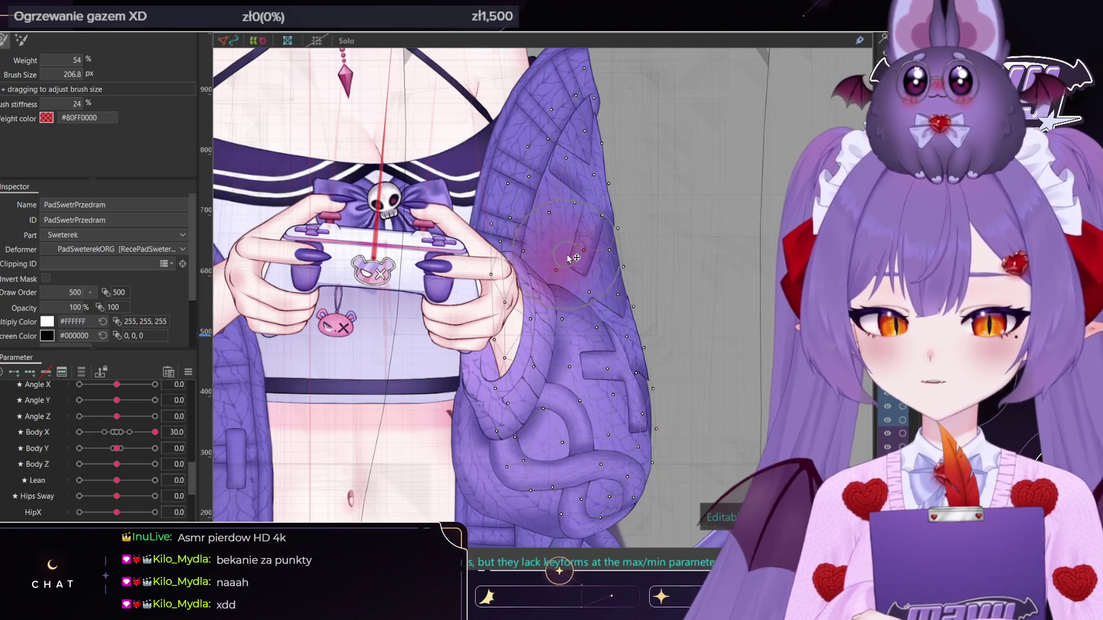
Enlarge the brush and swing Body X back to -30 to check the sleeve
mouse_move(582, 308)
left_mouse_down()
mouse_move(563, 338)
mouse_move(583, 440)
left_mouse_up()
scroll(583, 440, "down", 5)
left_click_drag(155, 432, 63, 439)
scroll(600, 251, "up", 3)
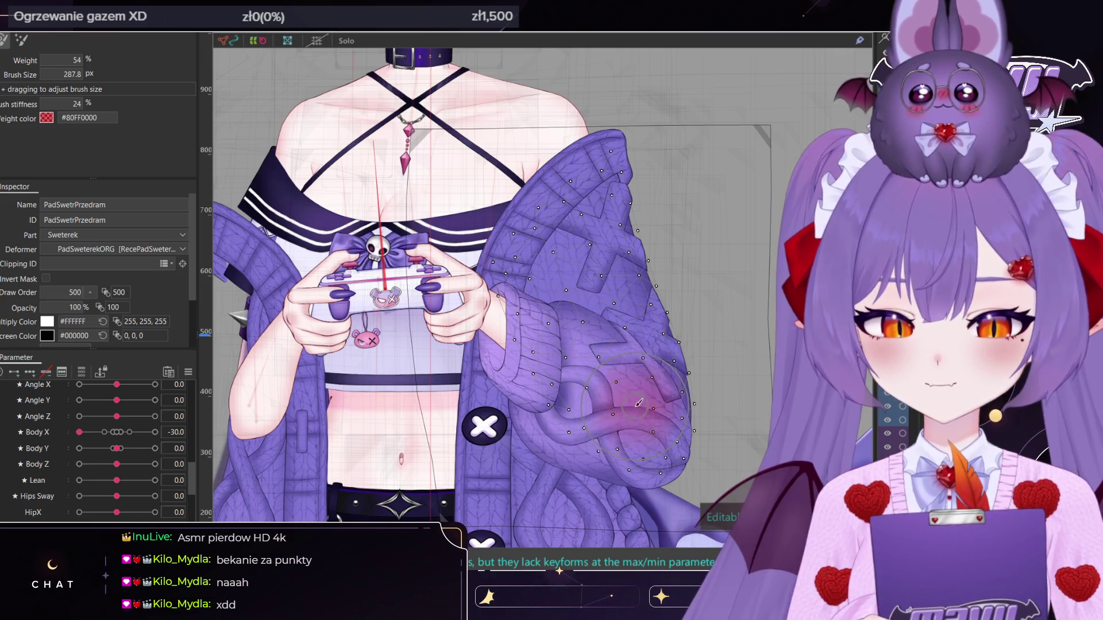
scroll(639, 403, "down", 8)
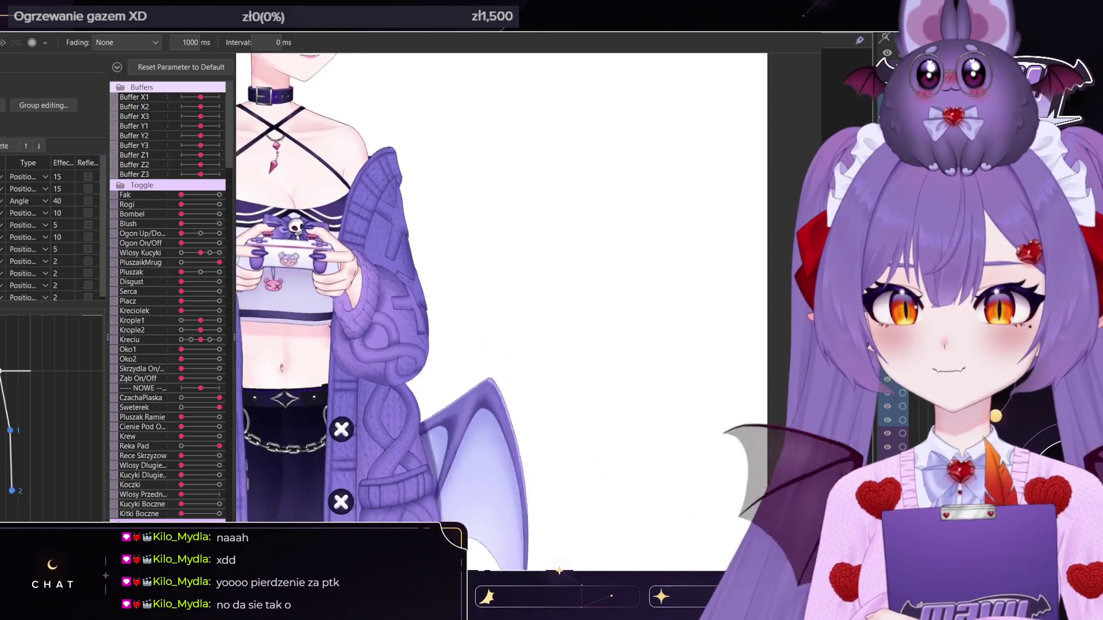
Zoom in and out in the Viewer to inspect the reshaped forearm sleeve
scroll(460, 287, "down", 5)
scroll(460, 287, "down", 2)
scroll(460, 287, "up", 5)
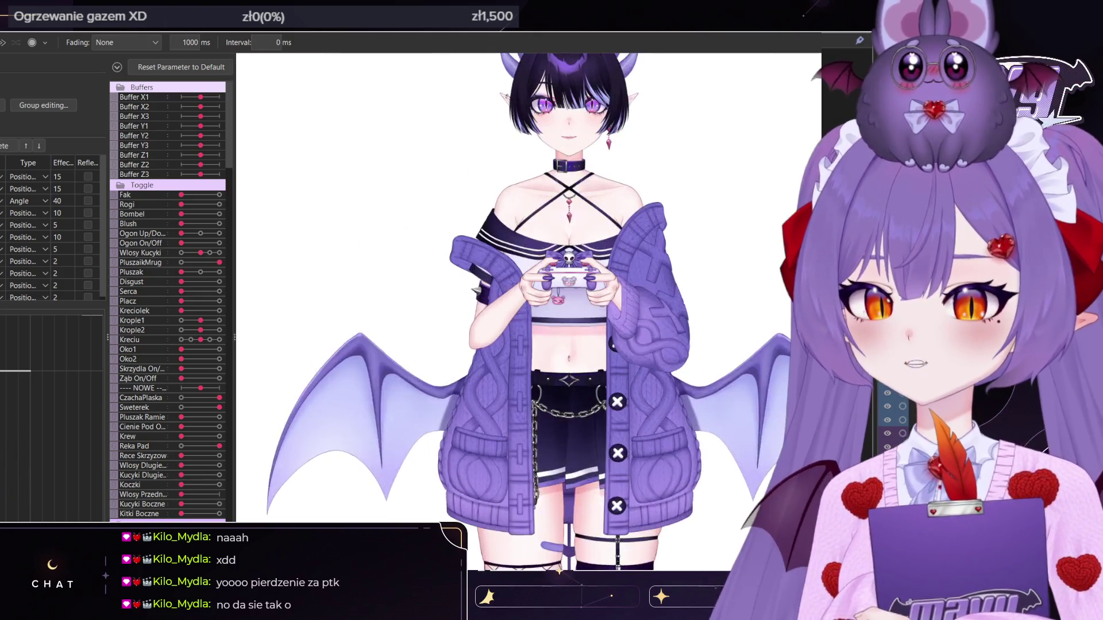
scroll(460, 287, "down", 5)
scroll(460, 287, "up", 5)
scroll(511, 287, "down", 5)
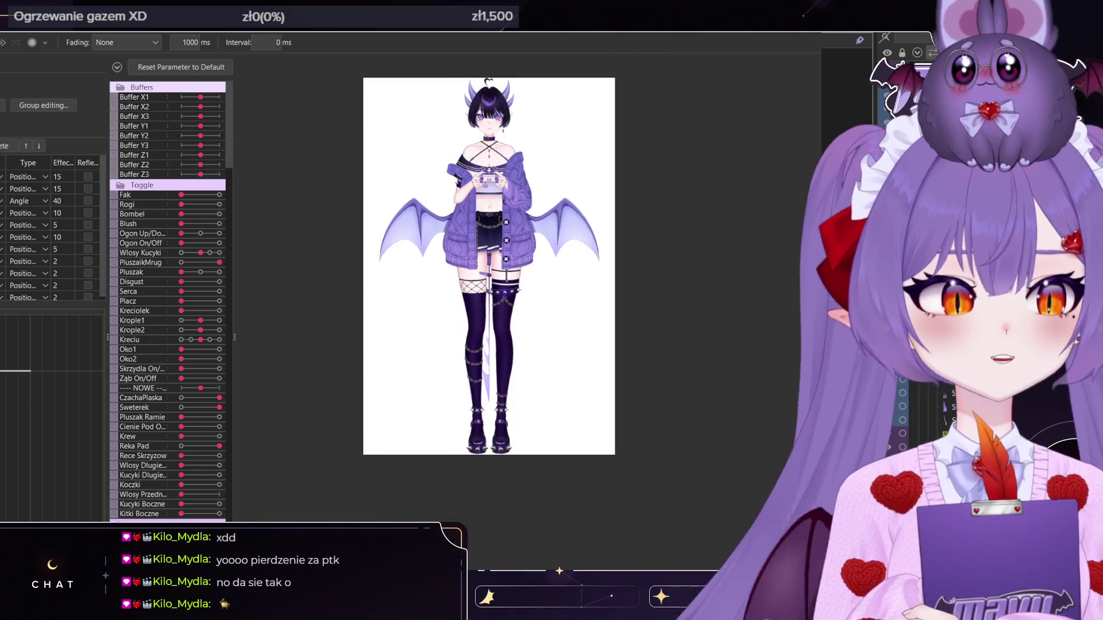
scroll(512, 287, "up", 3)
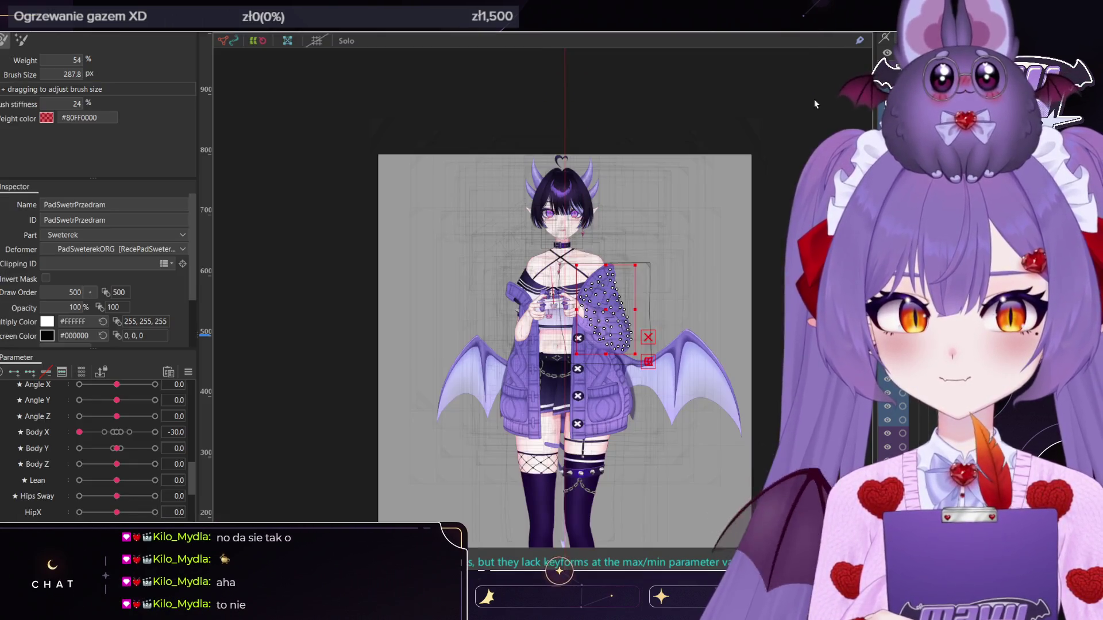
Select PadSwetrMain and bulge it with the Deform Brush at Body X -30 and 30
key("v")
scroll(640, 306, "down", 2)
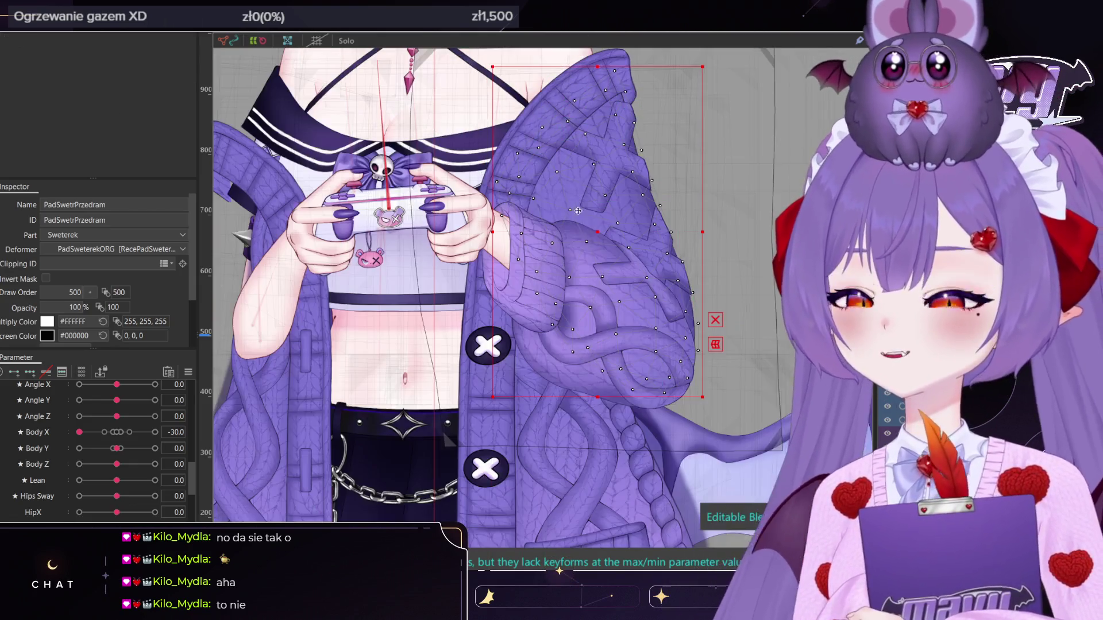
left_click(640, 306)
key("b")
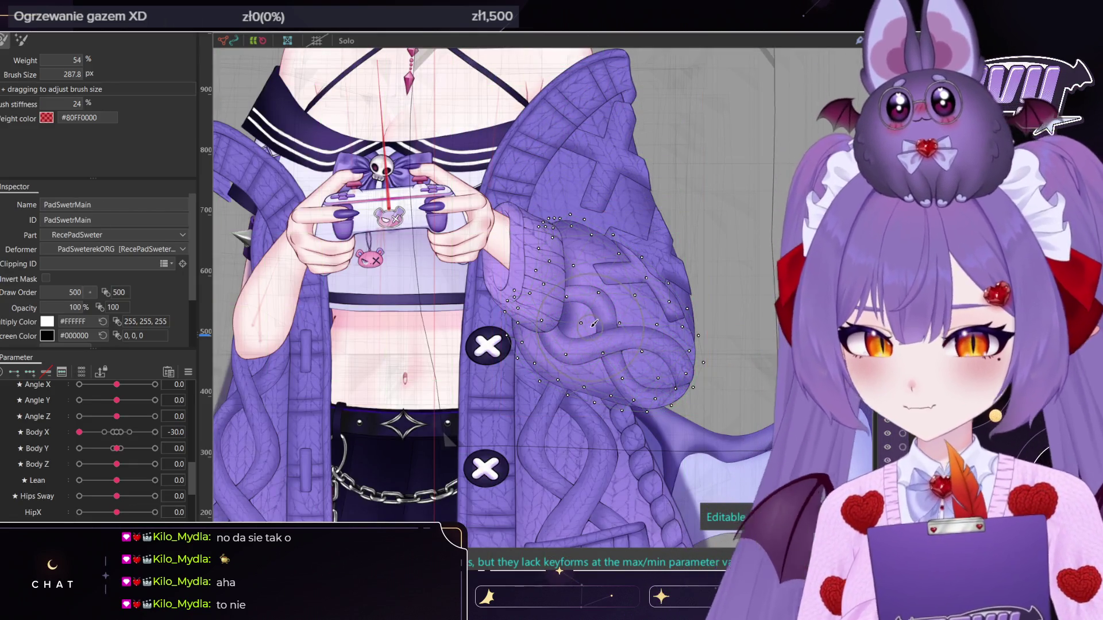
scroll(622, 311, "up", 2)
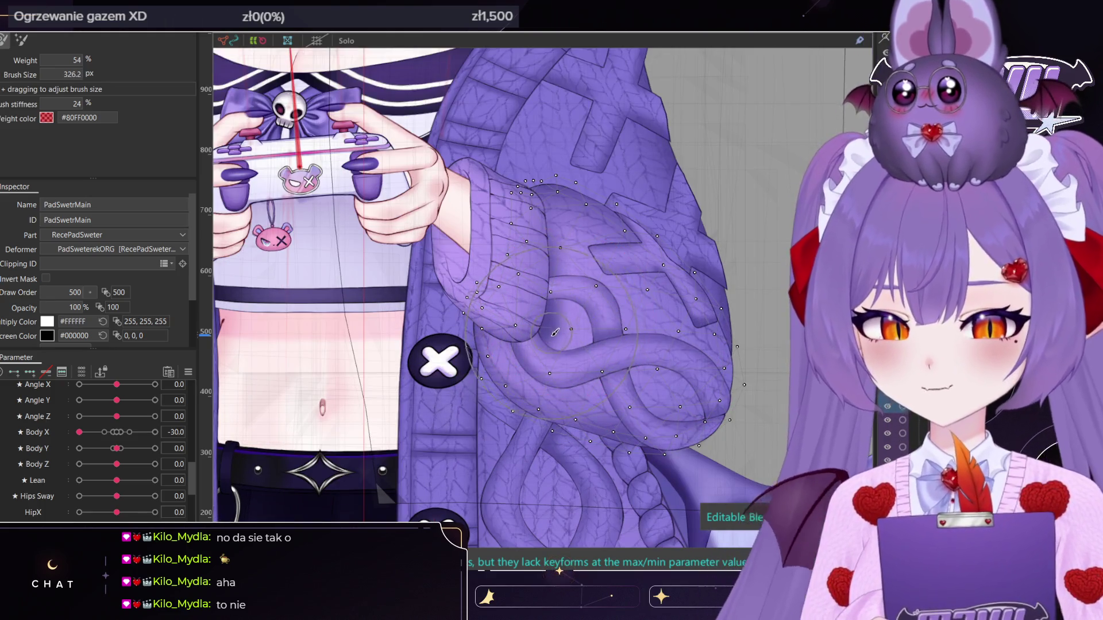
left_click(546, 339)
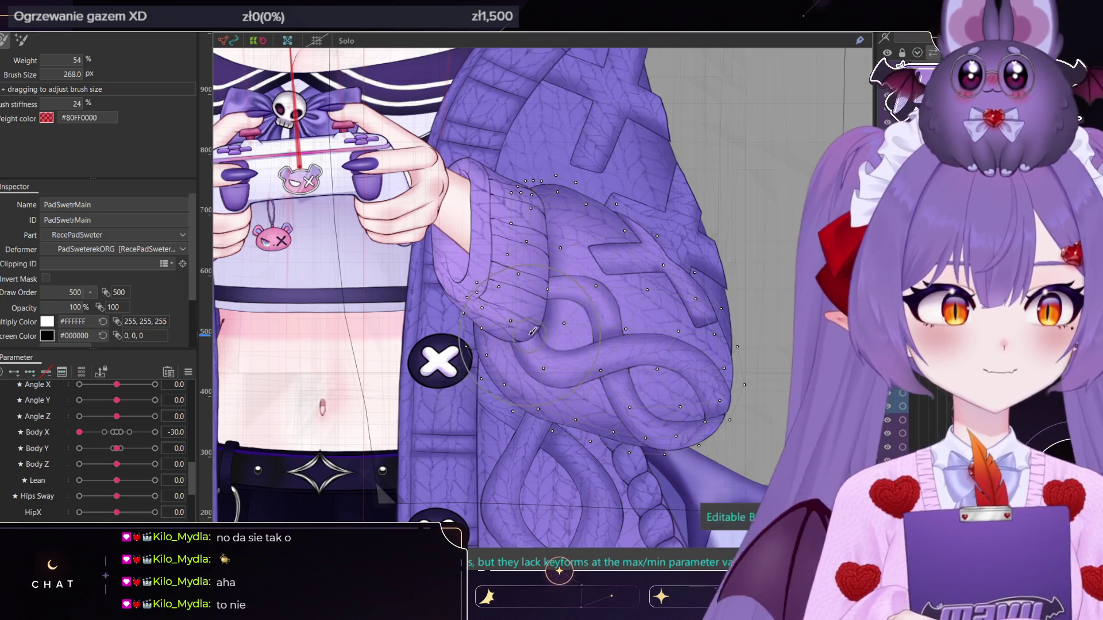
left_click_drag(80, 432, 155, 432)
left_click_drag(592, 331, 602, 330, "ctrl")
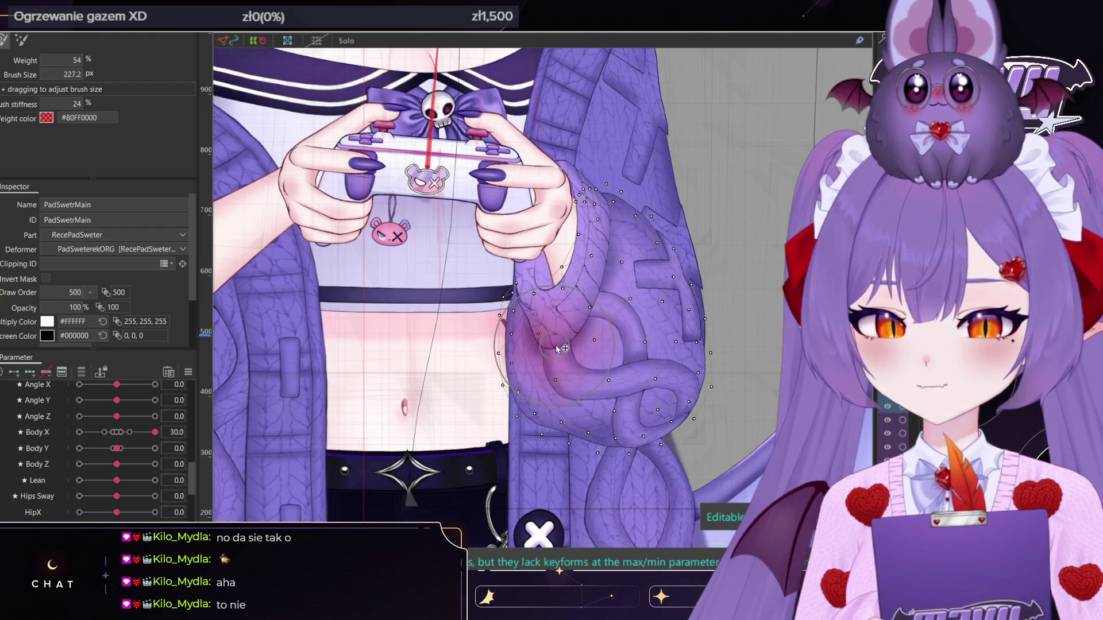
scroll(557, 343, "down", 2)
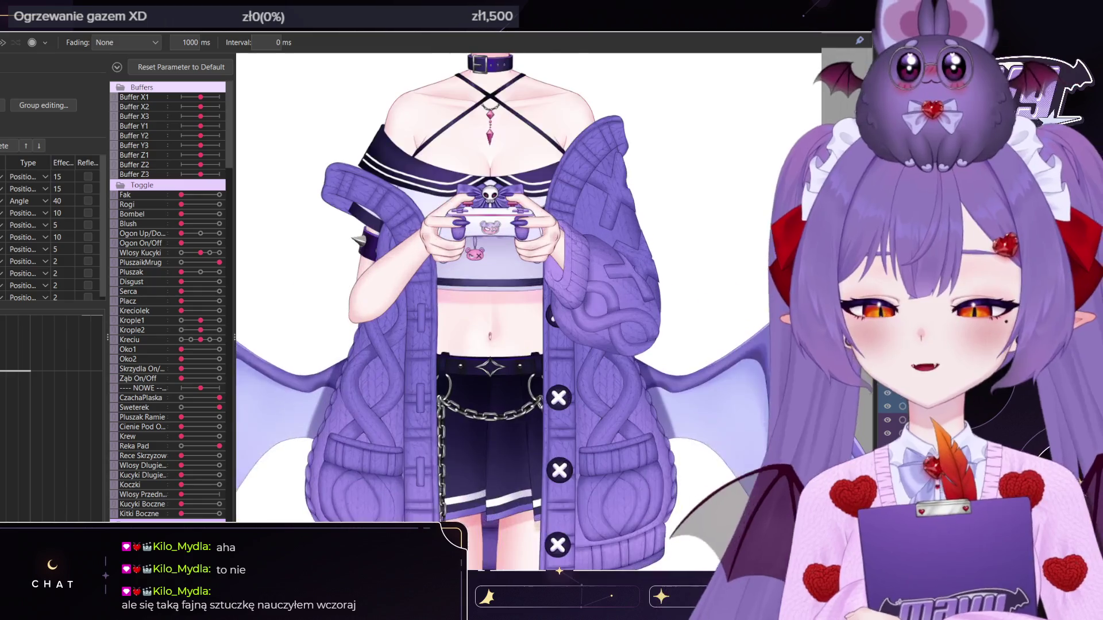
Scroll through the Viewer's parameter list to check the Pad parameters
scroll(169, 302, "down", 10)
scroll(170, 301, "down", 15)
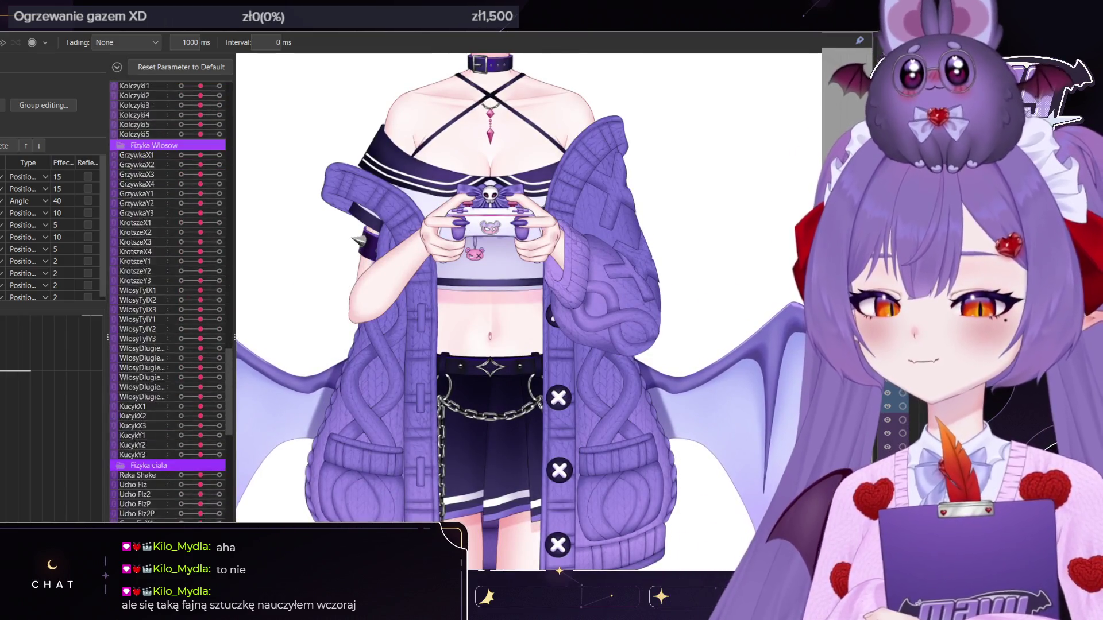
scroll(170, 302, "down", 3)
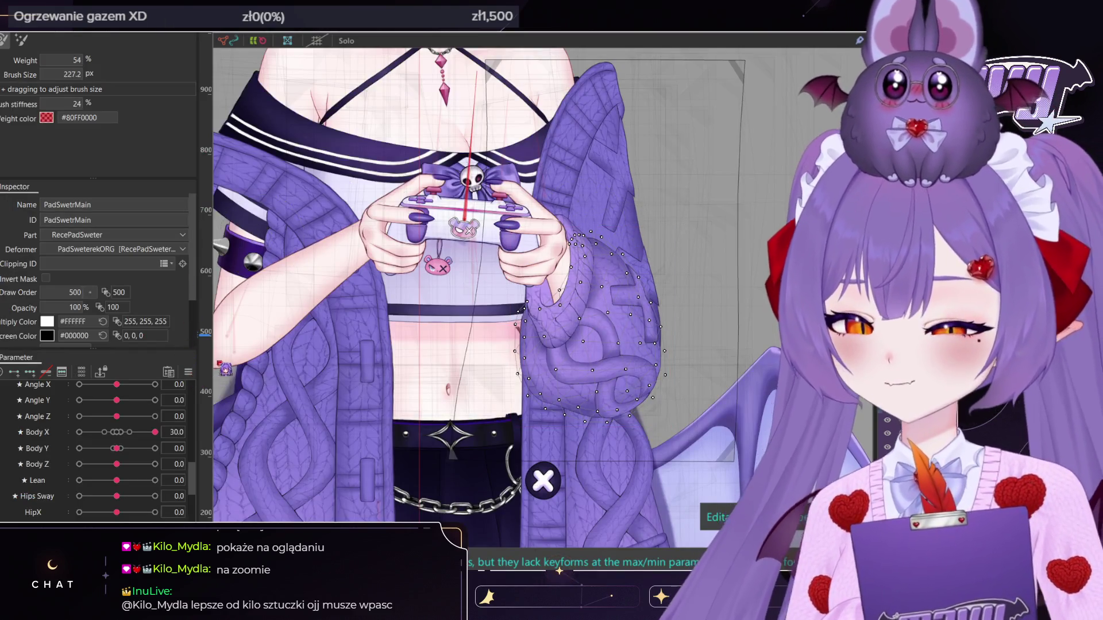
Select the PadSweterekORG deformer and purple sleeve mesh, then clear the selection
scroll(261, 236, "down", 2)
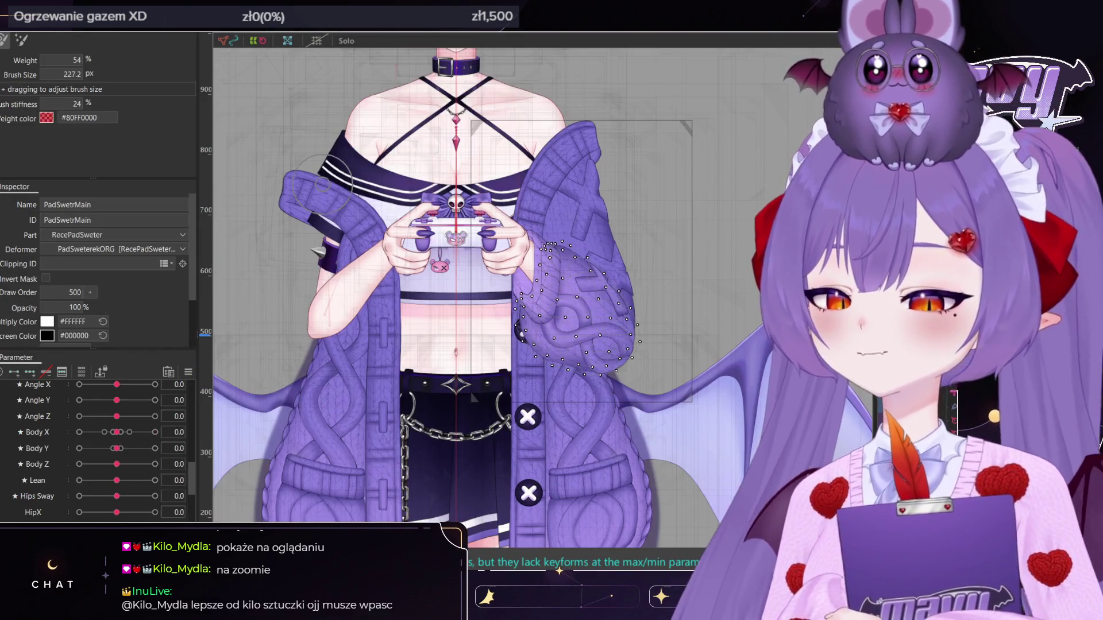
left_click(661, 259)
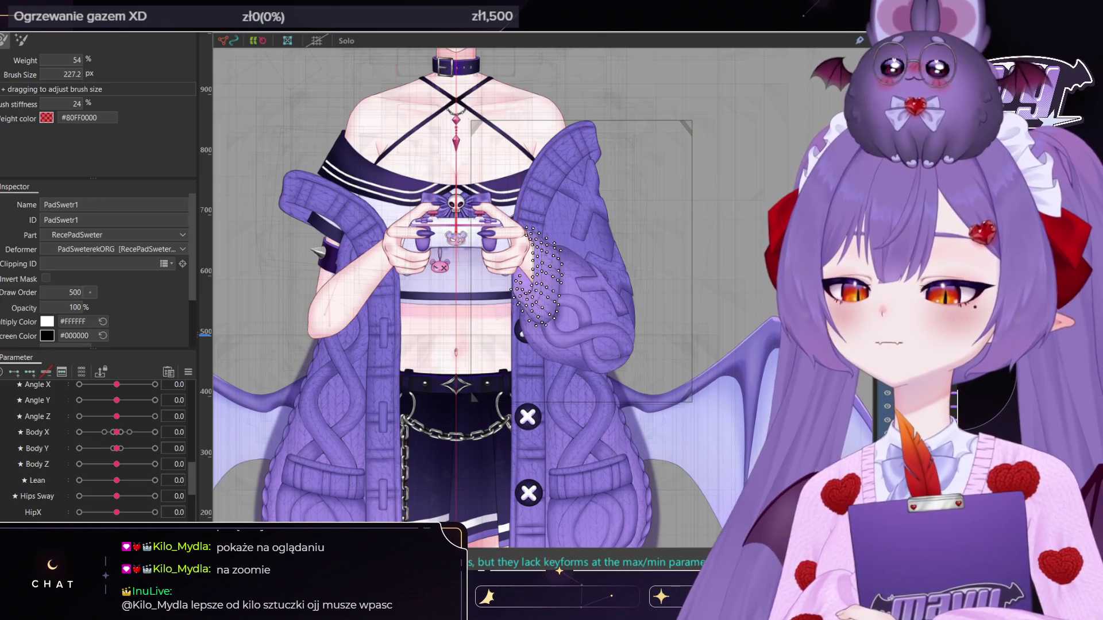
left_click(560, 278)
scroll(560, 279, "down", 2)
scroll(560, 279, "up", 3)
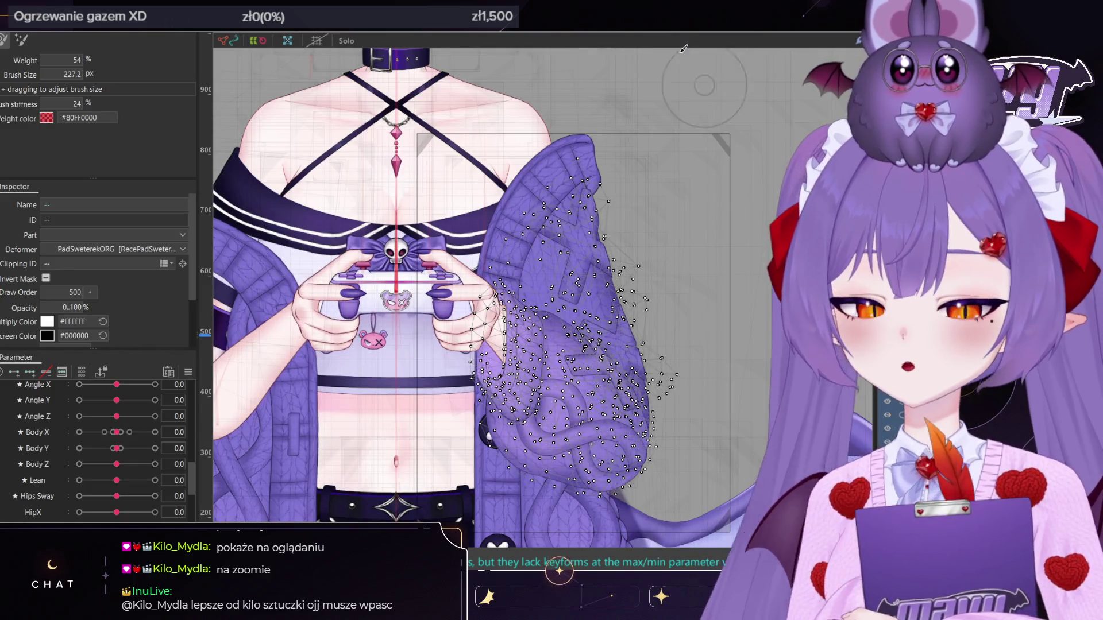
key("Escape")
scroll(644, 350, "up", 2)
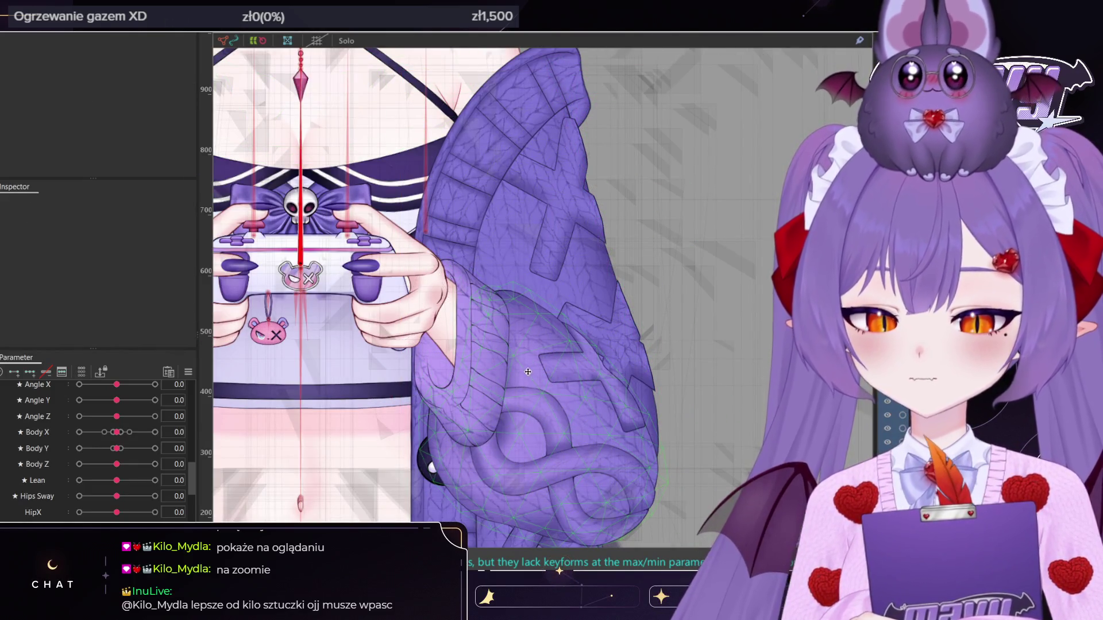
Select PadSwetrMain, the cuff and the sleeve pattern meshes, test-moving them and undoing twice
left_click(507, 381)
left_click(431, 322, "shift")
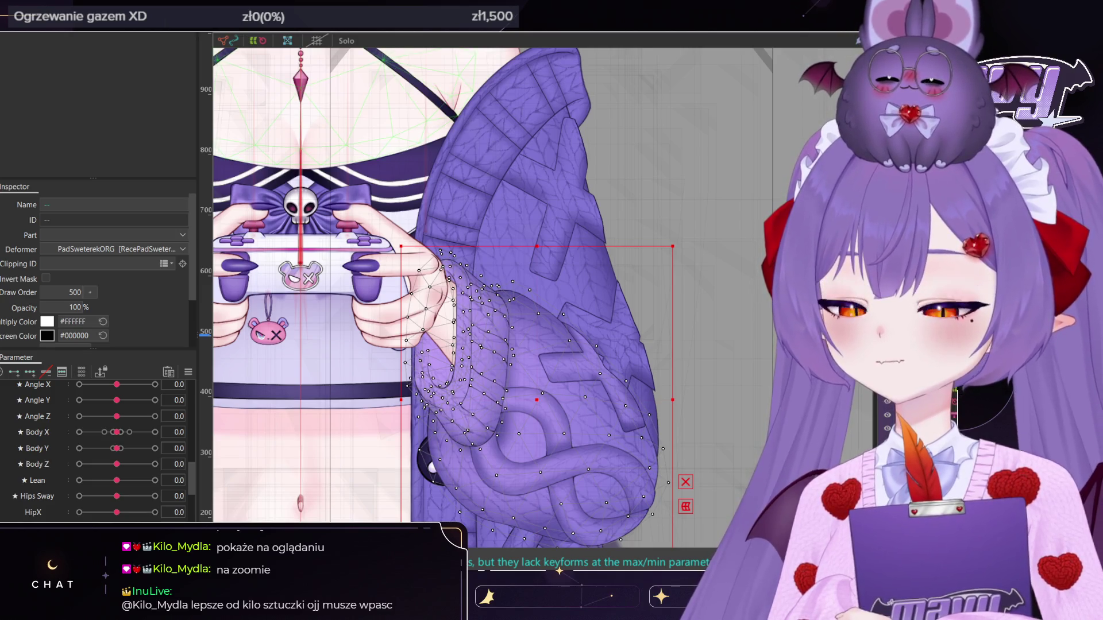
left_click(597, 374, "shift")
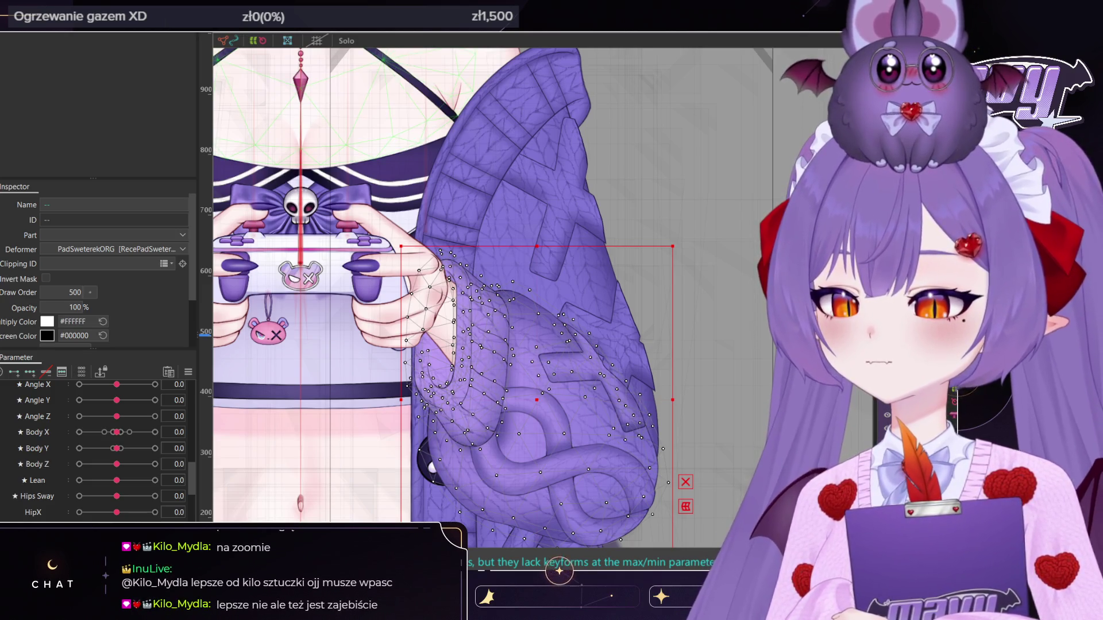
scroll(564, 315, "down", 3)
left_click_drag(568, 376, 706, 271)
key("ctrl+z")
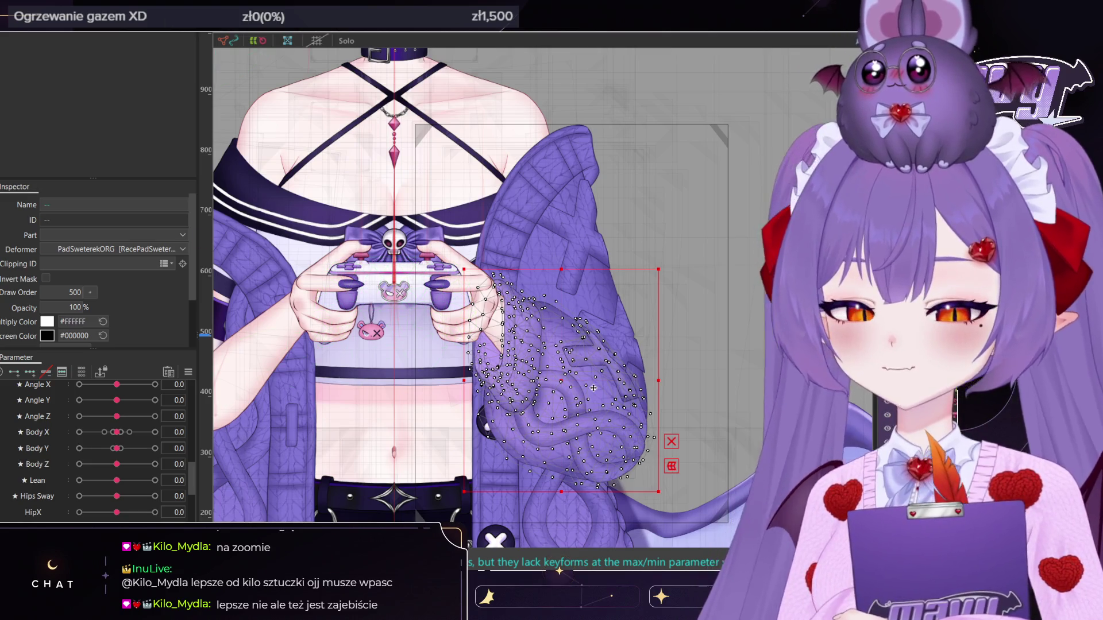
left_click_drag(593, 388, 806, 300)
key("ctrl+z")
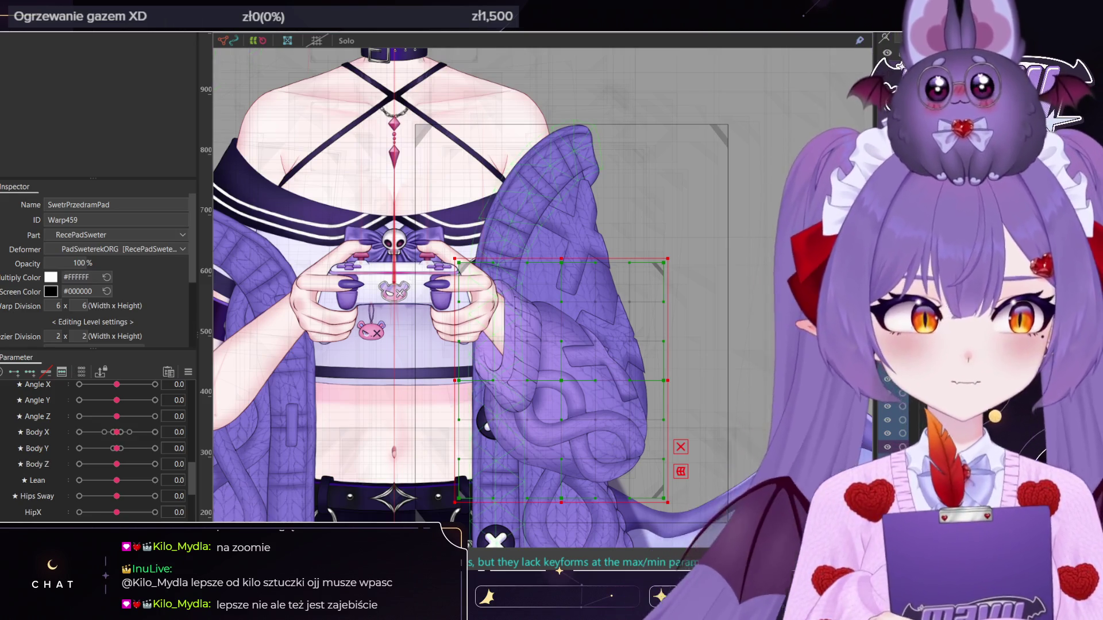
Preview the sleeve with RButtonDown at 0.3, then return it to 0.0
scroll(98, 482, "up", 3)
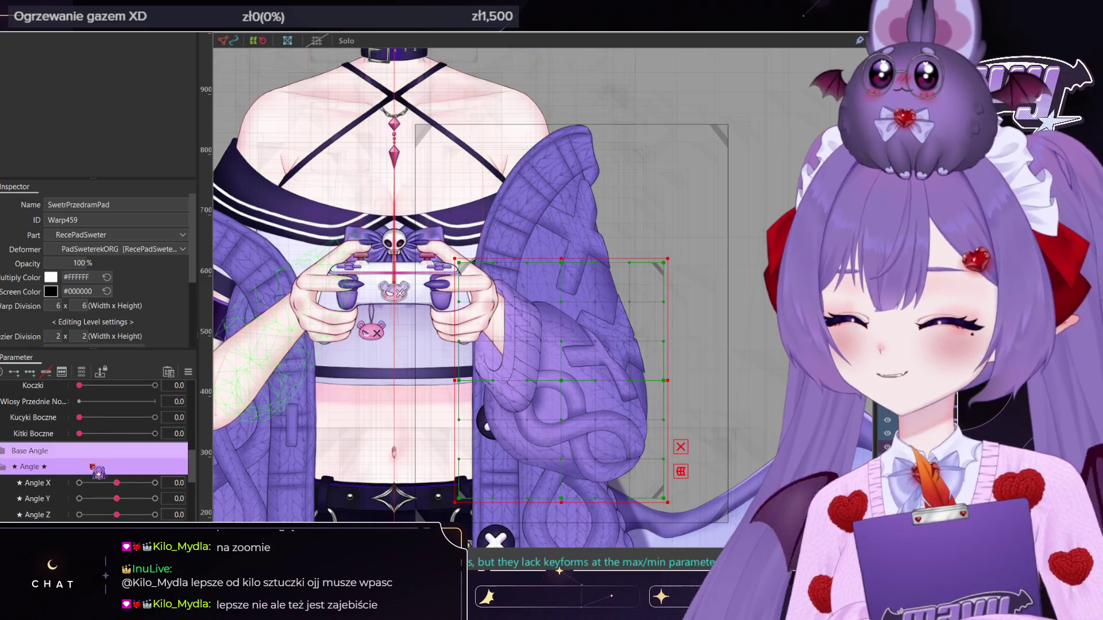
scroll(104, 480, "down", 5)
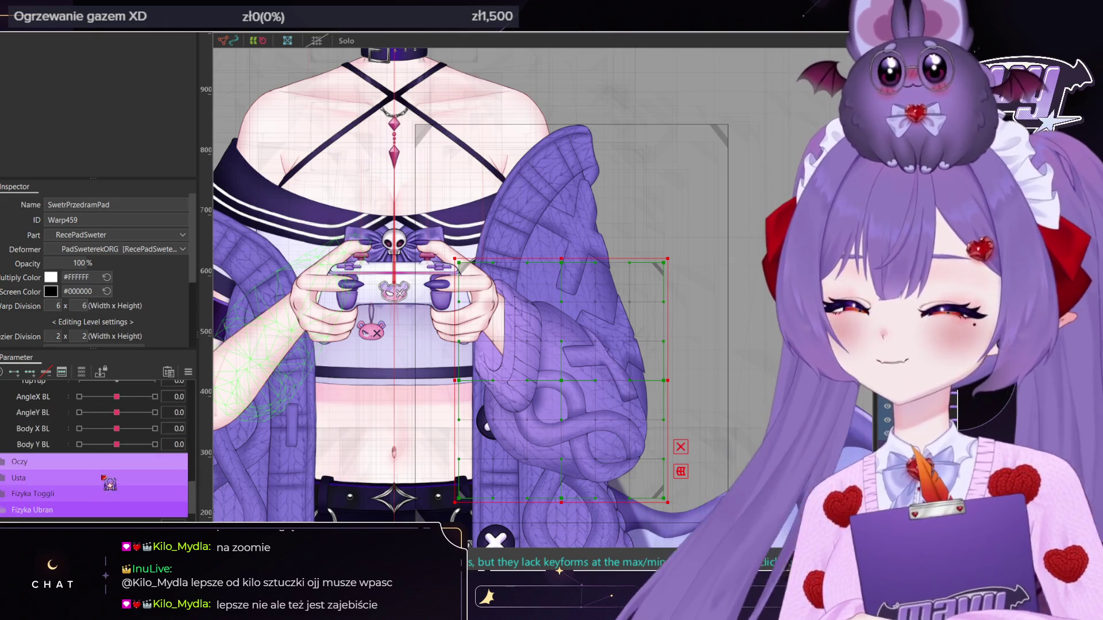
scroll(87, 488, "down", 8)
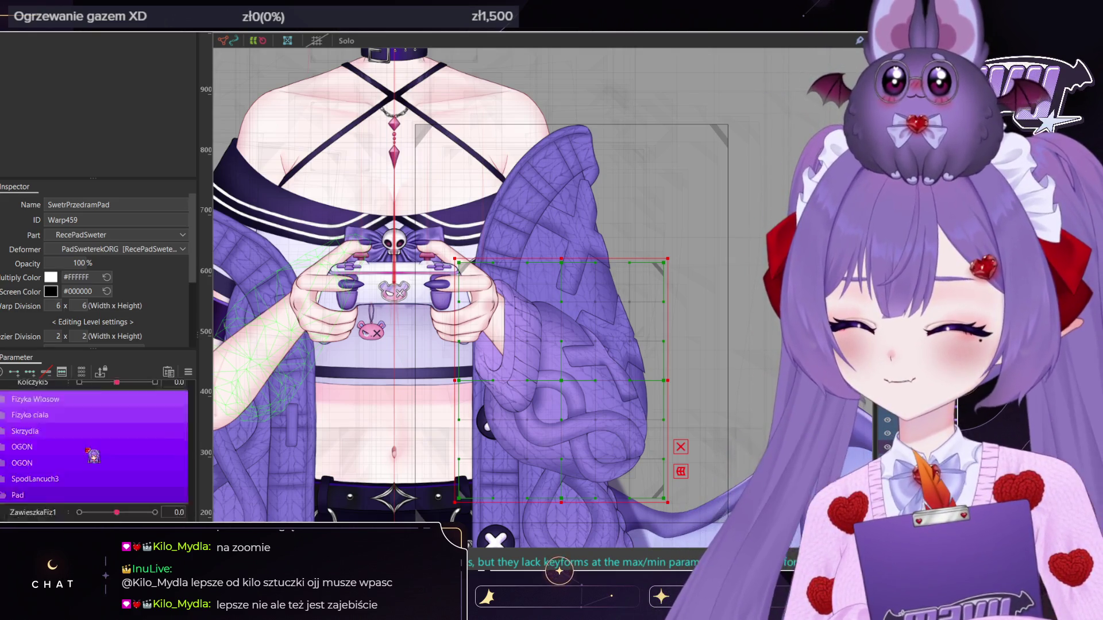
scroll(80, 469, "down", 5)
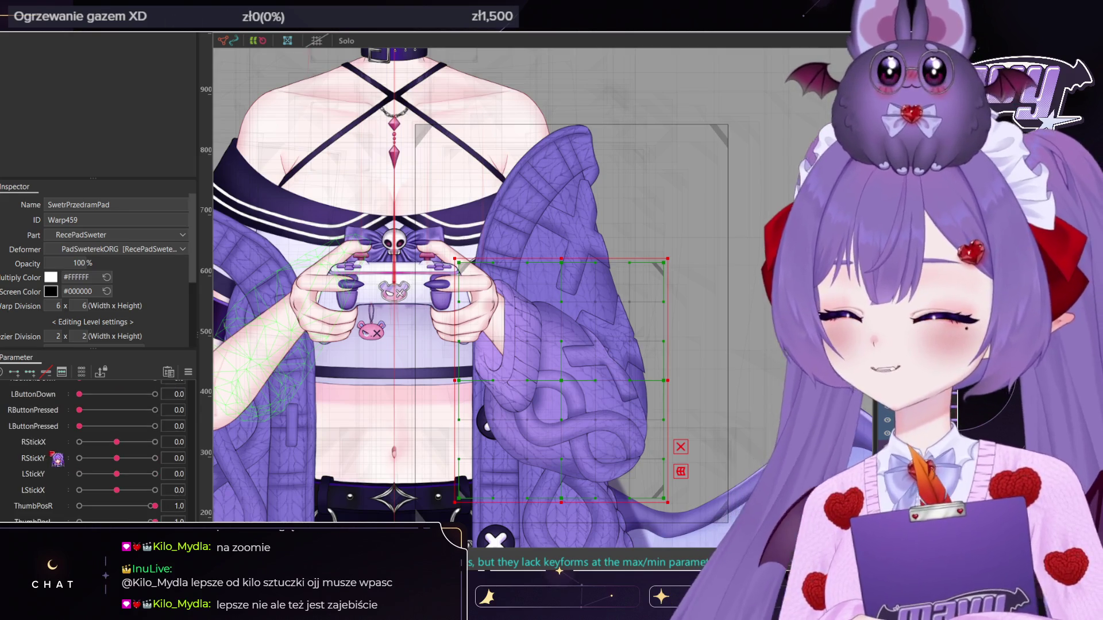
scroll(56, 442, "up", 3)
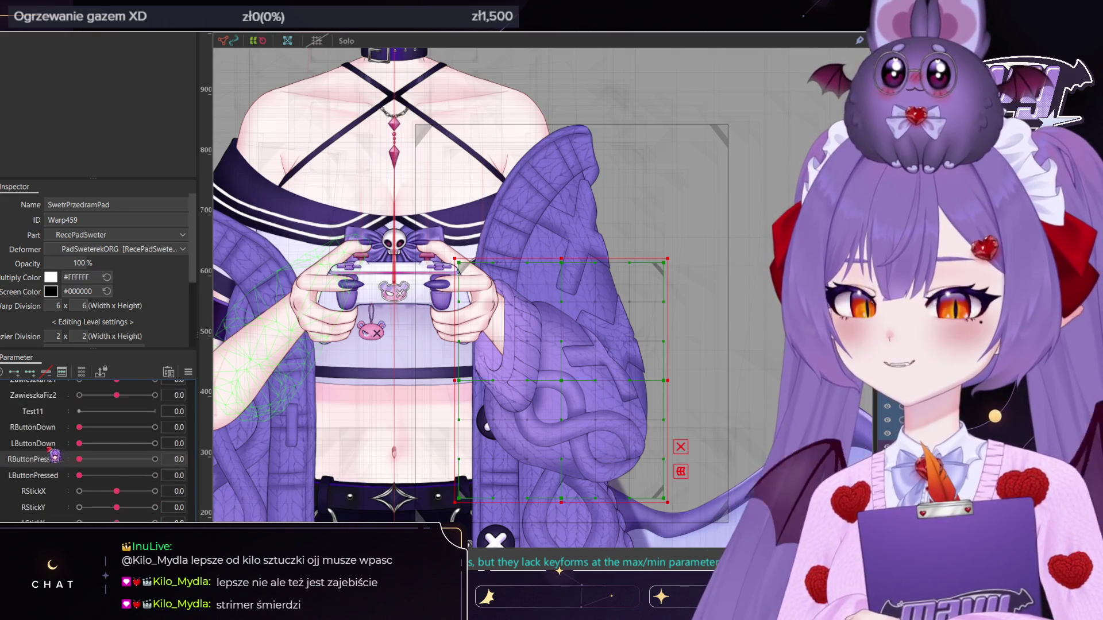
scroll(61, 439, "up", 3)
mouse_move(81, 476)
left_mouse_down()
mouse_move(121, 476)
mouse_move(101, 476)
left_mouse_up()
left_click_drag(5, 465, 7, 391)
Switch to the brush, shift the canvas right and enlarge the brush to 1436.8 px
key("b")
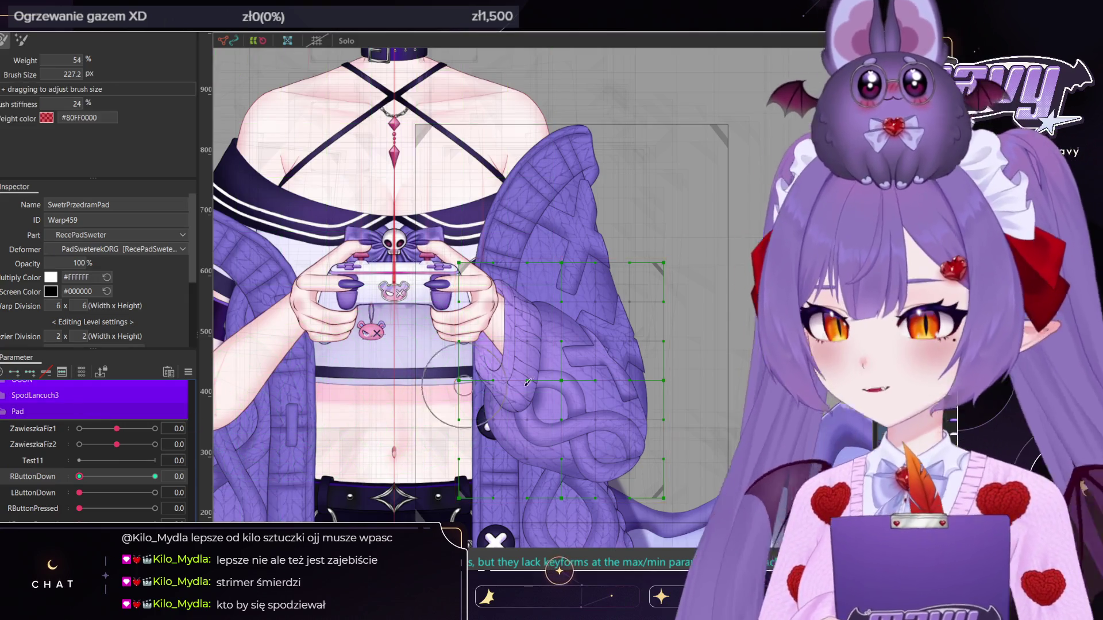
middle_click_drag(229, 362, 352, 353)
left_click_drag(506, 333, 507, 302, "ctrl")
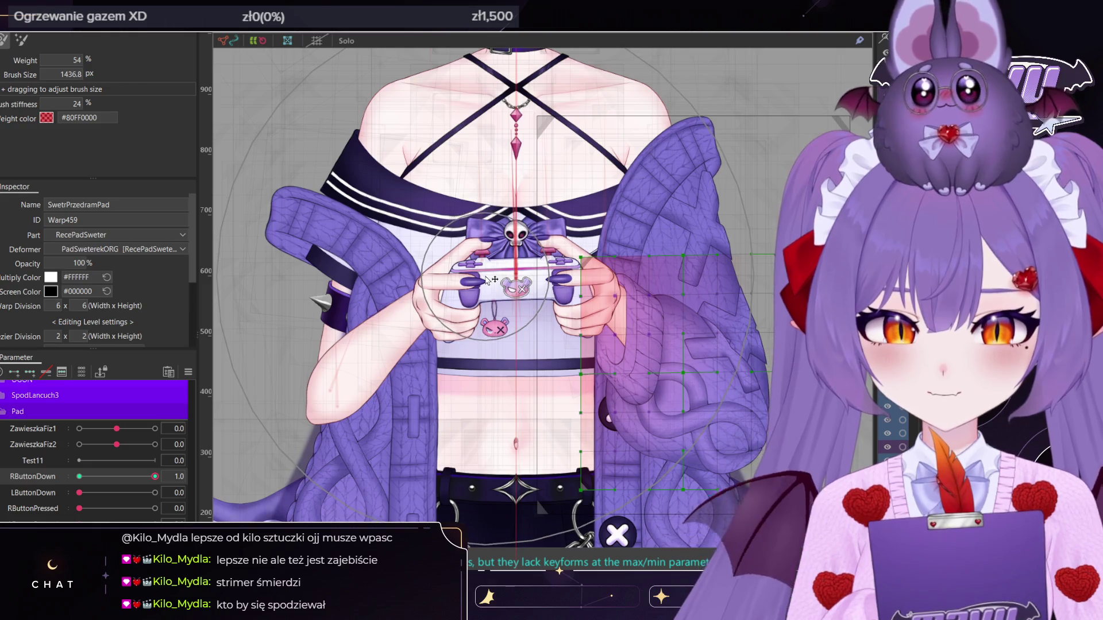
Check the sleeve pose with RButtonDown and LButtonDown at values between 0.3 and 1.0
left_click_drag(155, 477, 79, 477)
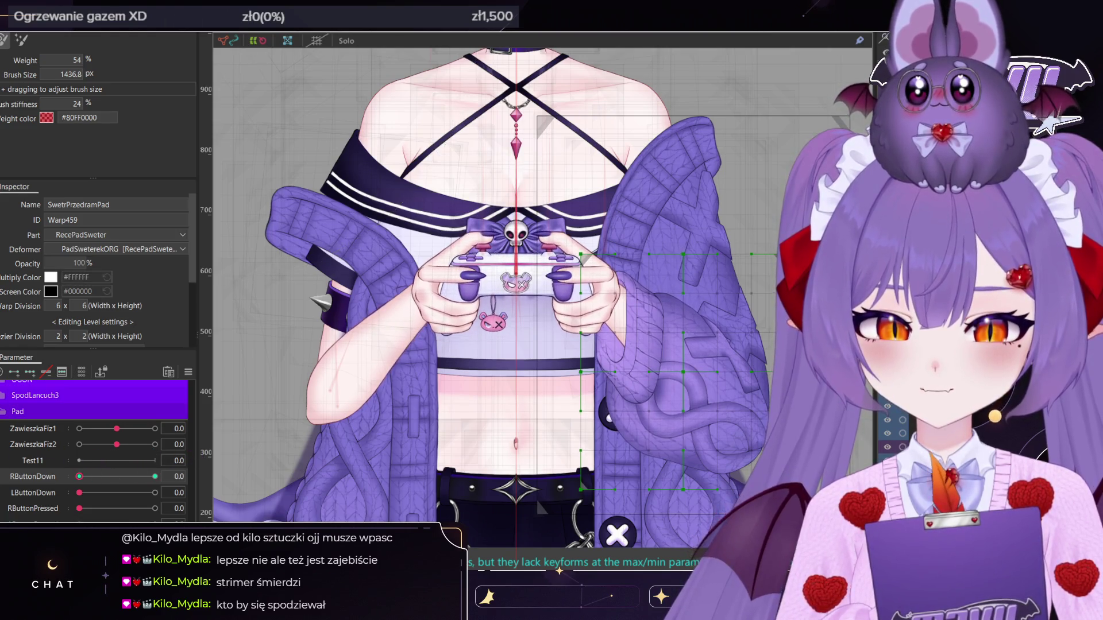
left_click(155, 477)
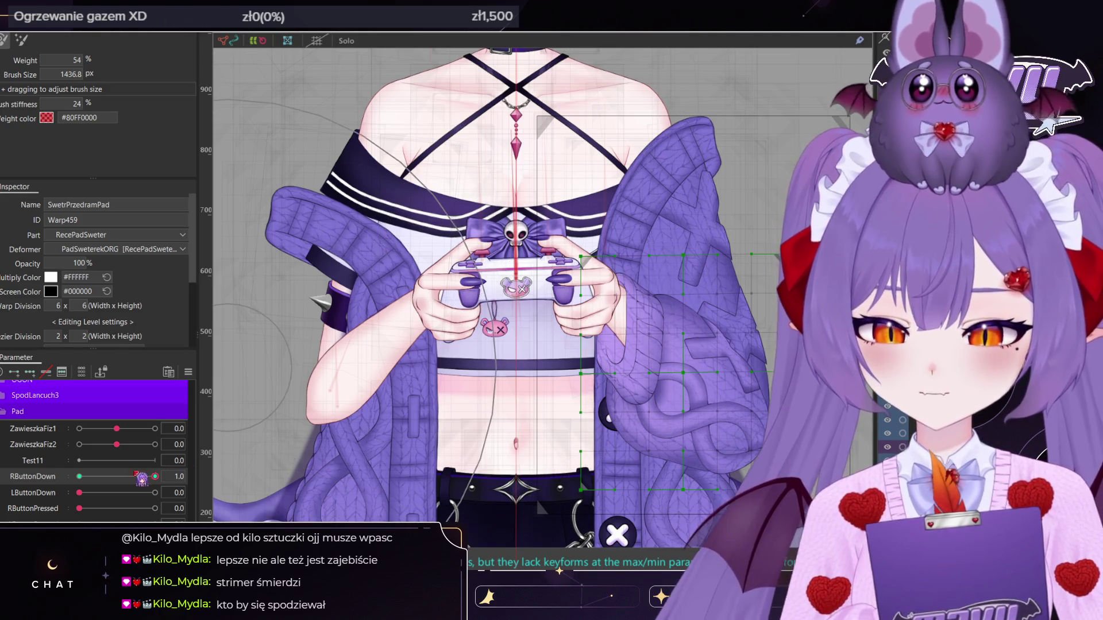
left_click_drag(137, 476, 80, 477)
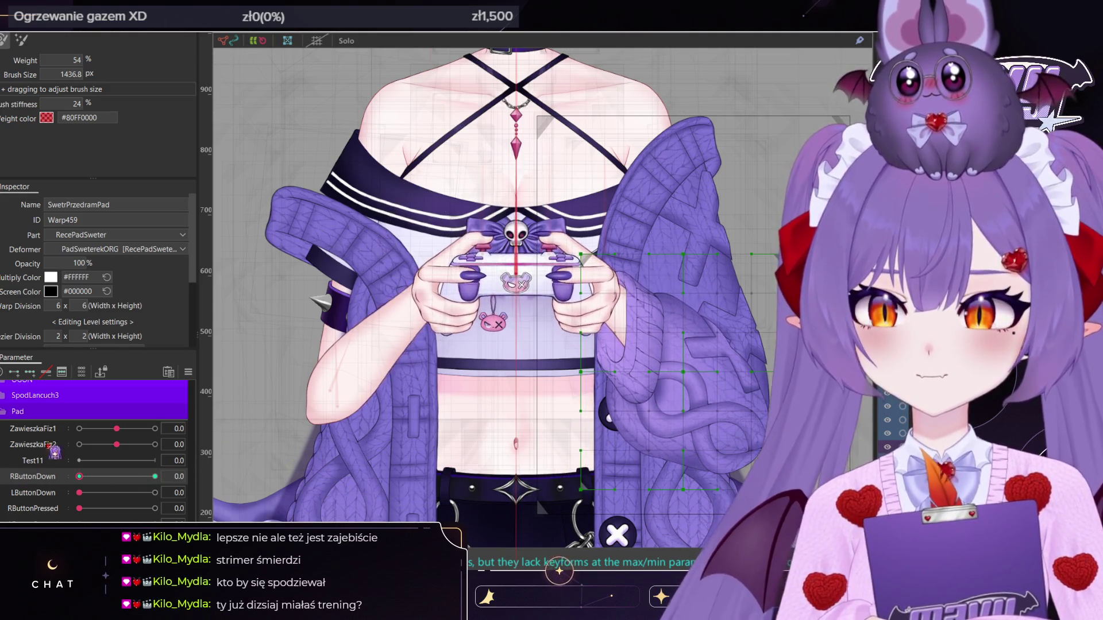
left_click_drag(79, 493, 155, 493)
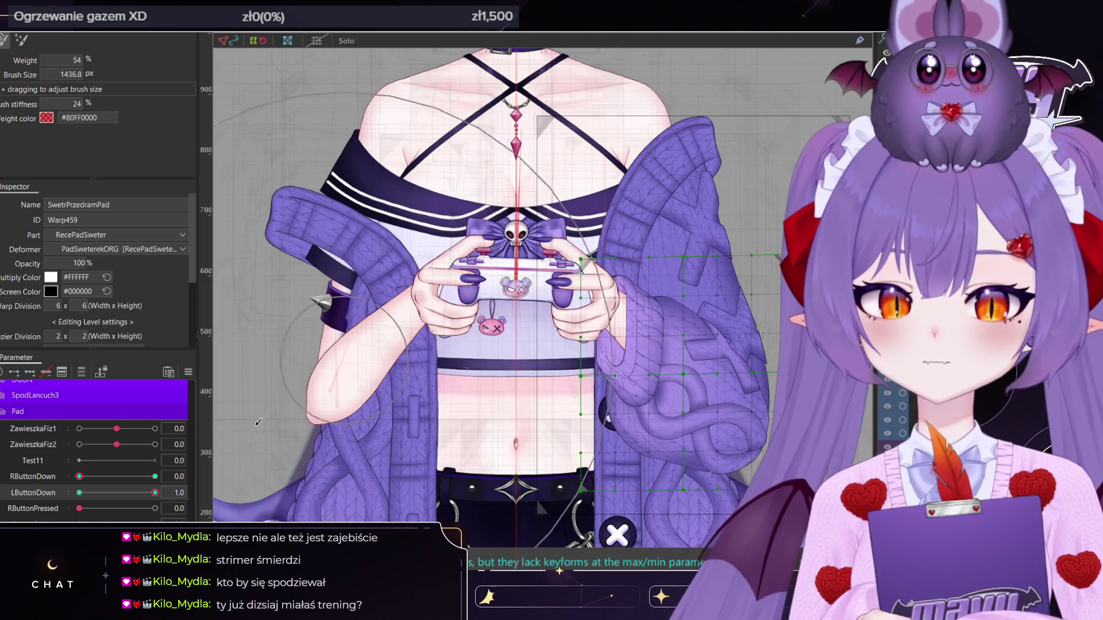
left_click_drag(155, 493, 146, 493)
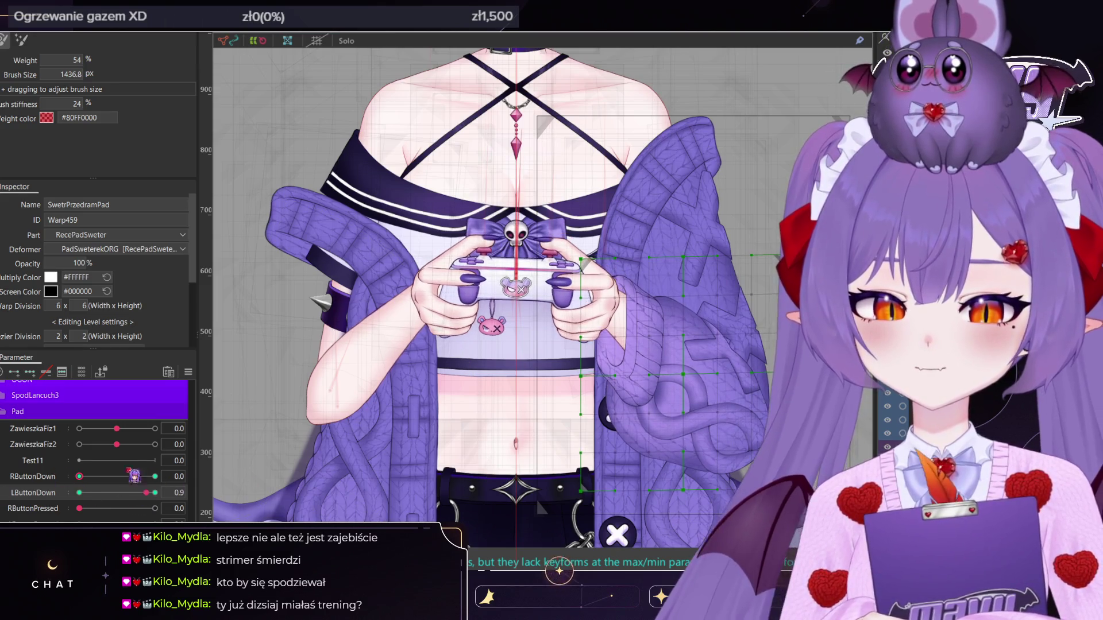
left_click(155, 493)
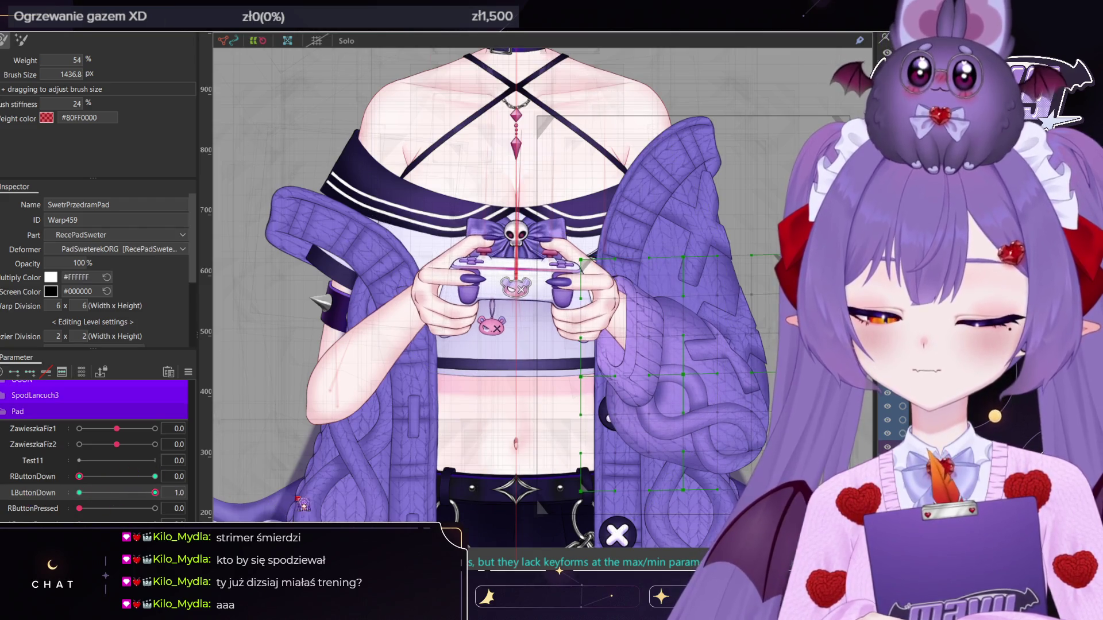
left_click(155, 477)
mouse_move(155, 492)
left_mouse_down()
mouse_move(92, 493)
mouse_move(276, 495)
left_mouse_up()
left_click(114, 493)
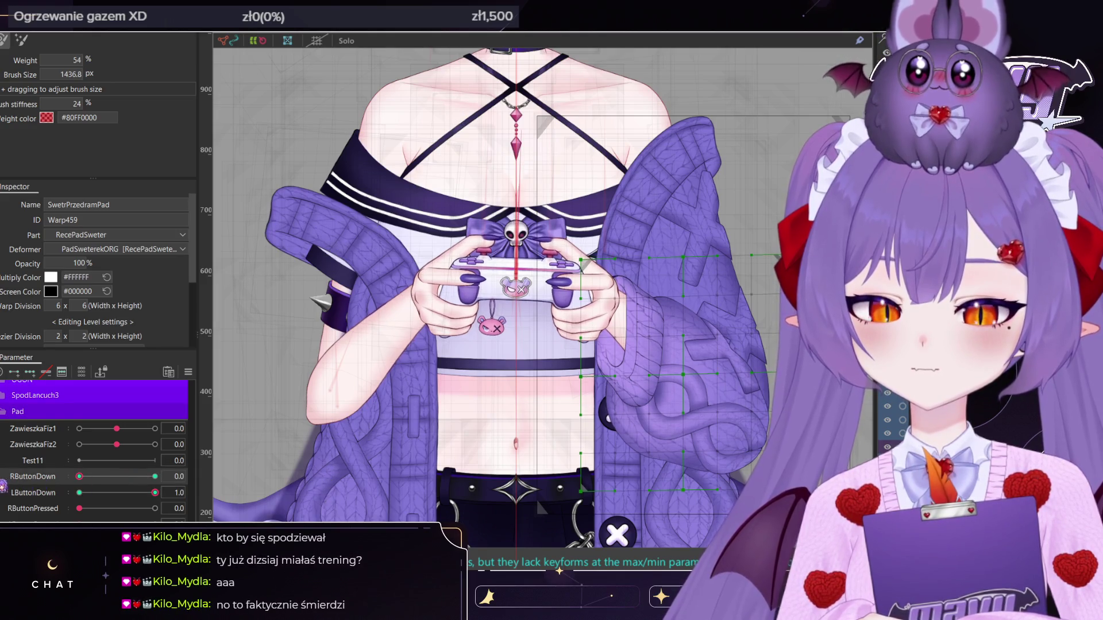
left_click(155, 492)
Toggle RButtonDown and LButtonDown between 0 and 1.0, then reset both to 0
left_click(80, 477)
left_click_drag(98, 477, 212, 477)
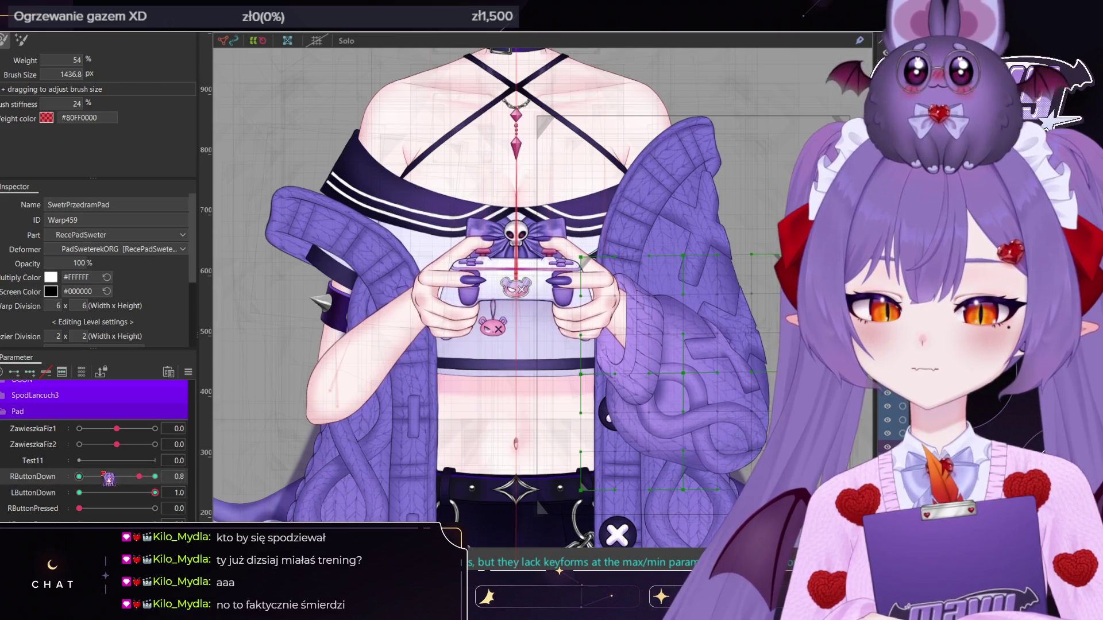
left_click(155, 477)
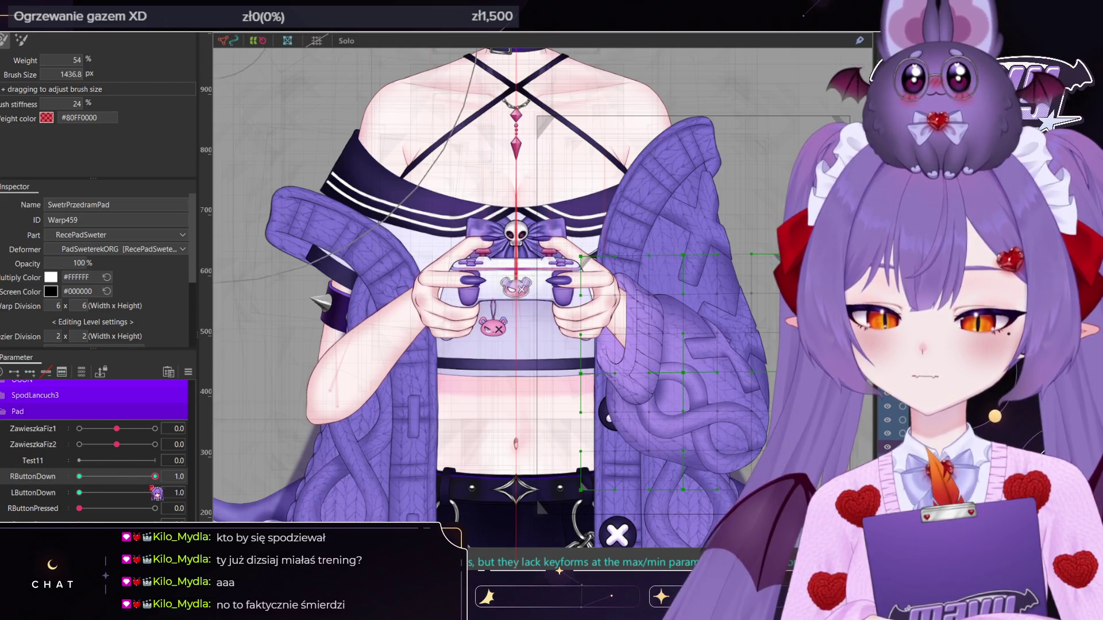
left_click_drag(155, 493, 80, 493)
left_click_drag(155, 477, 80, 476)
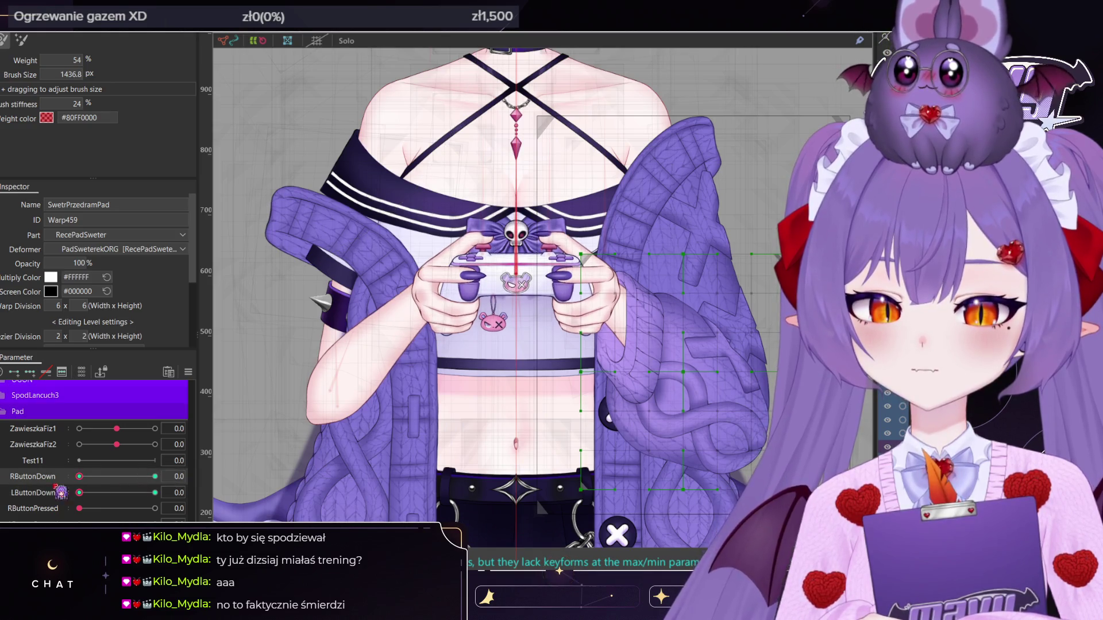
left_click(155, 476)
left_click(80, 477)
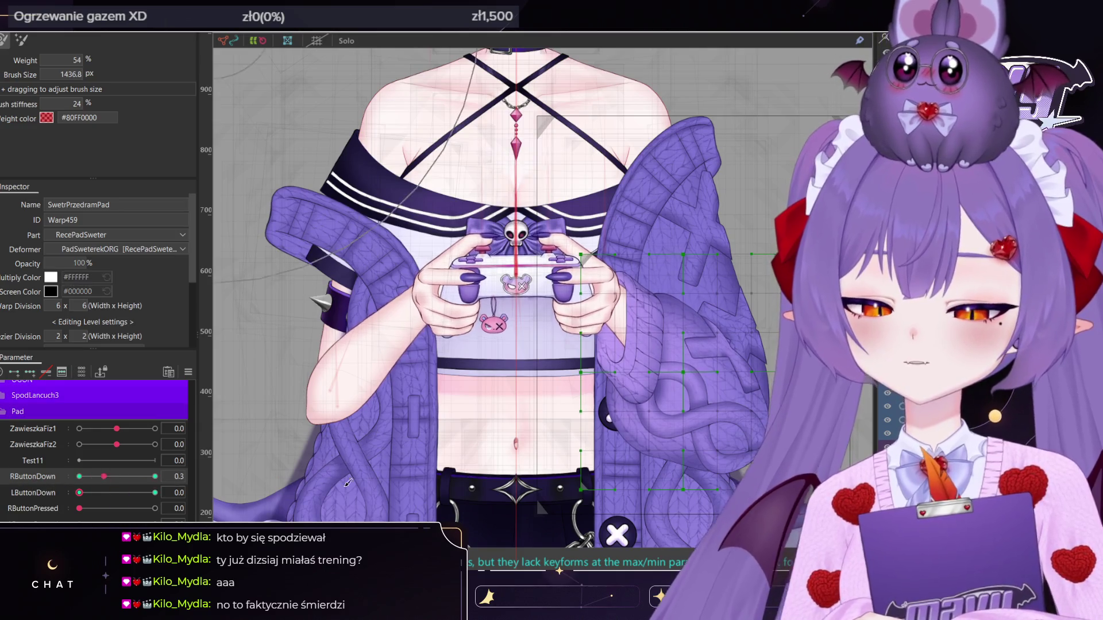
mouse_move(79, 493)
left_mouse_down()
mouse_move(155, 493)
mouse_move(79, 476)
mouse_move(155, 477)
left_mouse_up()
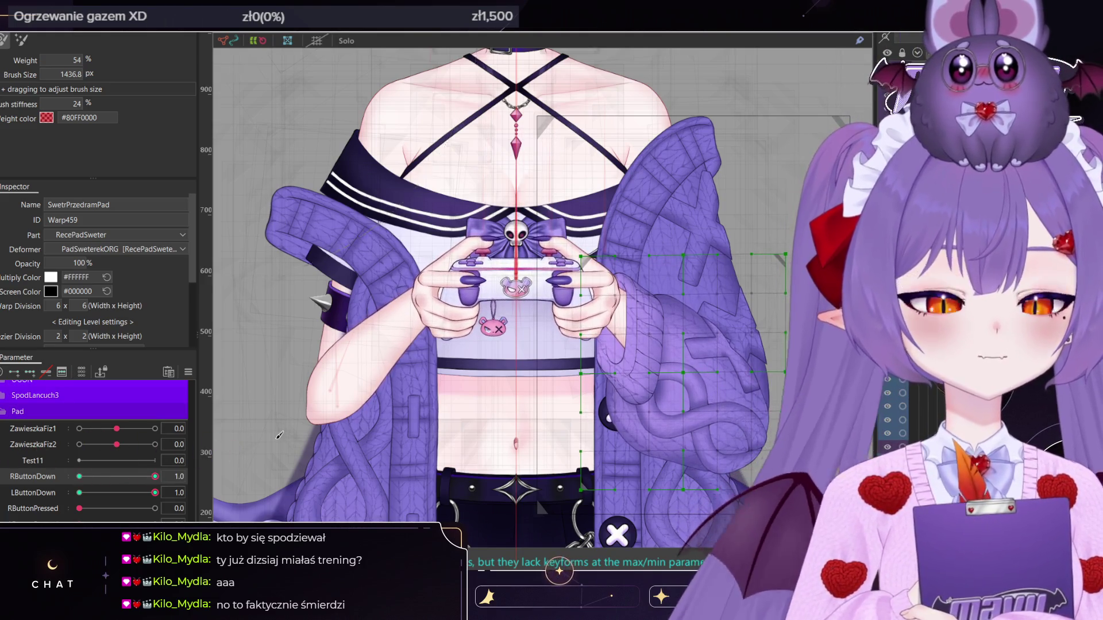
left_click(79, 492)
left_click(79, 476)
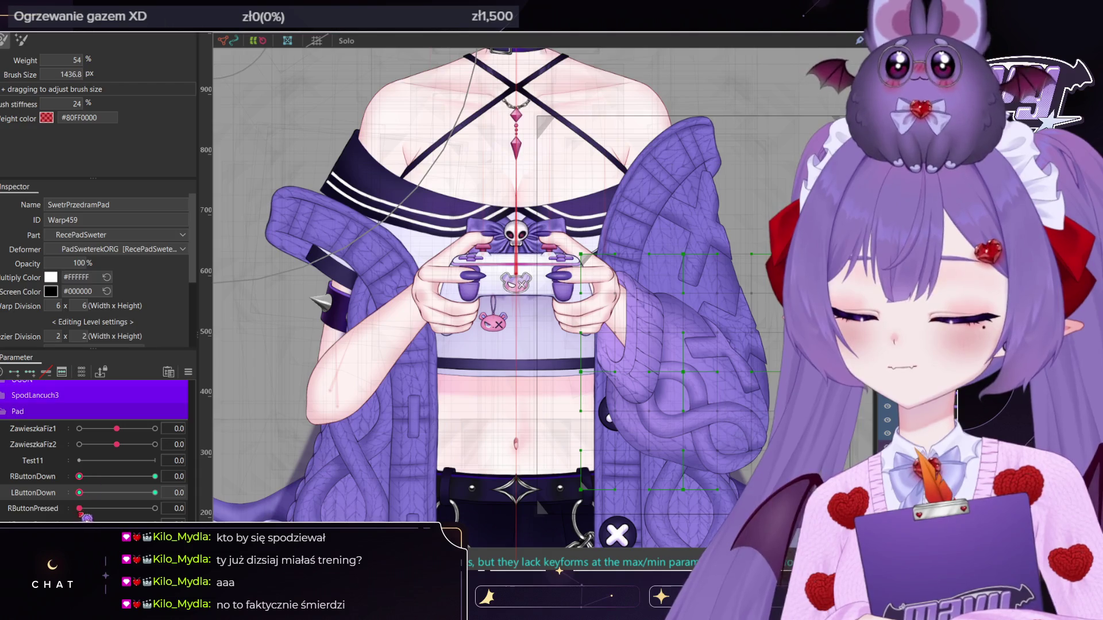
Raise RButtonPressed to 1.0 and add a keyform at its maximum for the sleeve warp
left_click(85, 510)
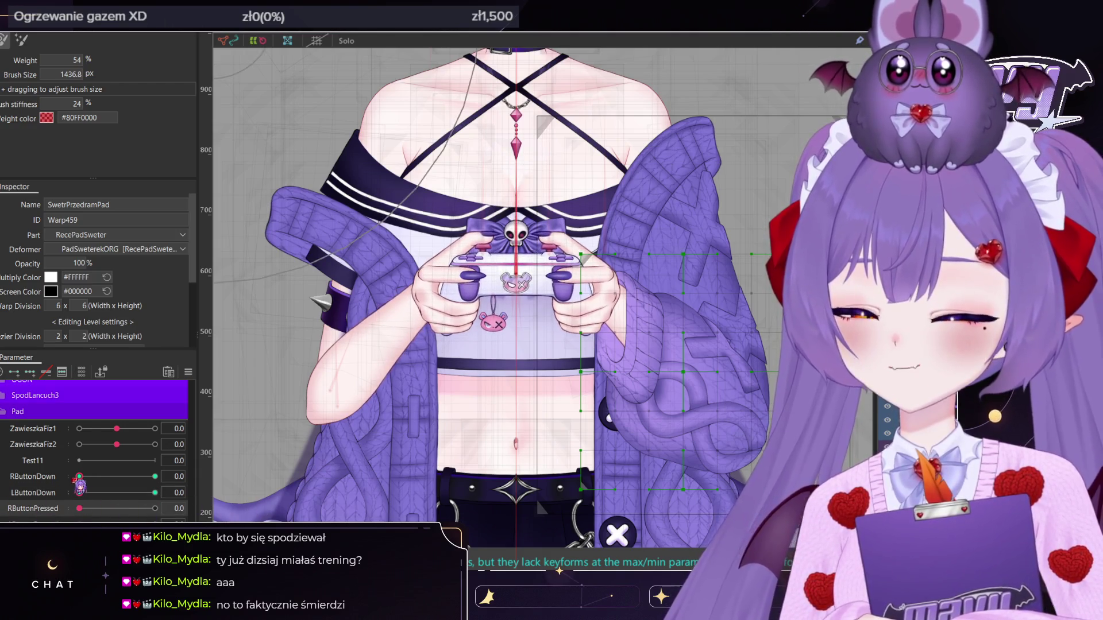
left_click_drag(79, 476, 156, 476)
left_click(79, 477)
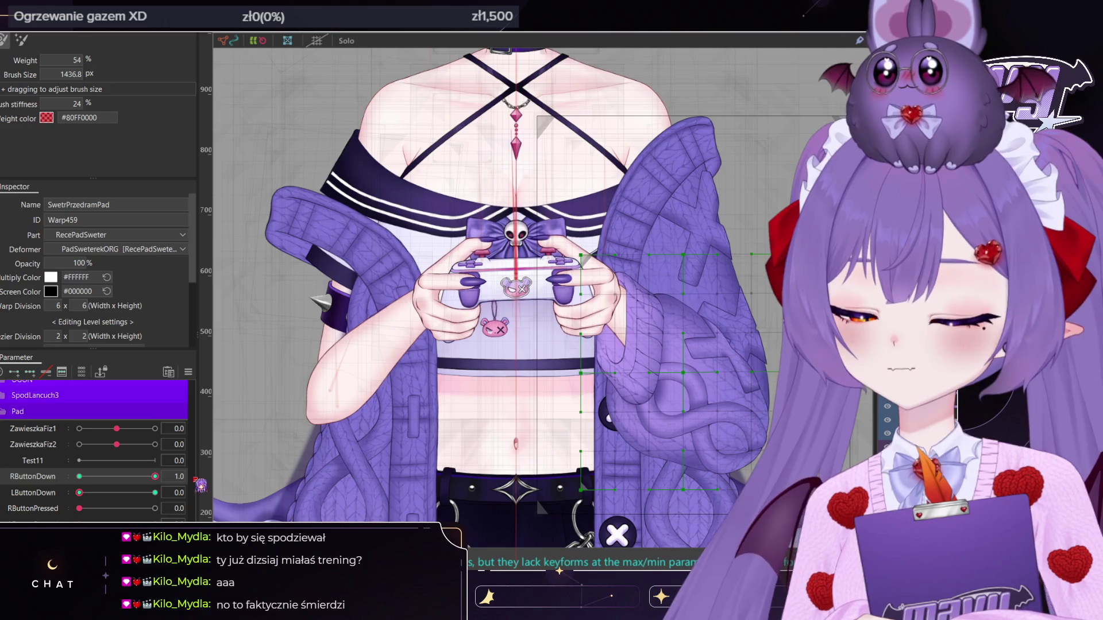
mouse_move(79, 509)
left_mouse_down()
mouse_move(107, 510)
mouse_move(78, 509)
left_mouse_up()
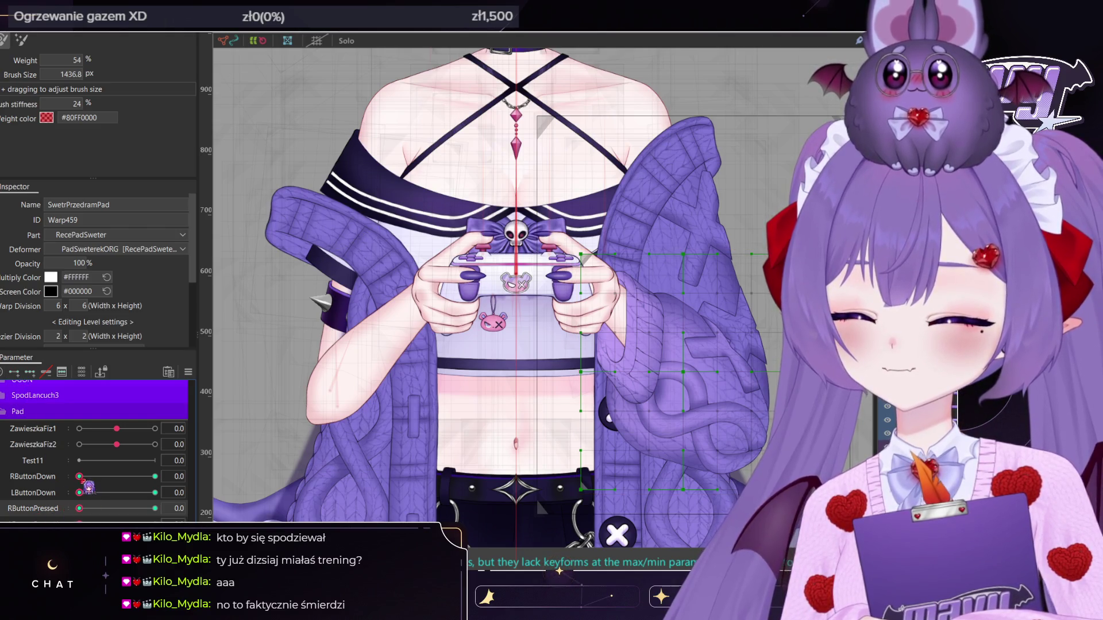
left_click(2, 476)
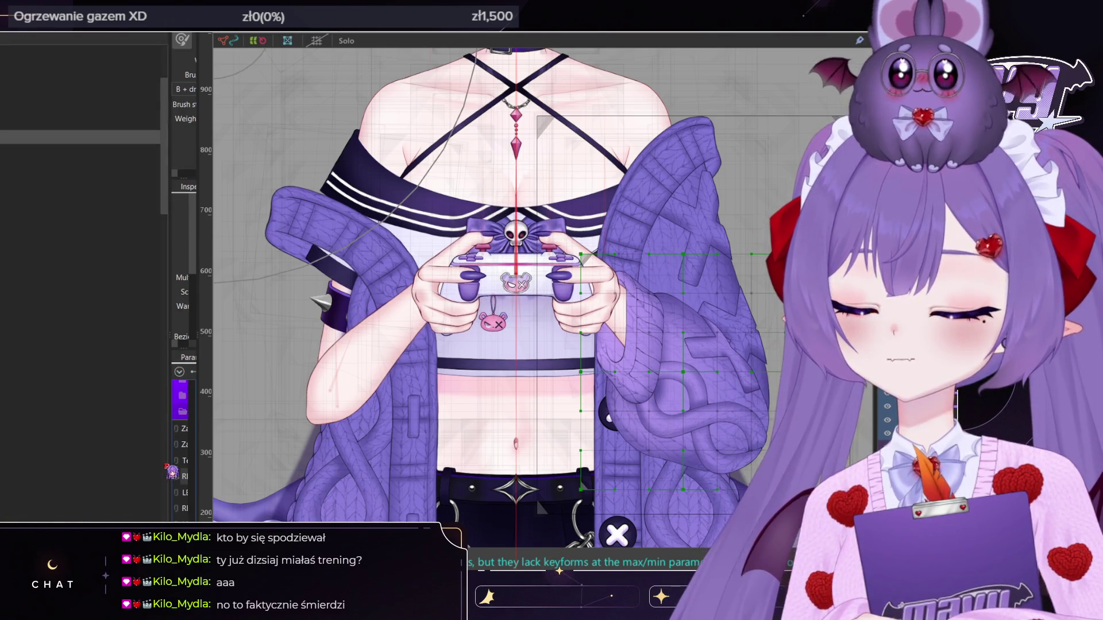
mouse_move(0, 462)
left_mouse_down()
mouse_move(164, 490)
mouse_move(82, 477)
mouse_move(214, 519)
left_mouse_up()
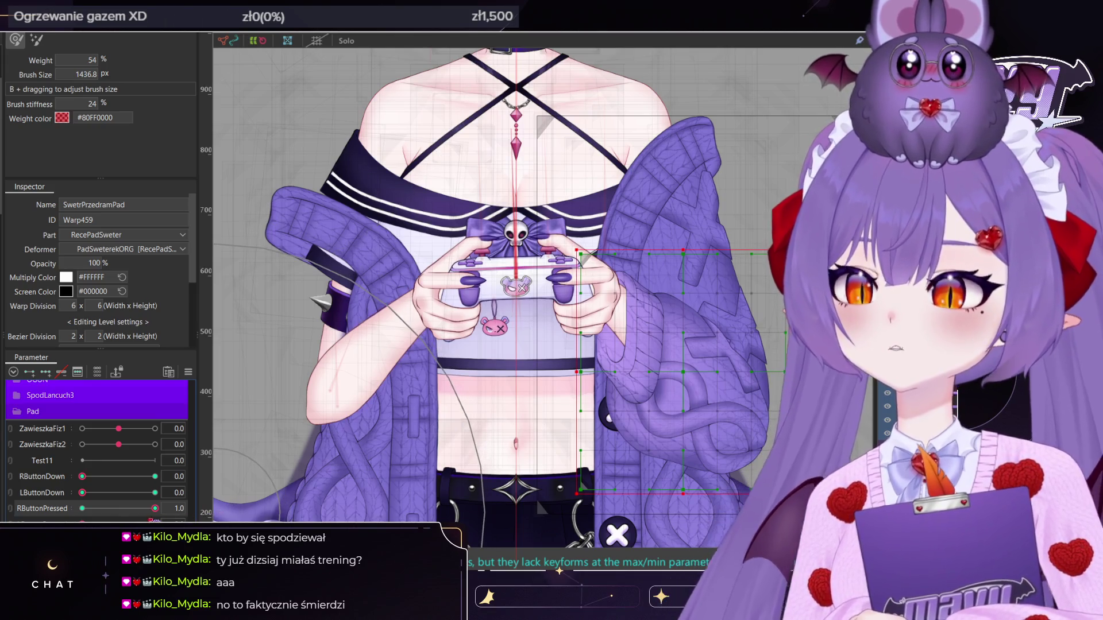
Preview the sleeve across LButtonDown and RButtonDown combinations at 0, 0.5 and 1.0
mouse_move(155, 508)
left_mouse_down()
mouse_move(82, 509)
mouse_move(155, 493)
mouse_move(82, 493)
left_mouse_up()
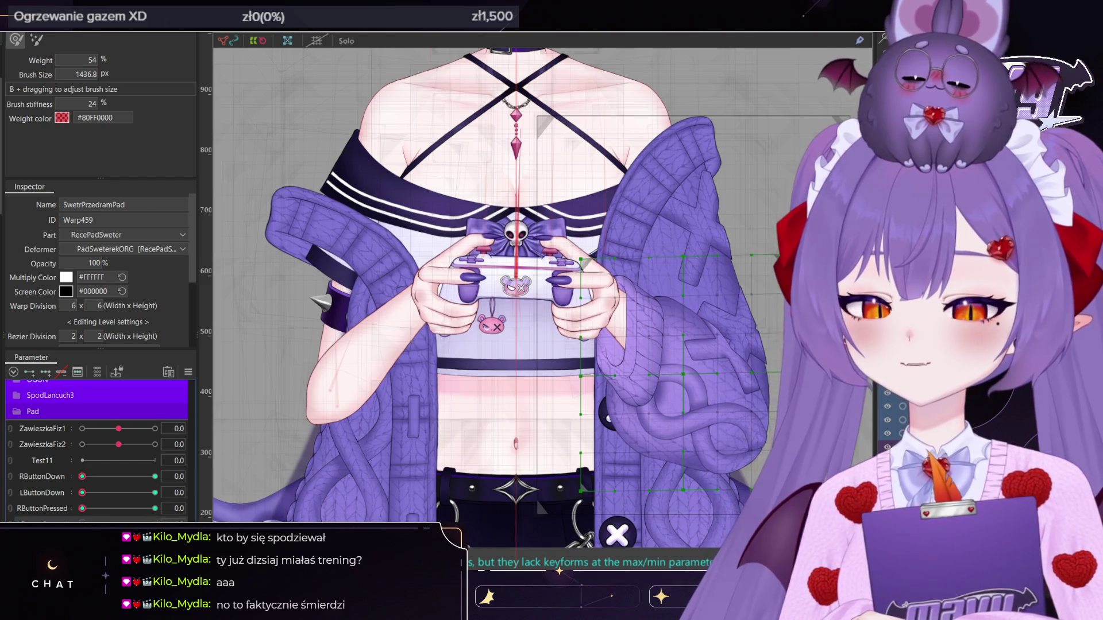
left_click_drag(91, 494, 155, 493)
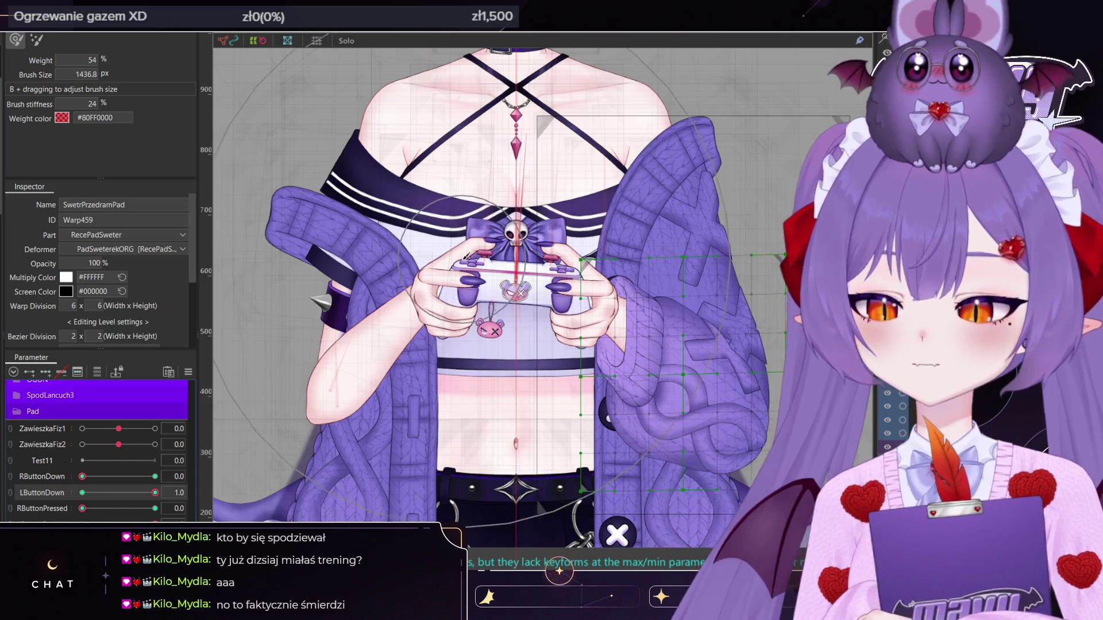
left_click(487, 270)
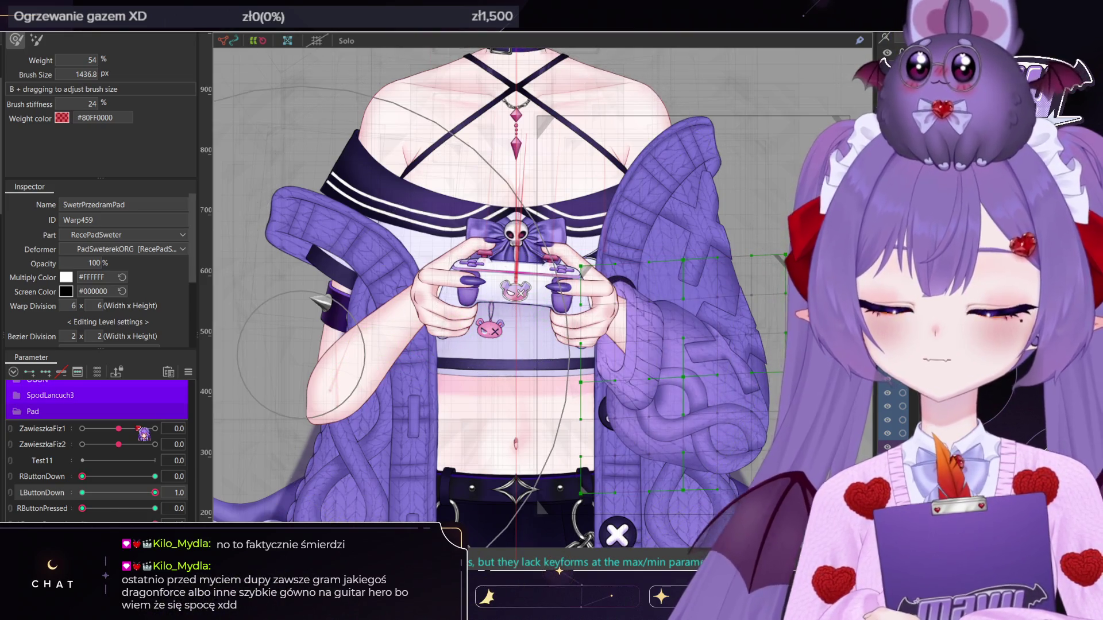
left_click(85, 491)
left_click(92, 478)
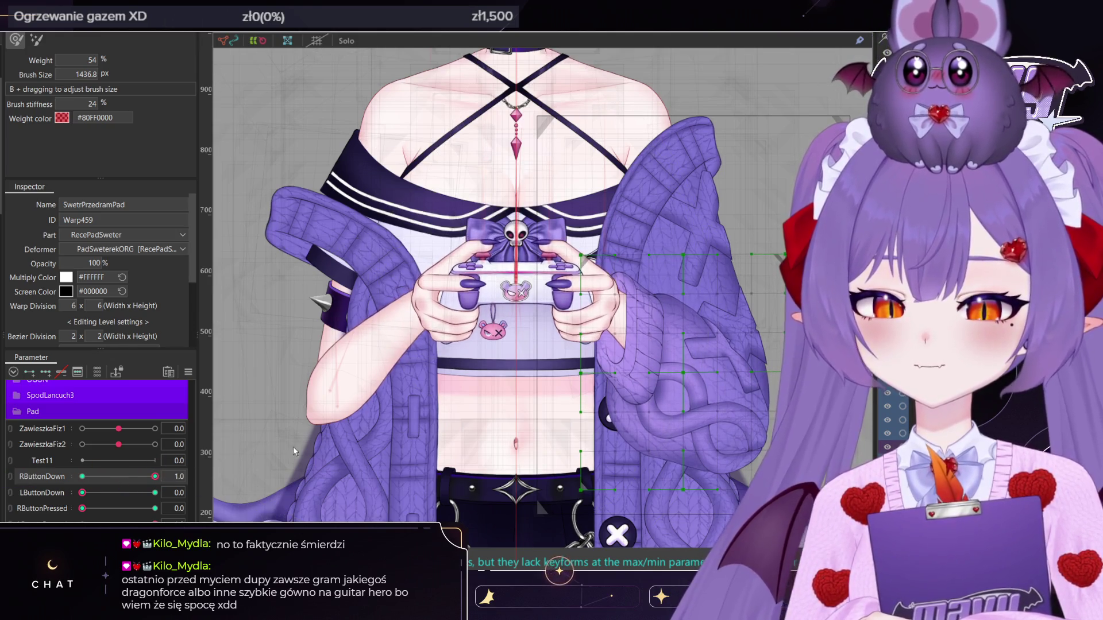
left_click(122, 492)
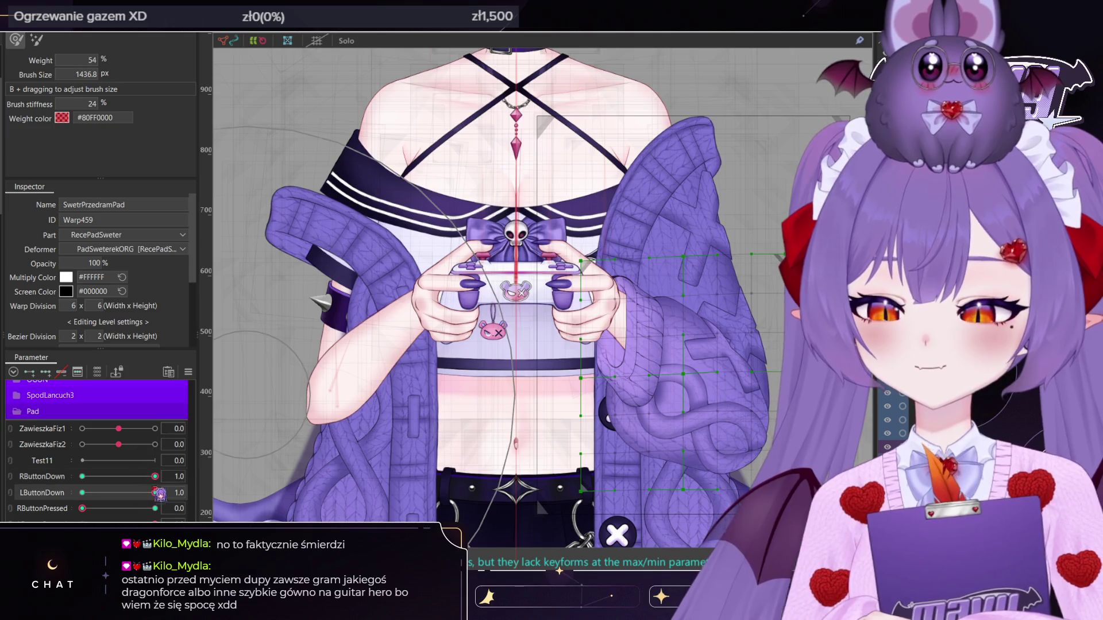
left_click(154, 493)
left_click(146, 476)
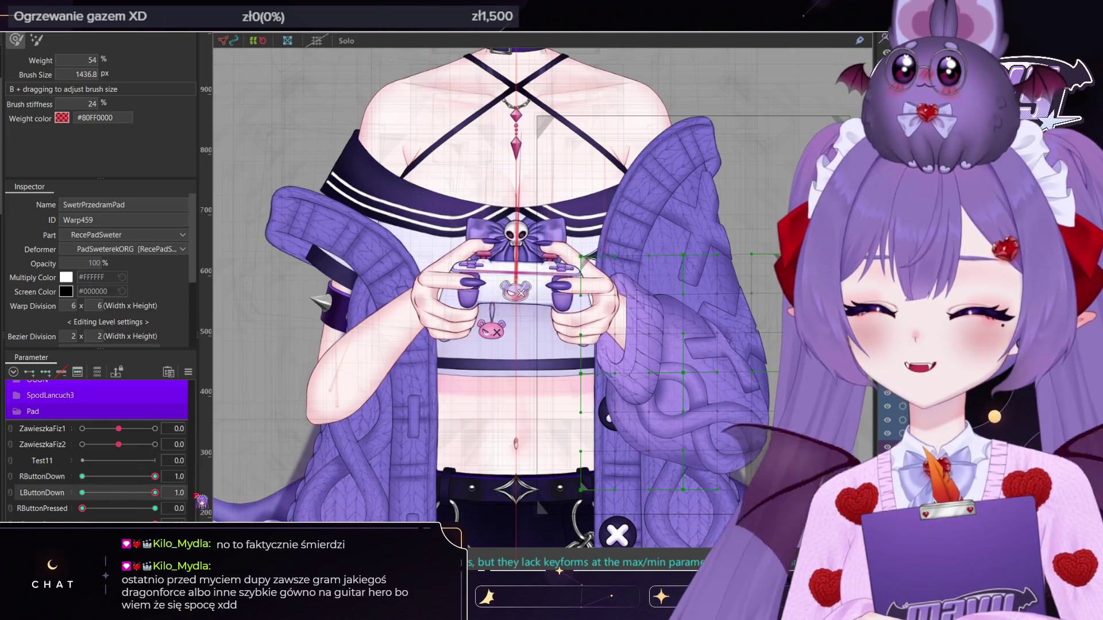
left_click(155, 476)
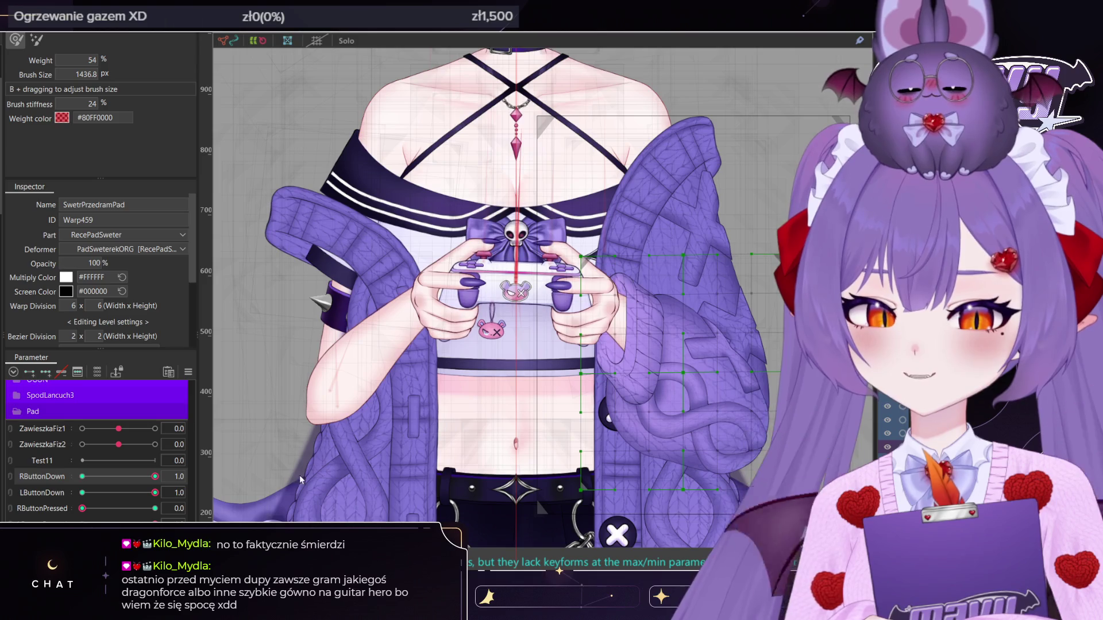
left_click(82, 492)
left_click(154, 493)
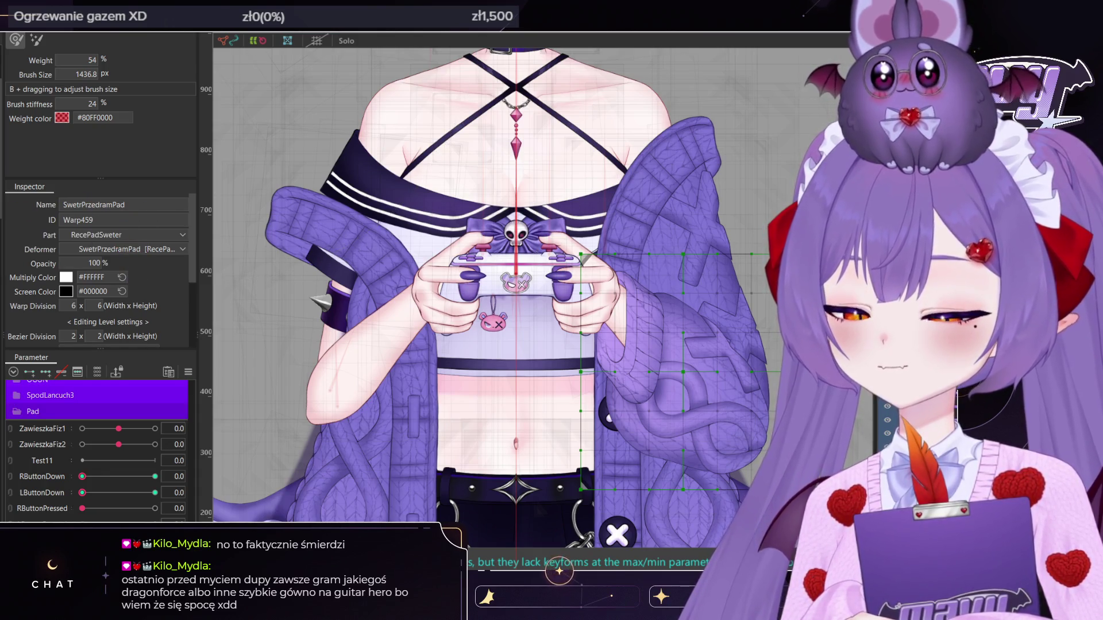
Select the new parent warp Warp460 and rename it SwetrPrzedramPadButtonPressed
left_click(540, 506)
left_click(540, 506)
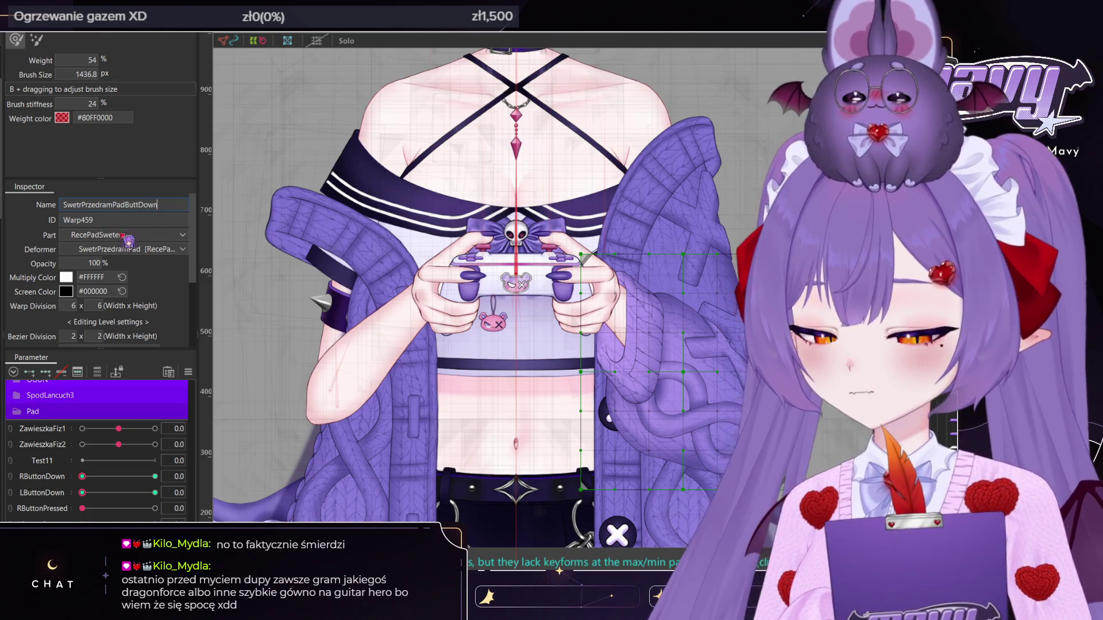
left_click(540, 505)
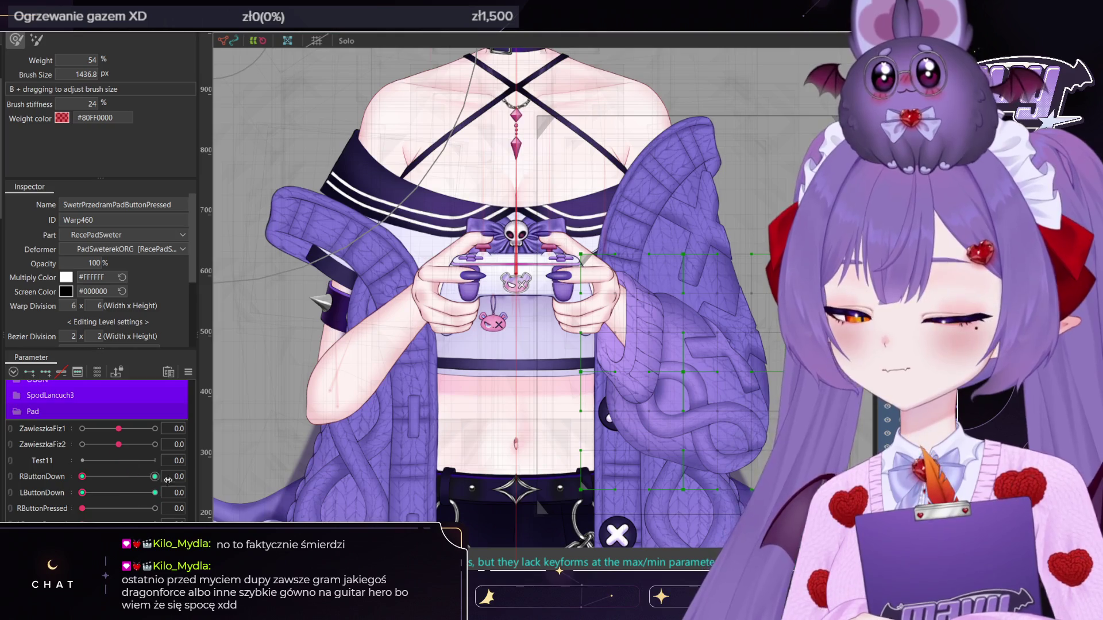
Reset RButtonPressed to 0, show the warp's RButtonPressed keyforms, and enter 0 for LButtonDown
left_click(82, 492)
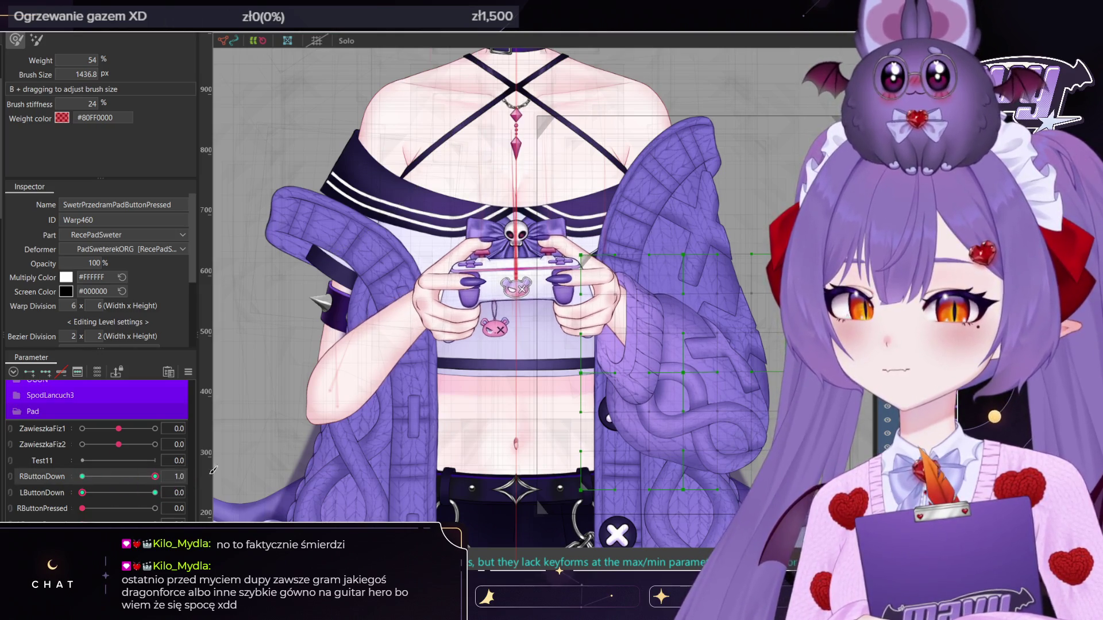
left_click(82, 509)
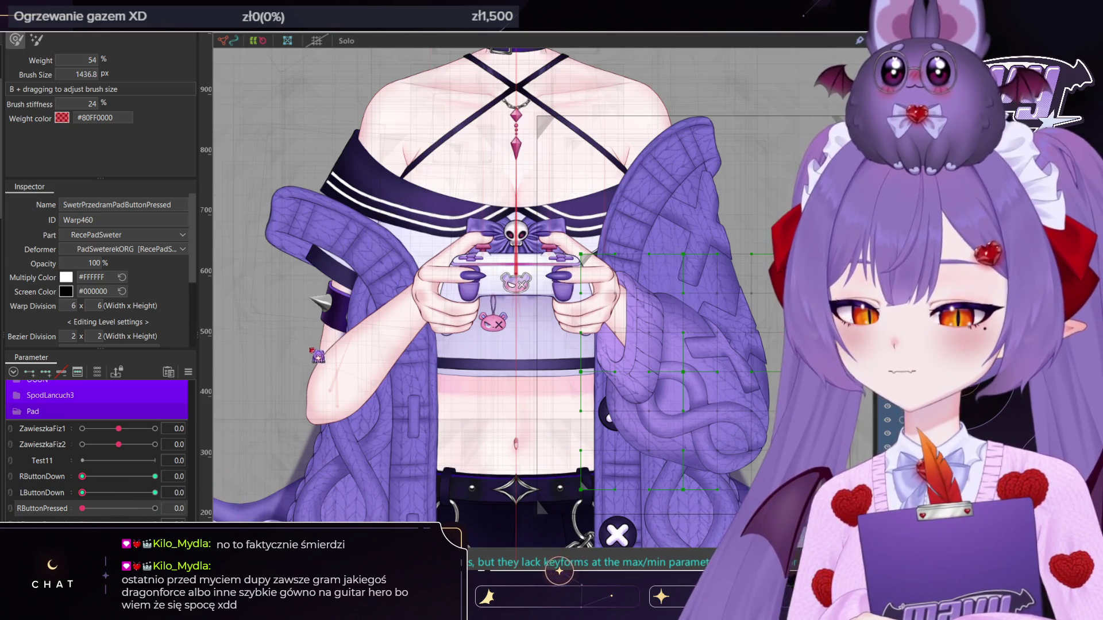
left_click(177, 496)
double_click(177, 493)
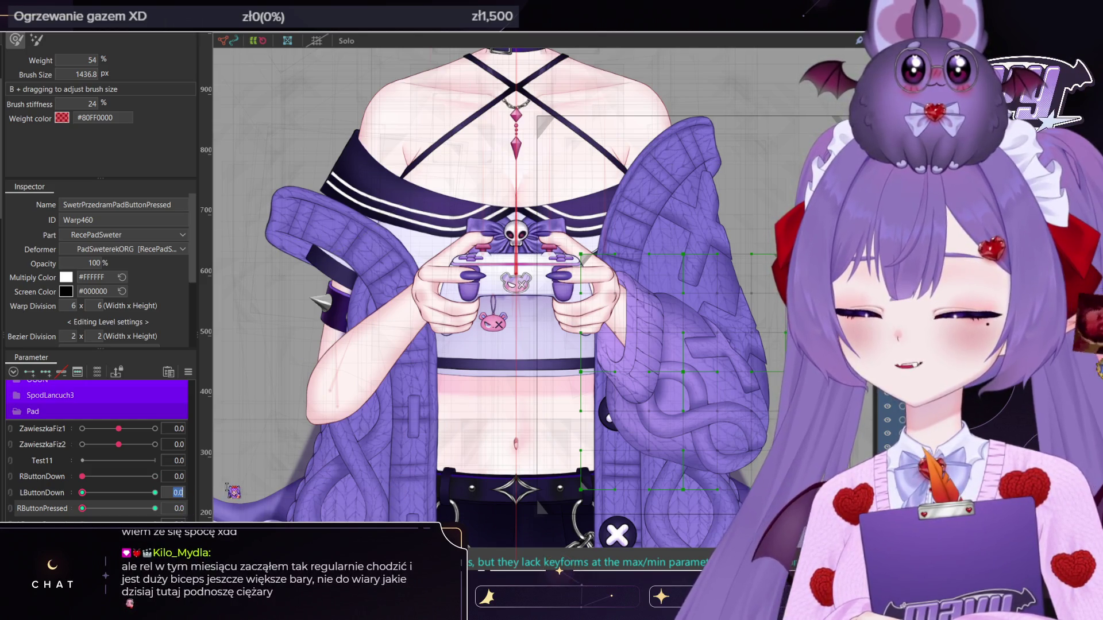
key("Return")
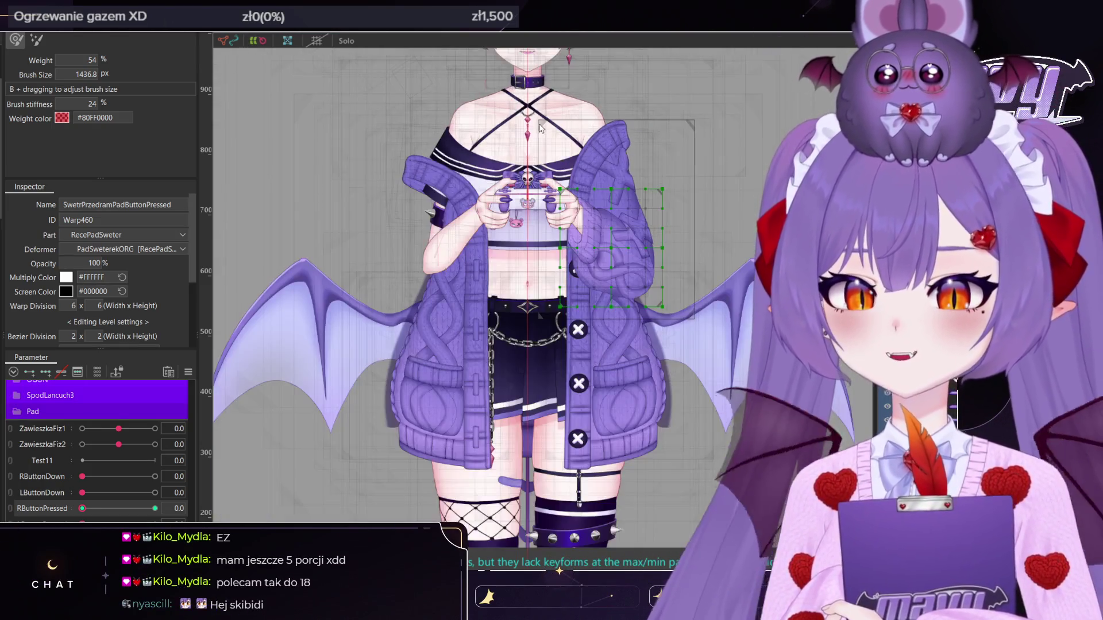
Scrub RButtonPressed, LButtonDown and RButtonDown between 0 and 1.0, leaving RButtonDown at 1.0
scroll(555, 134, "down", 3)
scroll(555, 135, "up", 3)
middle_click_drag(554, 134, 433, 109)
left_click_drag(83, 509, 155, 509)
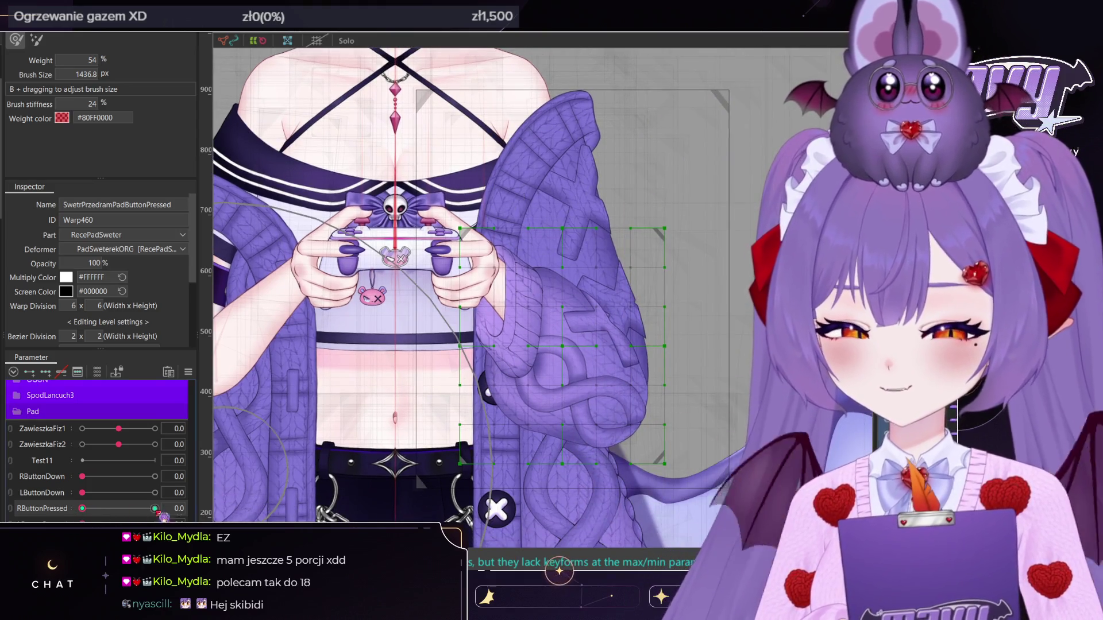
left_click_drag(84, 493, 155, 493)
mouse_move(82, 476)
left_mouse_down()
mouse_move(156, 477)
mouse_move(82, 509)
left_mouse_up()
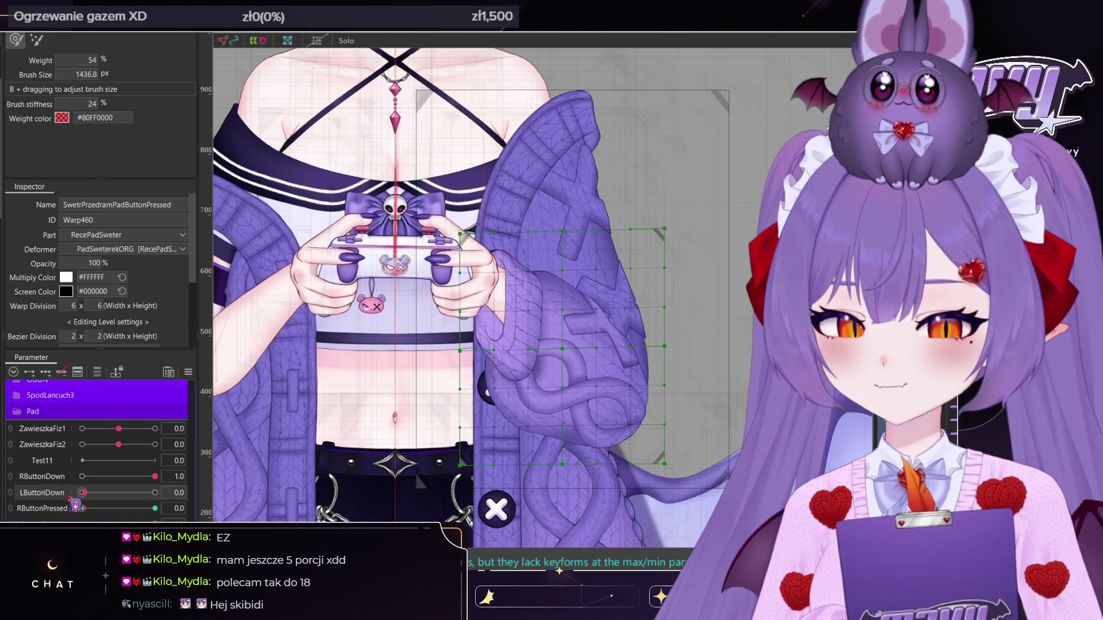
mouse_move(155, 477)
left_mouse_down()
mouse_move(82, 477)
mouse_move(82, 493)
left_mouse_up()
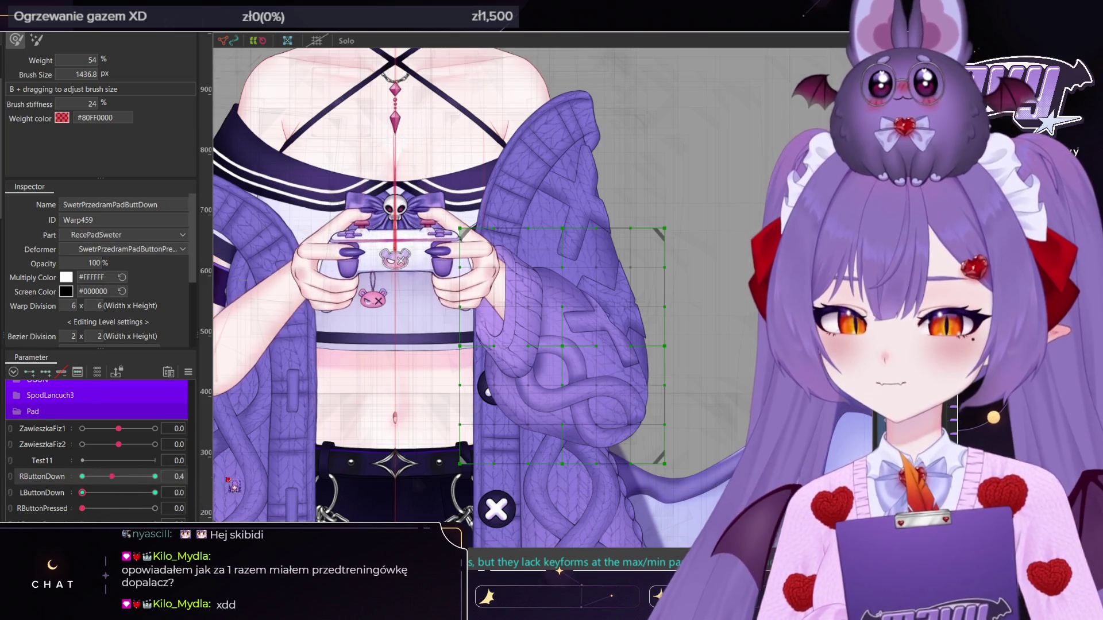
left_click_drag(83, 509, 155, 508)
left_click(82, 509)
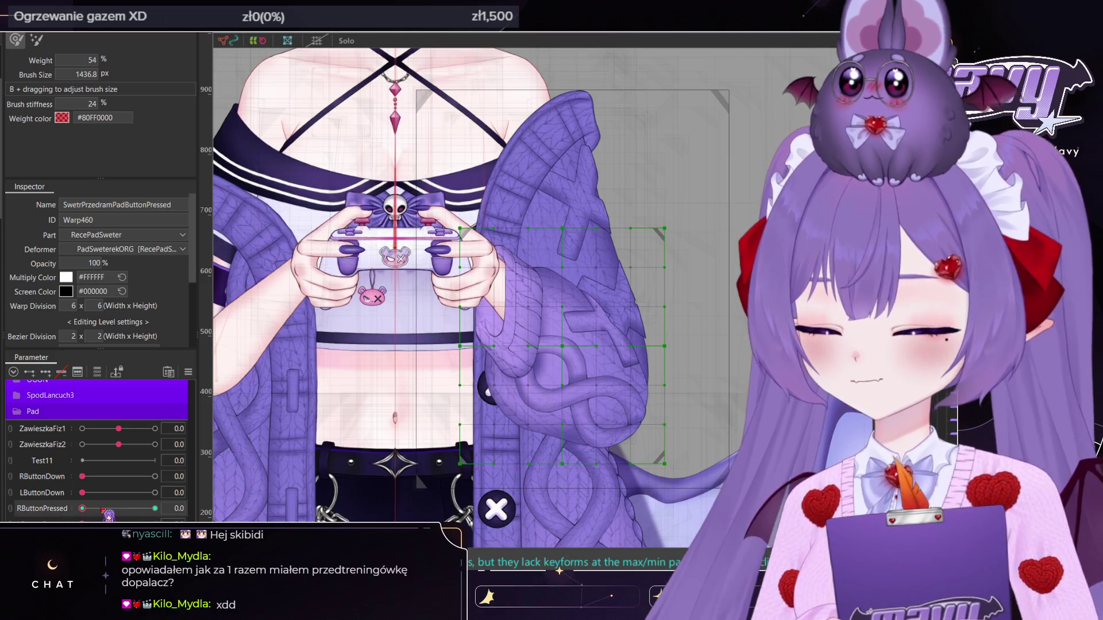
left_click_drag(83, 476, 229, 480)
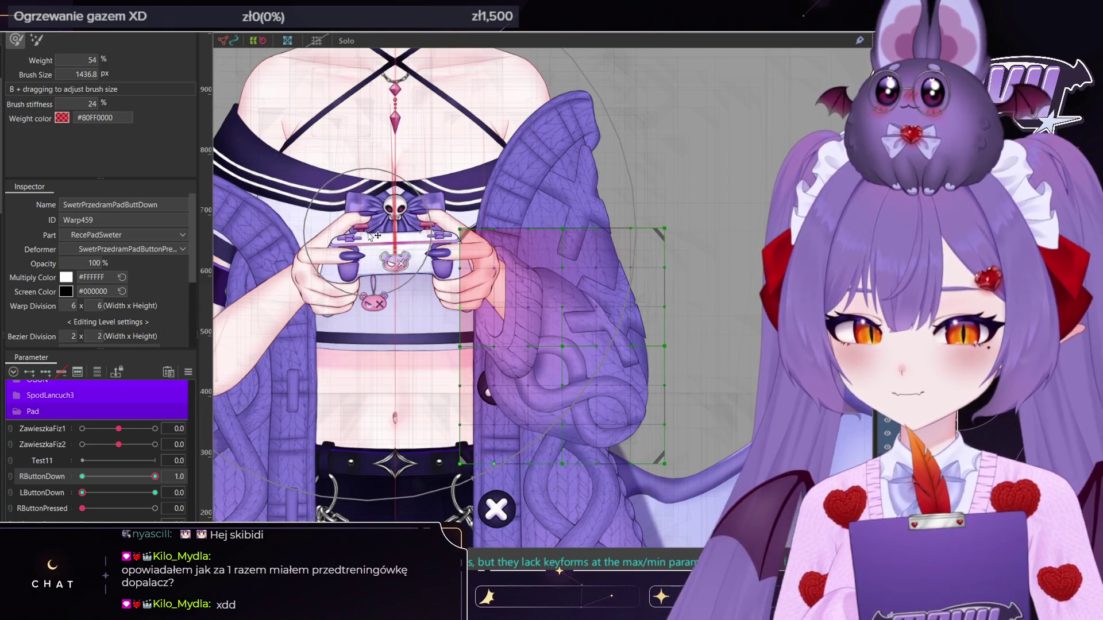
Release RButtonDown to 0, test LButtonDown and leave it at 1.0, then fit the model to view
mouse_move(148, 483)
left_mouse_down()
mouse_move(82, 476)
mouse_move(155, 493)
left_mouse_up()
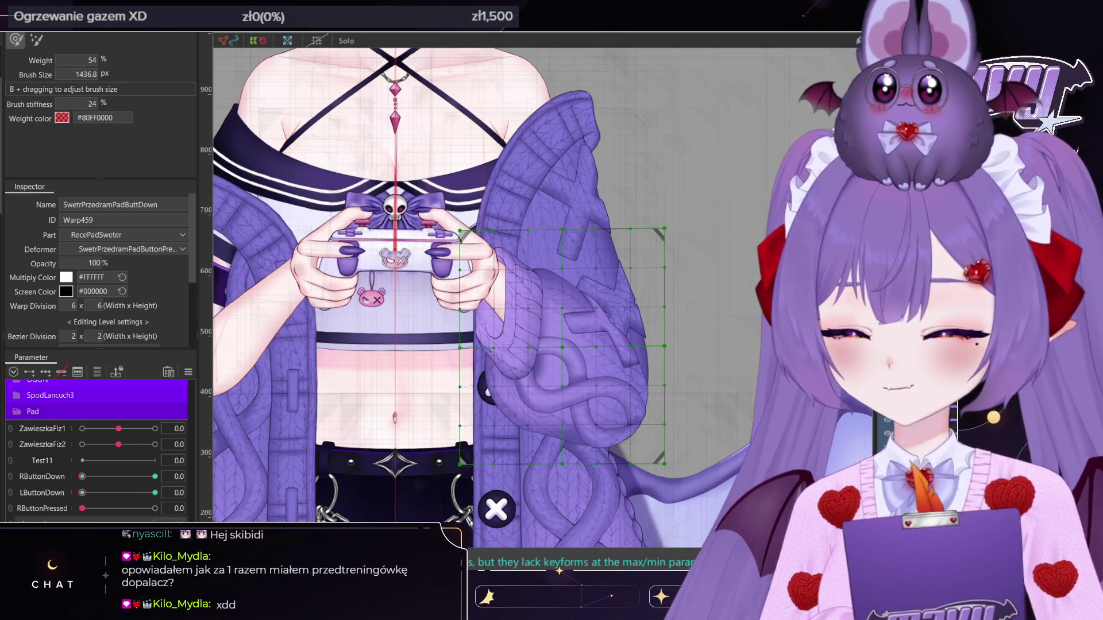
left_click_drag(82, 493, 158, 492)
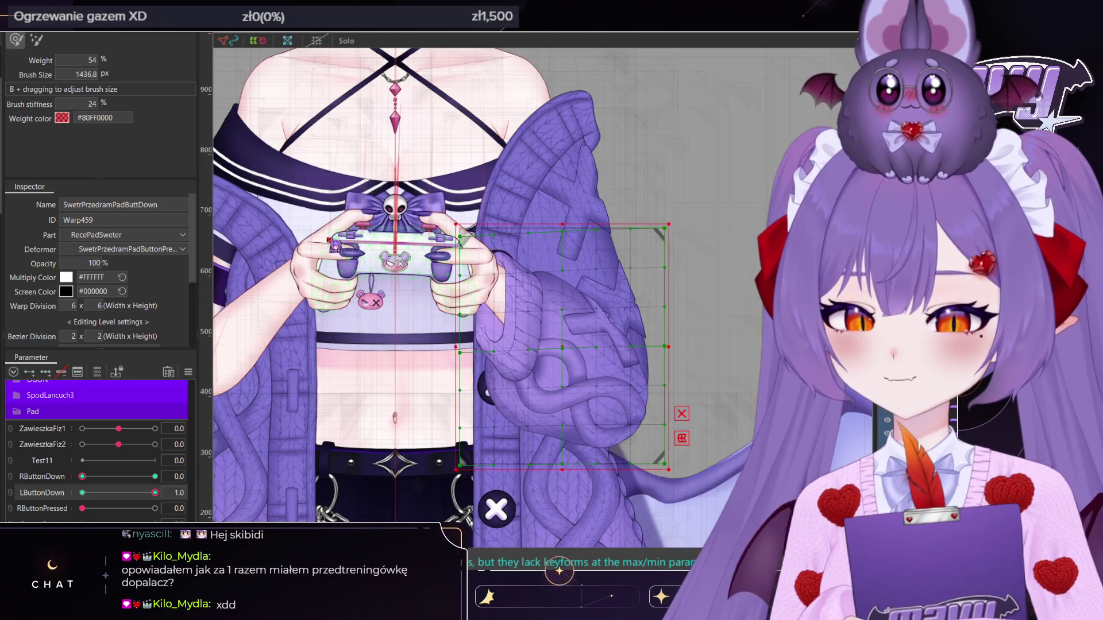
left_click_drag(155, 492, 128, 492)
left_click(155, 492)
left_click(469, 372)
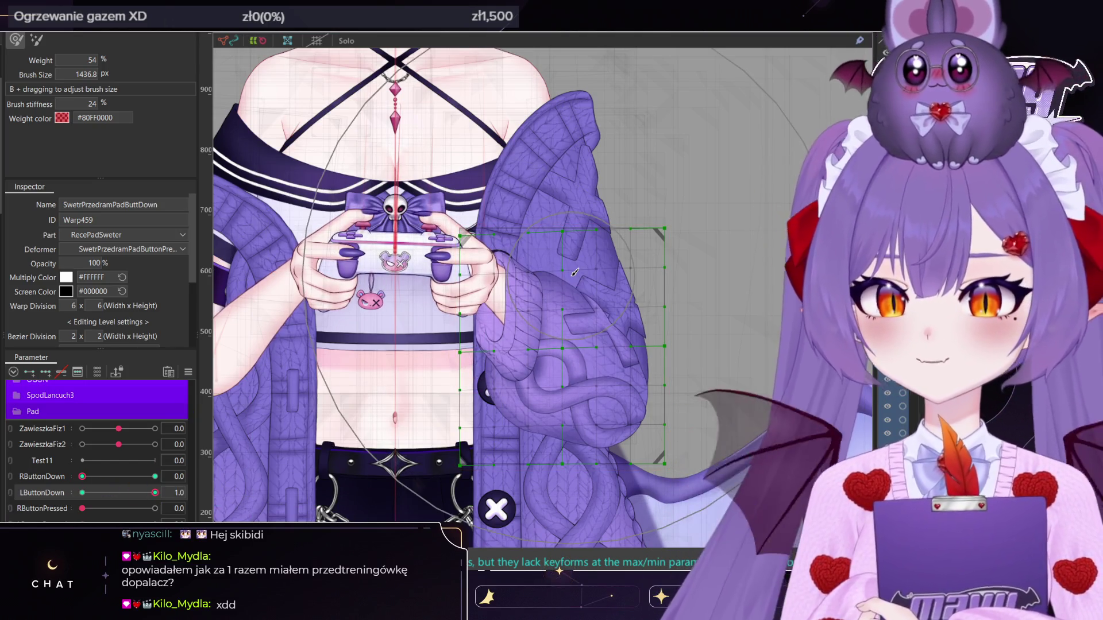
key("ctrl+0")
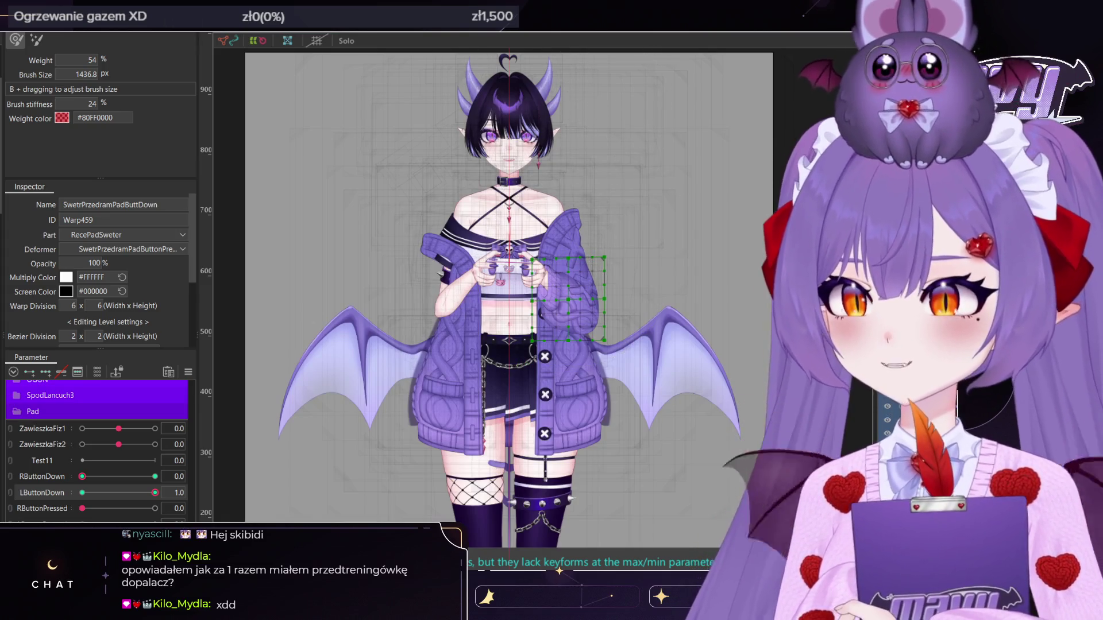
Leave weight painting, reset LButtonDown to 0 and select the button-pressed sleeve warp
key("v")
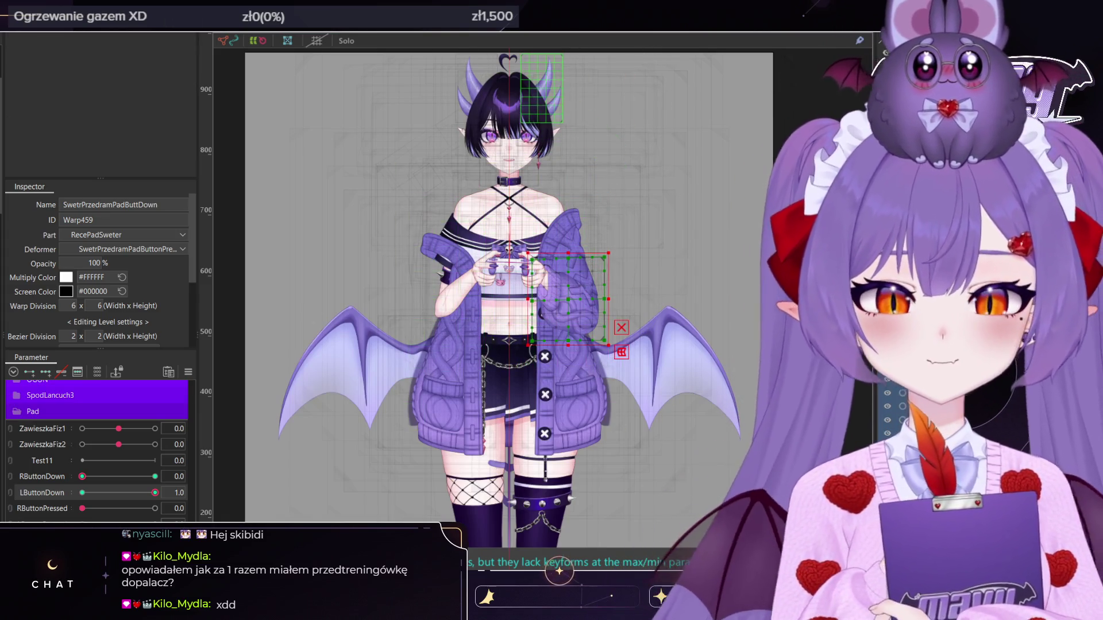
scroll(625, 219, "down", 2)
scroll(625, 219, "up", 3)
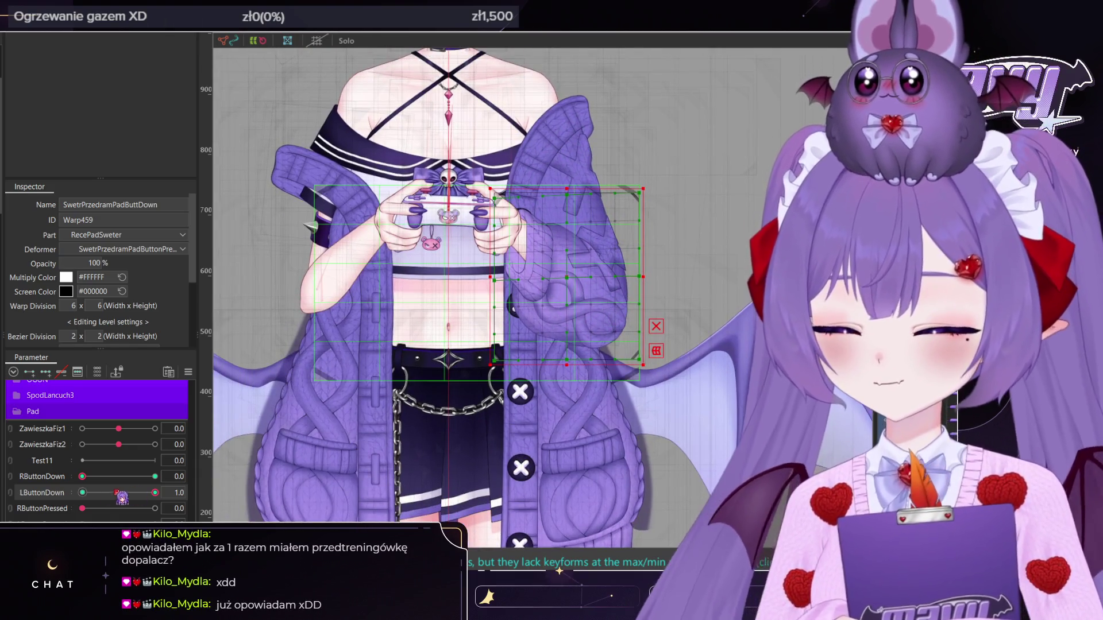
left_click(84, 492)
scroll(551, 304, "up", 3)
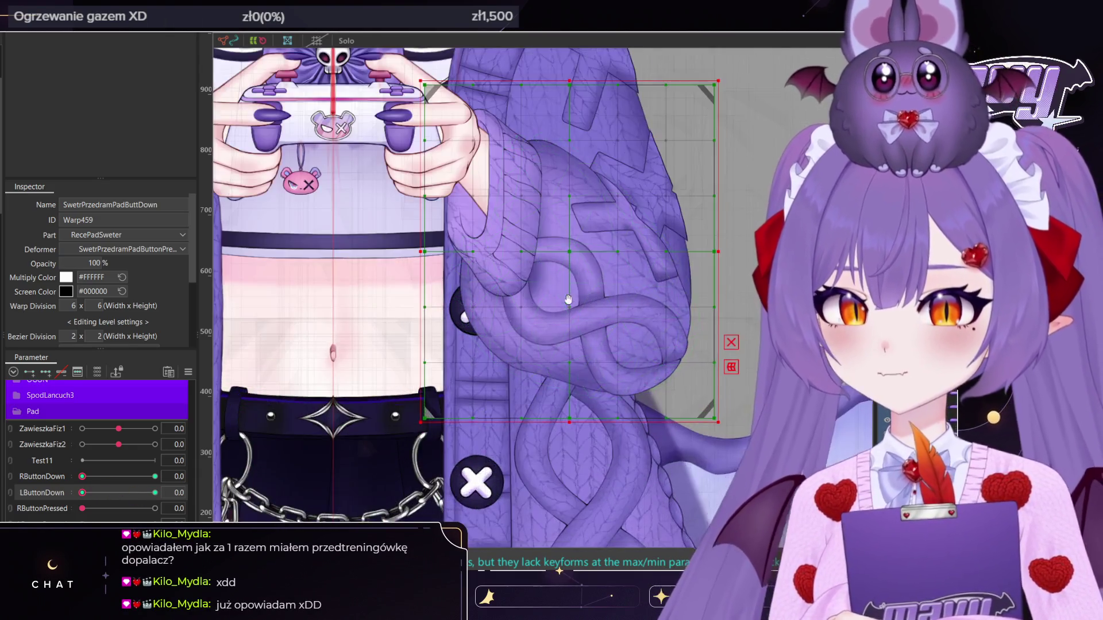
scroll(596, 346, "down", 2)
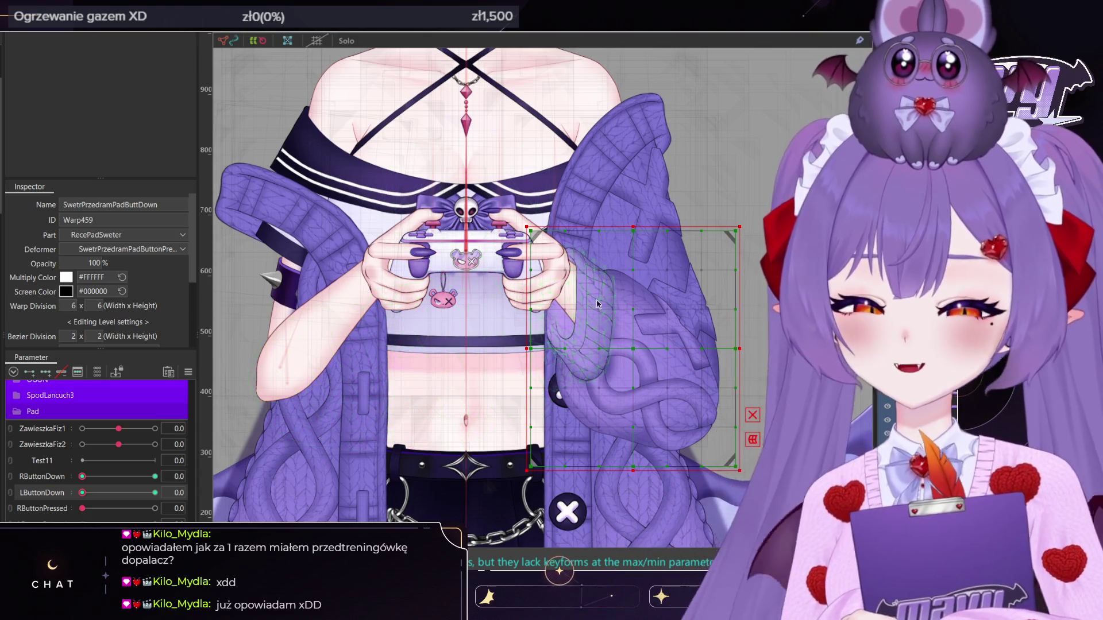
scroll(675, 236, "down", 2)
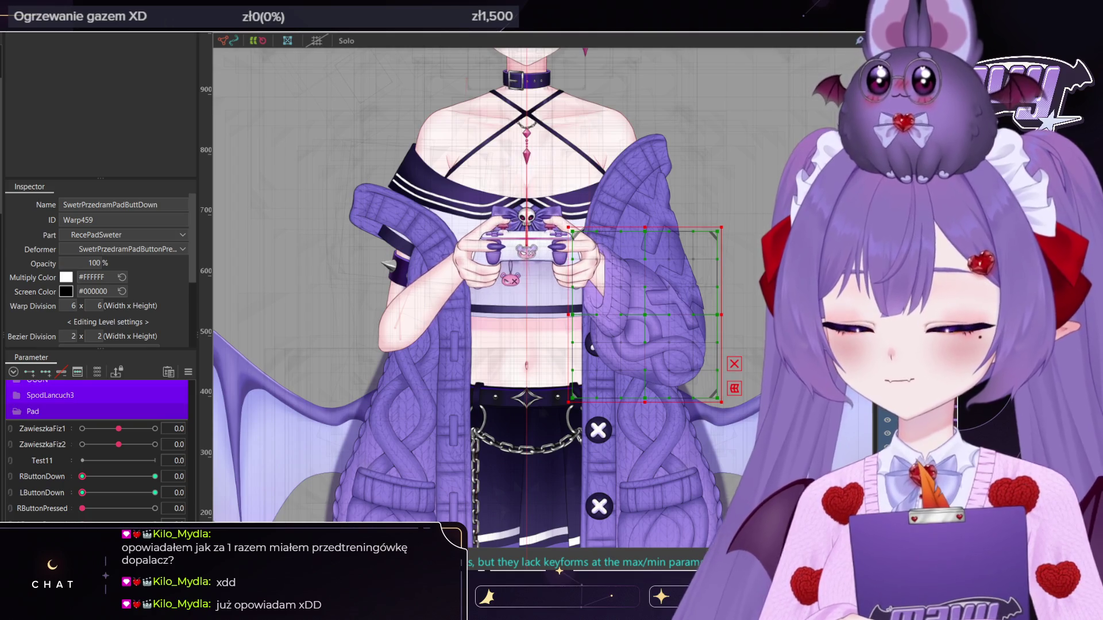
left_click(203, 71)
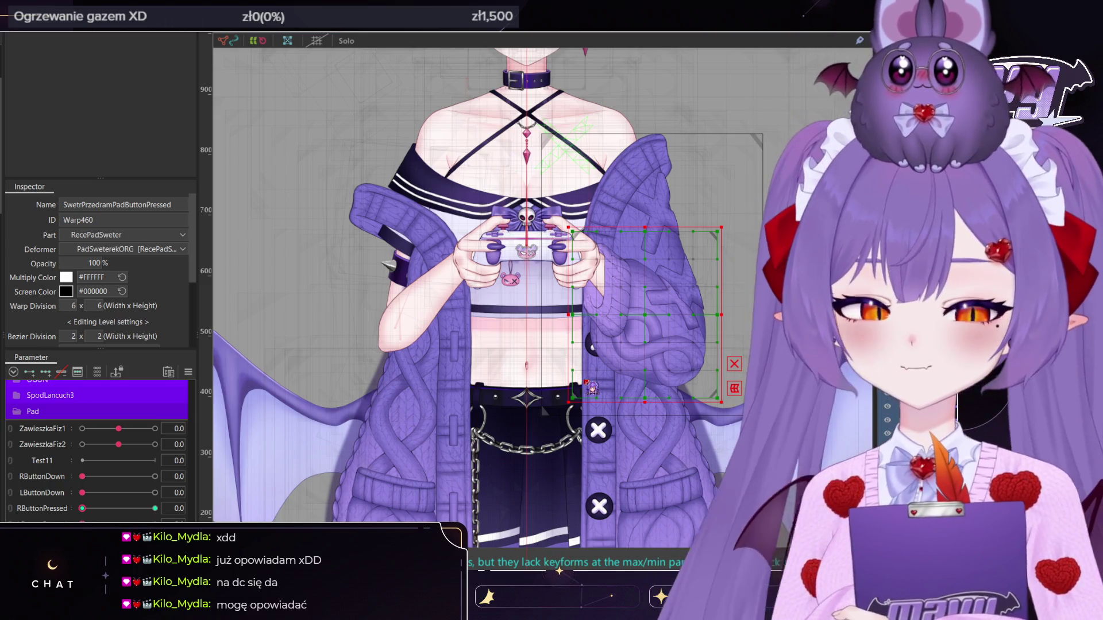
Widen the SwetrPrzedramXY warp's left edge slightly, then test RStickX and RStickY at -1
left_click(583, 382)
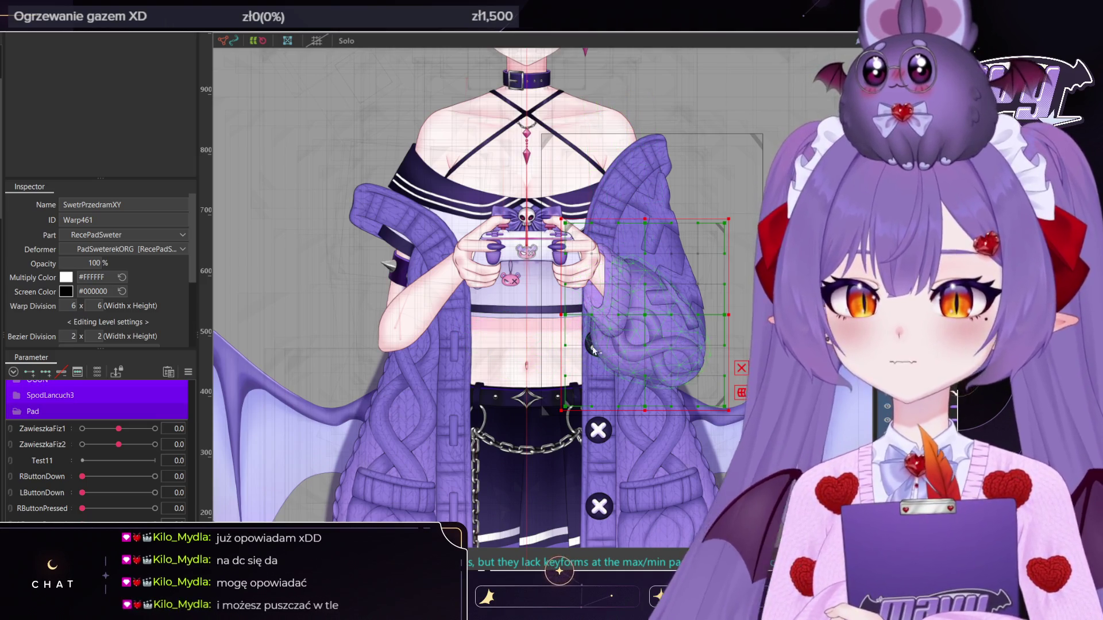
left_click_drag(561, 314, 556, 315)
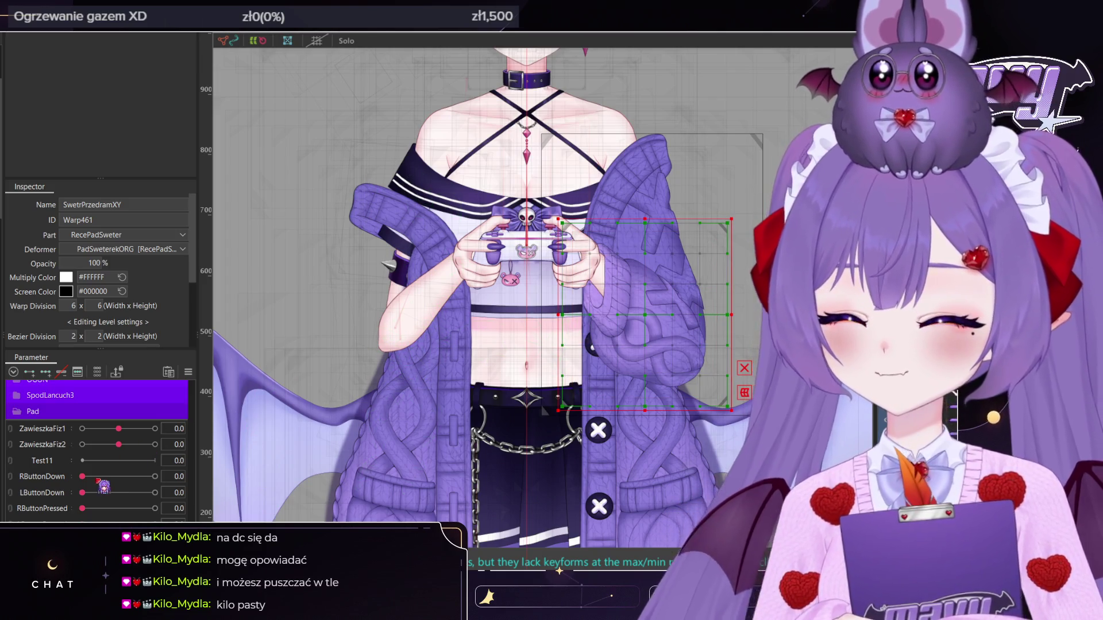
scroll(103, 487, "down", 2)
left_click_drag(118, 491, 228, 485)
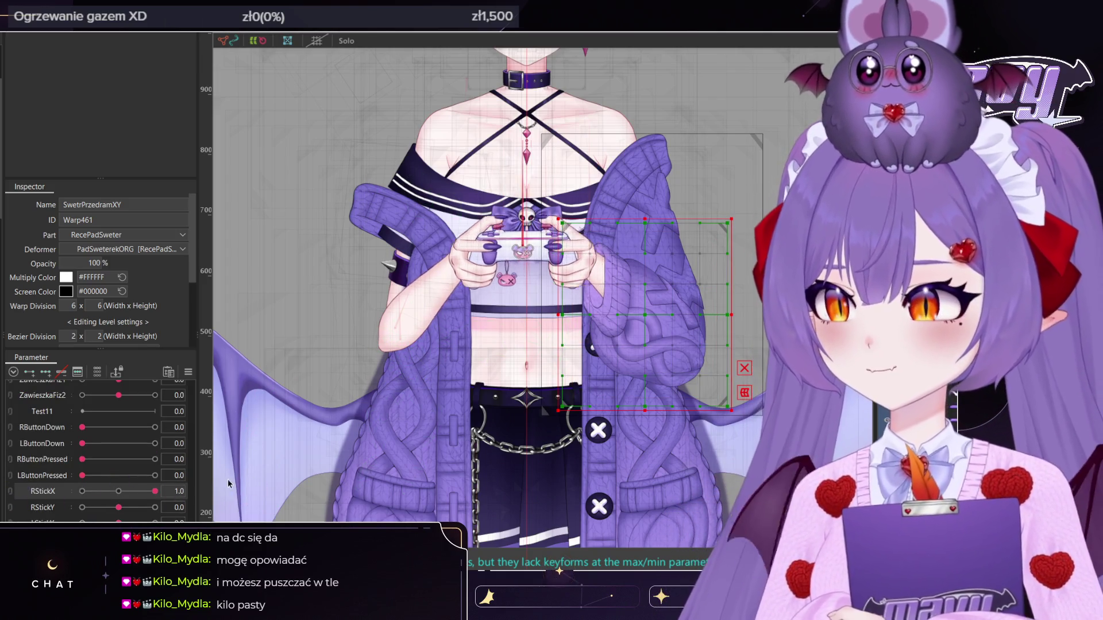
mouse_move(119, 508)
left_mouse_down()
mouse_move(65, 504)
mouse_move(241, 511)
mouse_move(23, 501)
mouse_move(175, 493)
mouse_move(106, 505)
mouse_move(118, 511)
left_mouse_up()
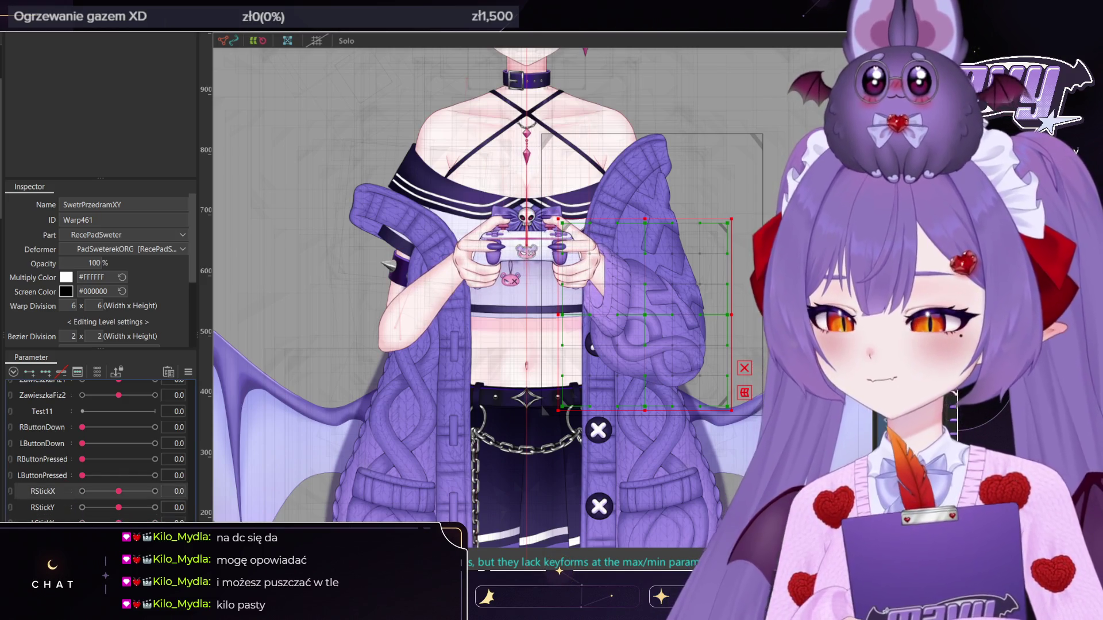
scroll(553, 235, "up", 3)
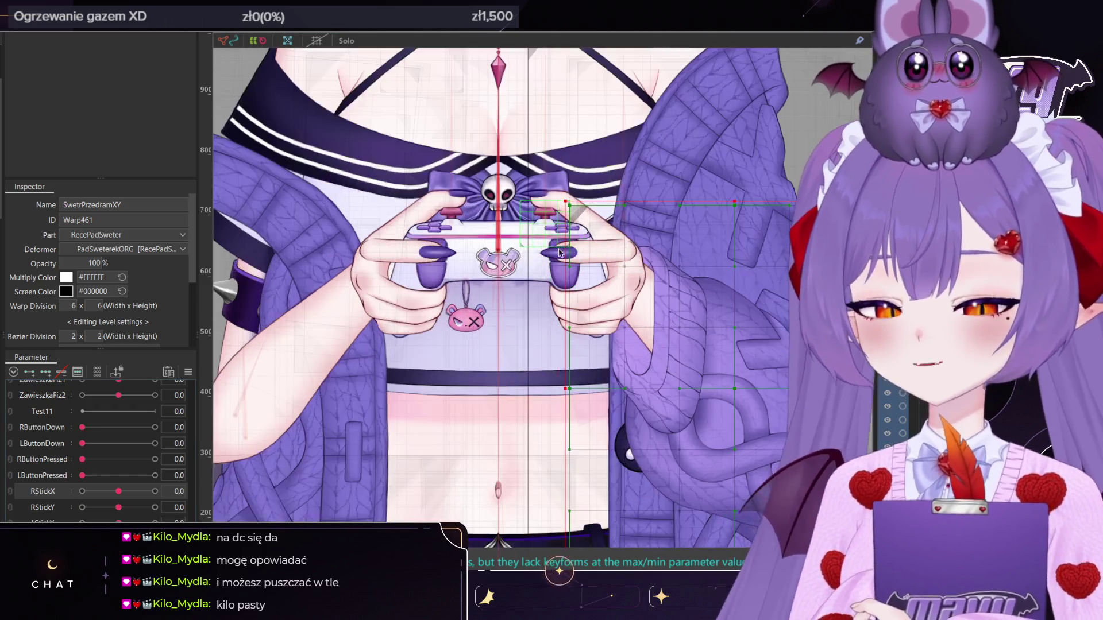
left_click(499, 253)
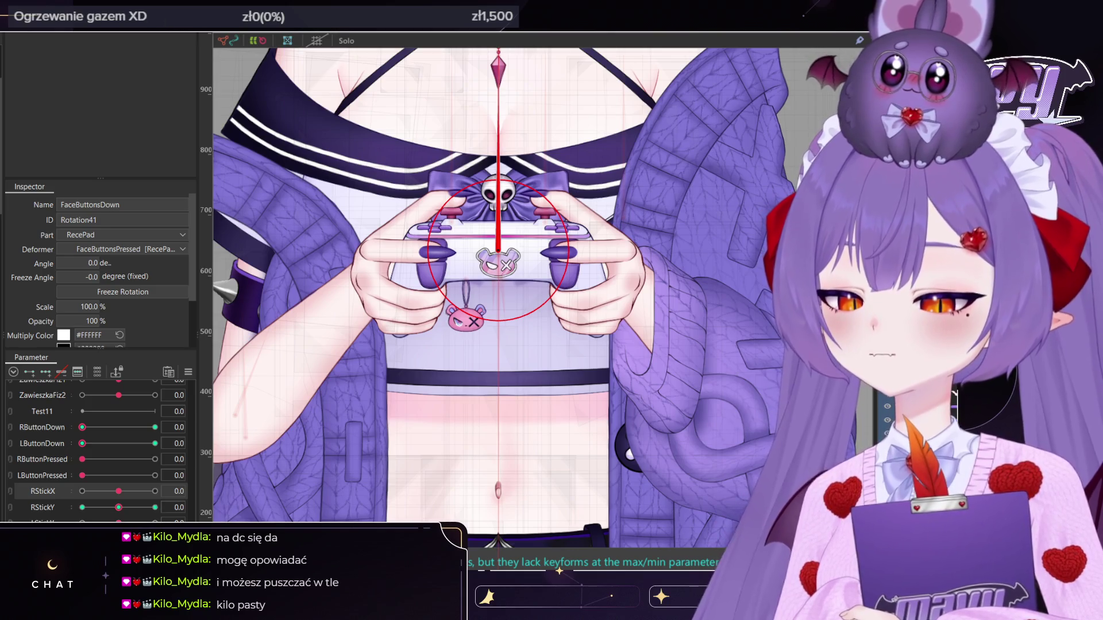
left_click_drag(114, 507, 132, 520)
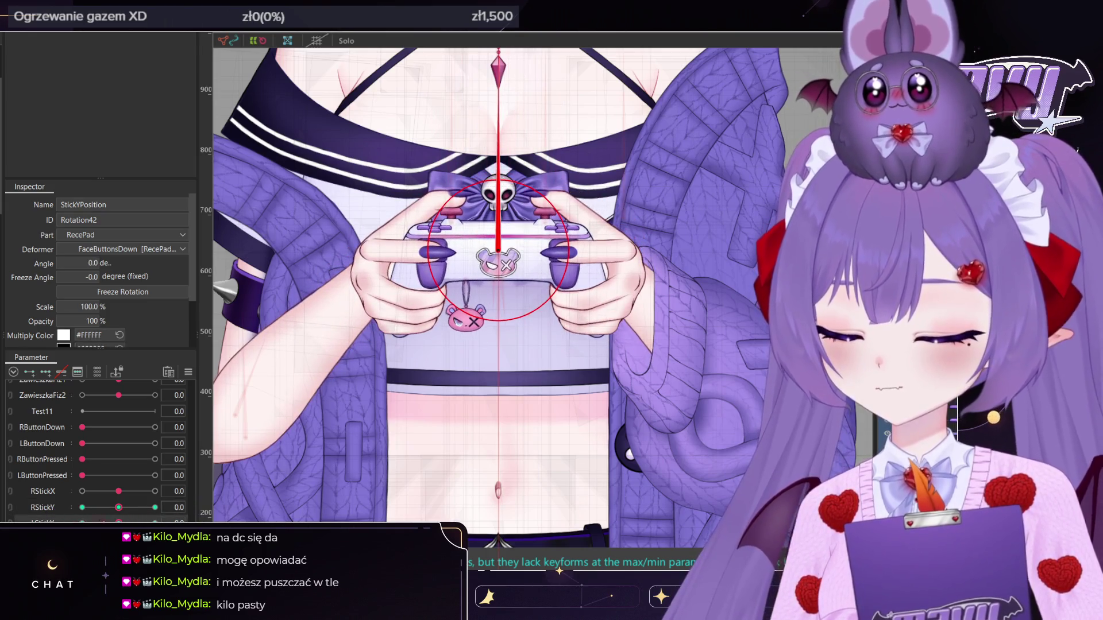
key("Up")
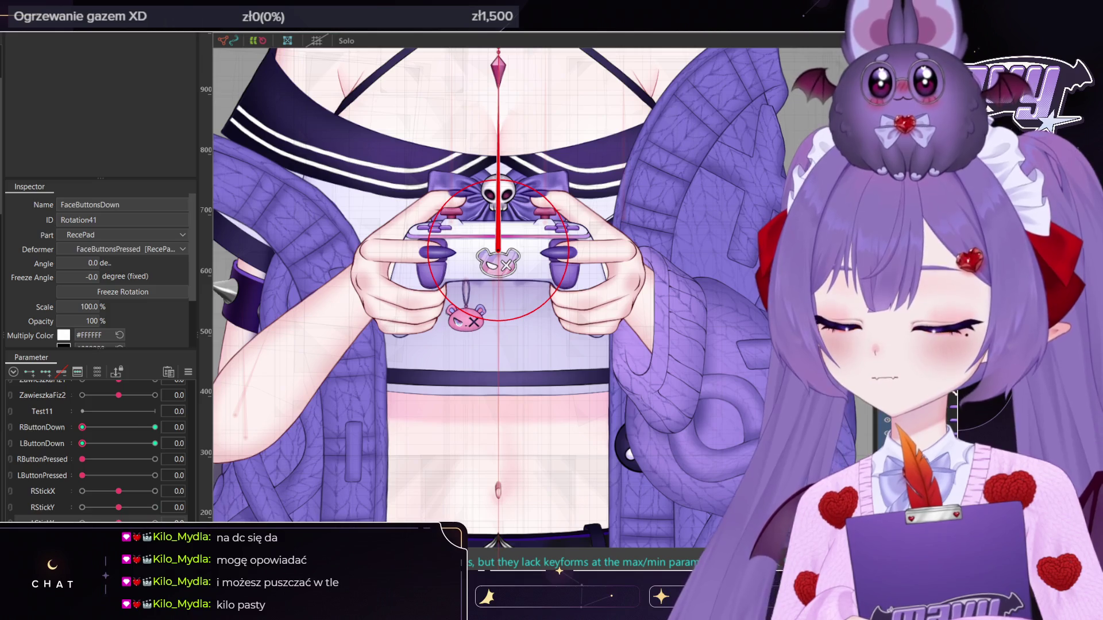
key("Down")
key("Down")
mouse_move(119, 507)
left_mouse_down()
mouse_move(87, 508)
mouse_move(151, 508)
mouse_move(119, 507)
left_mouse_up()
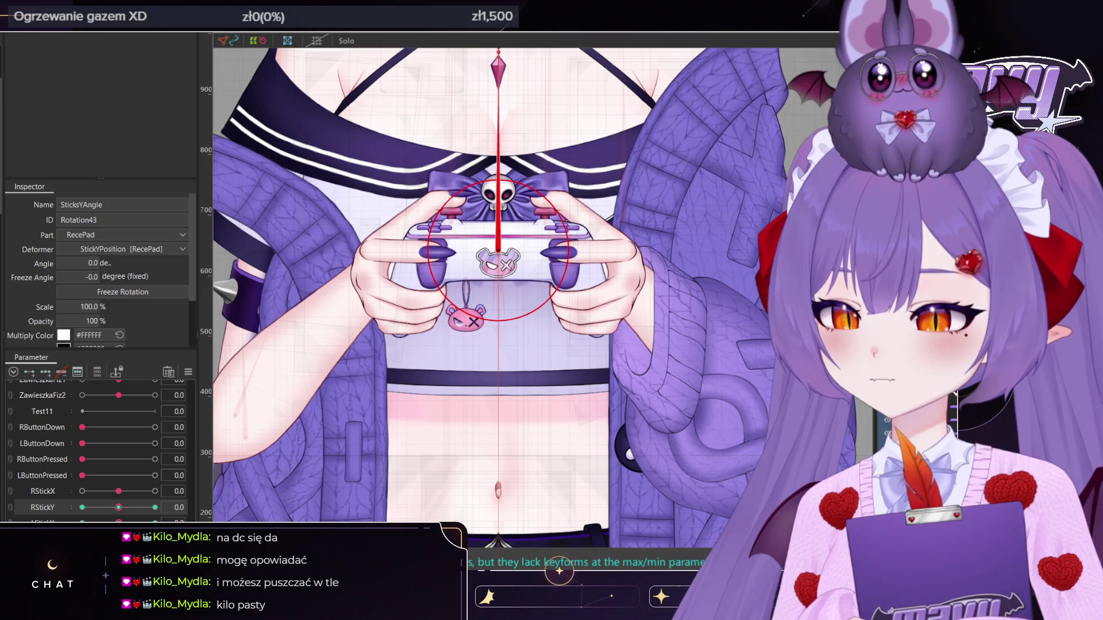
key("Up")
key("Up")
key("Up")
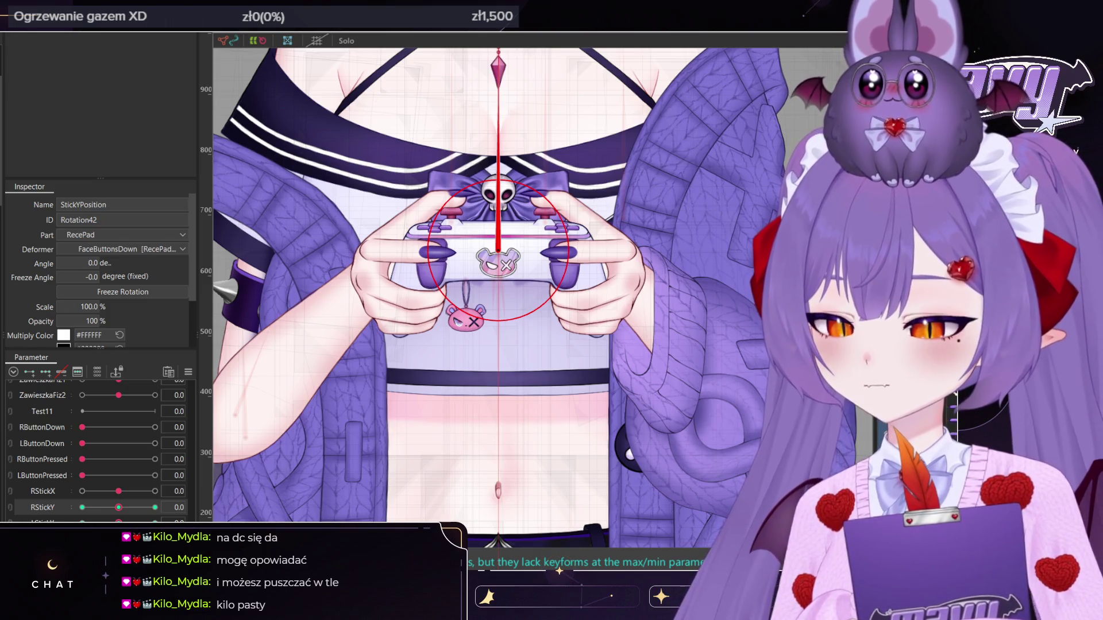
key("Up")
key("Up")
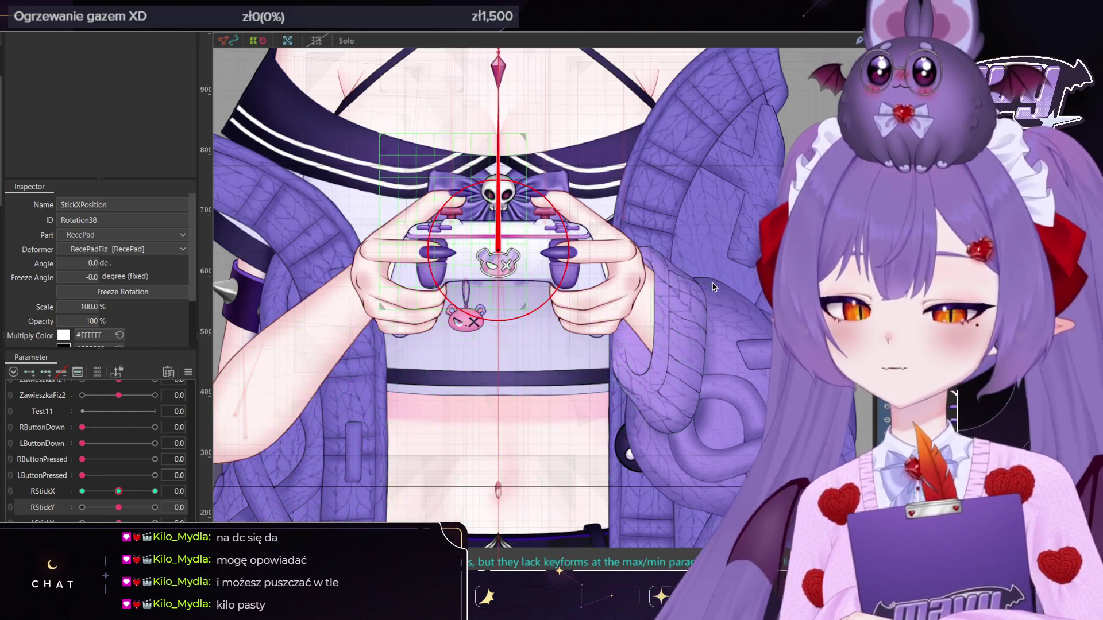
left_click(723, 324)
Rename Warp461 to SwetrPrzedramX and push RStickX to -1.0 before painting weights
scroll(723, 324, "down", 2)
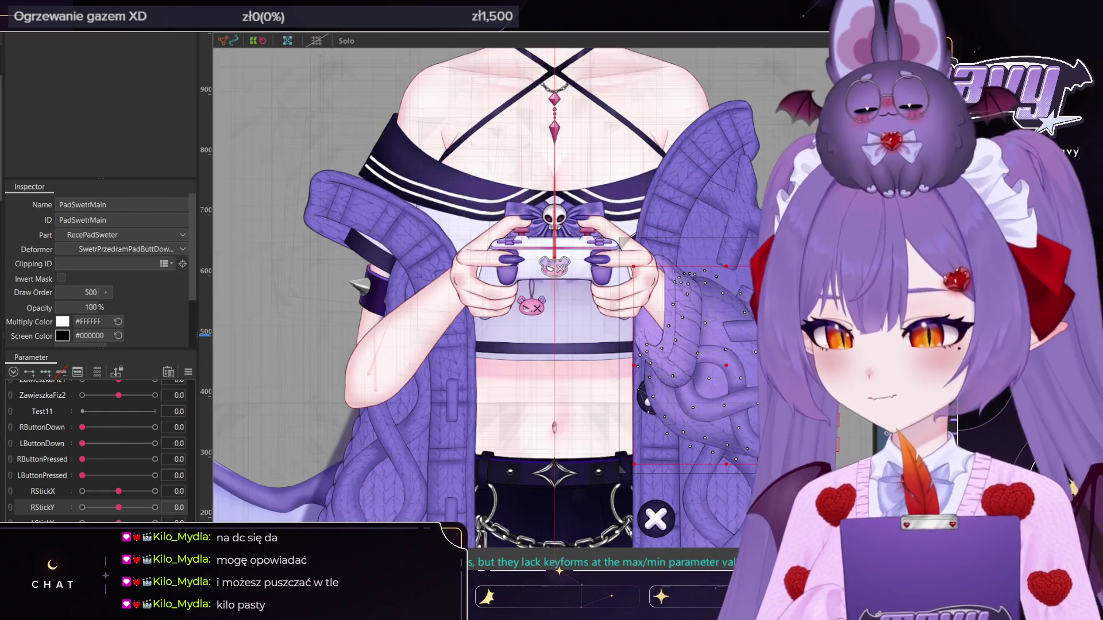
double_click(148, 205)
left_click(148, 205)
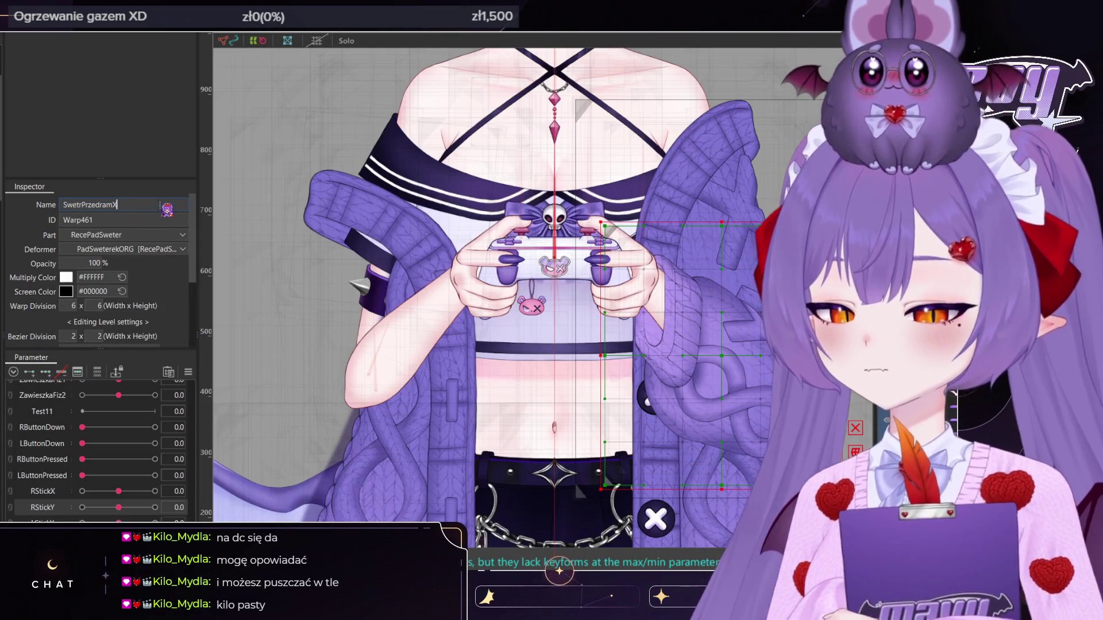
key("BackSpace")
key("Return")
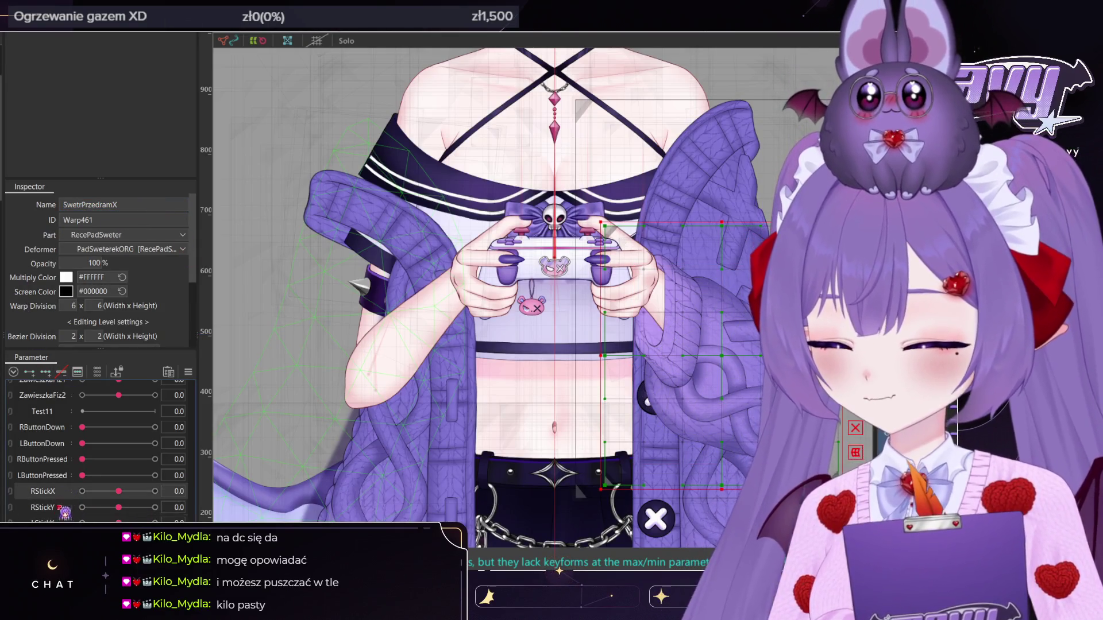
left_click_drag(119, 491, 82, 491)
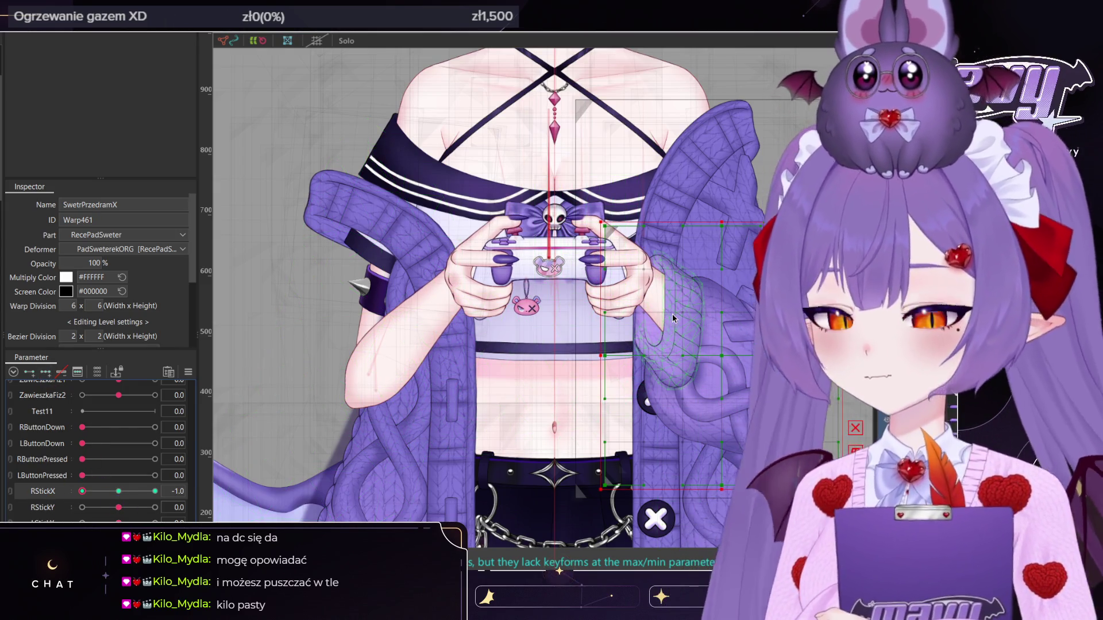
key("b")
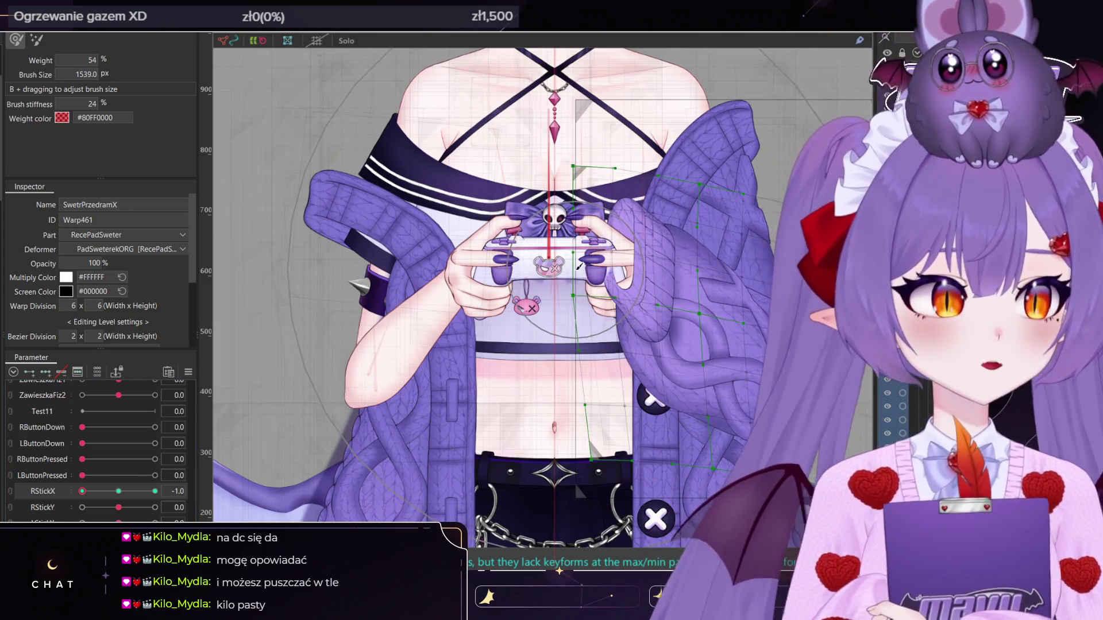
Reshape the sleeve warp's left edge at the RStickX -1.0 and 1.0 keyforms using the brush
middle_click_drag(589, 303, 520, 271)
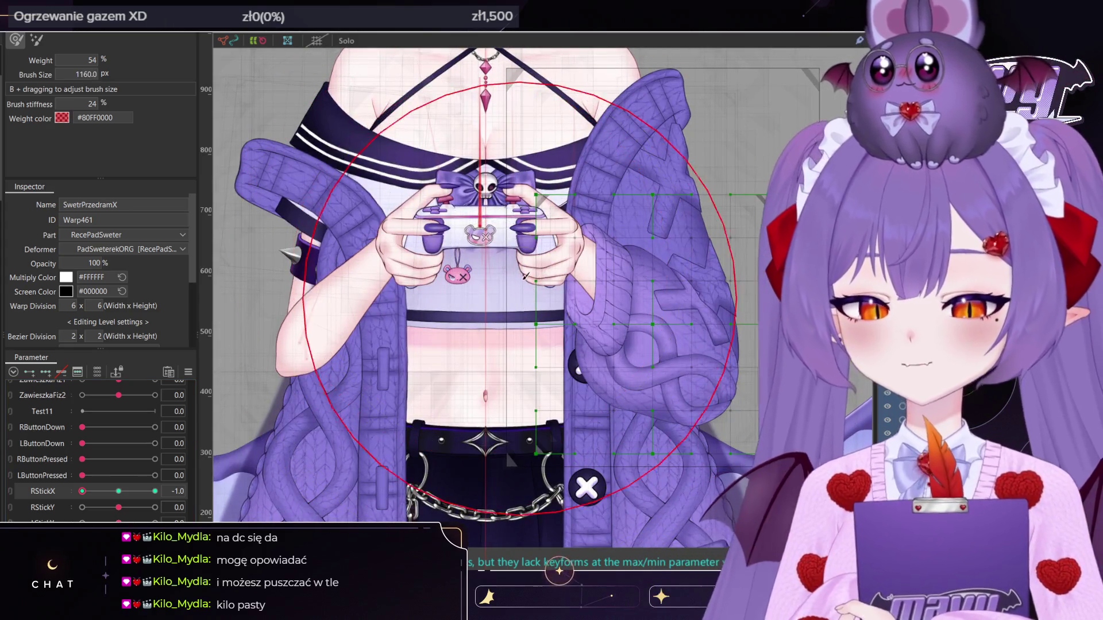
mouse_move(603, 322)
left_mouse_down()
mouse_move(491, 273)
mouse_move(523, 269)
left_mouse_up()
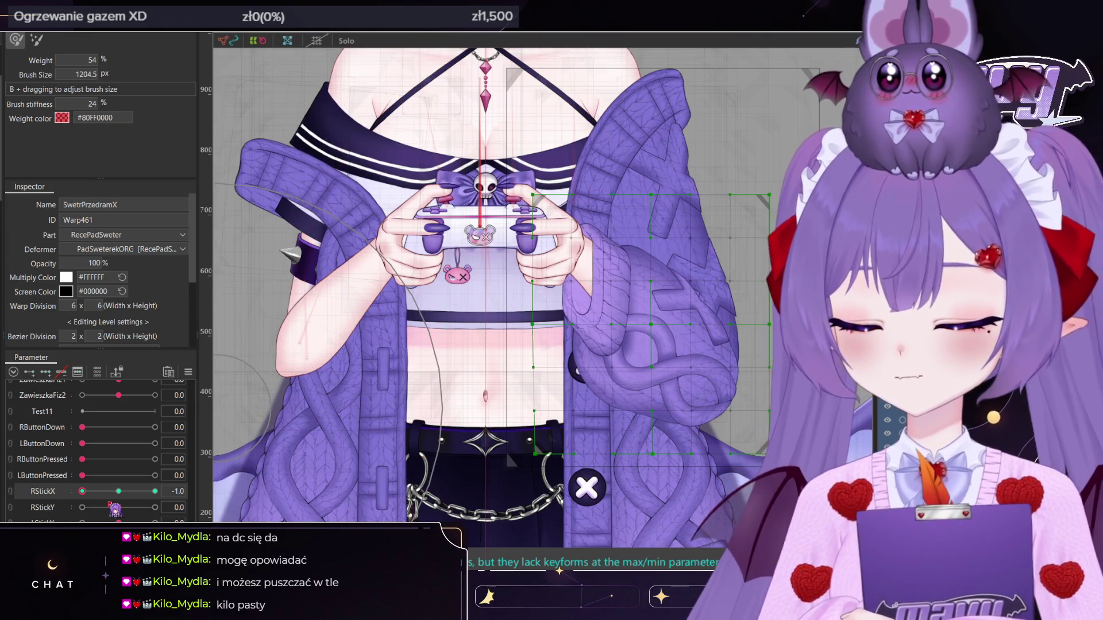
left_click(154, 491)
left_click_drag(496, 293, 204, 460)
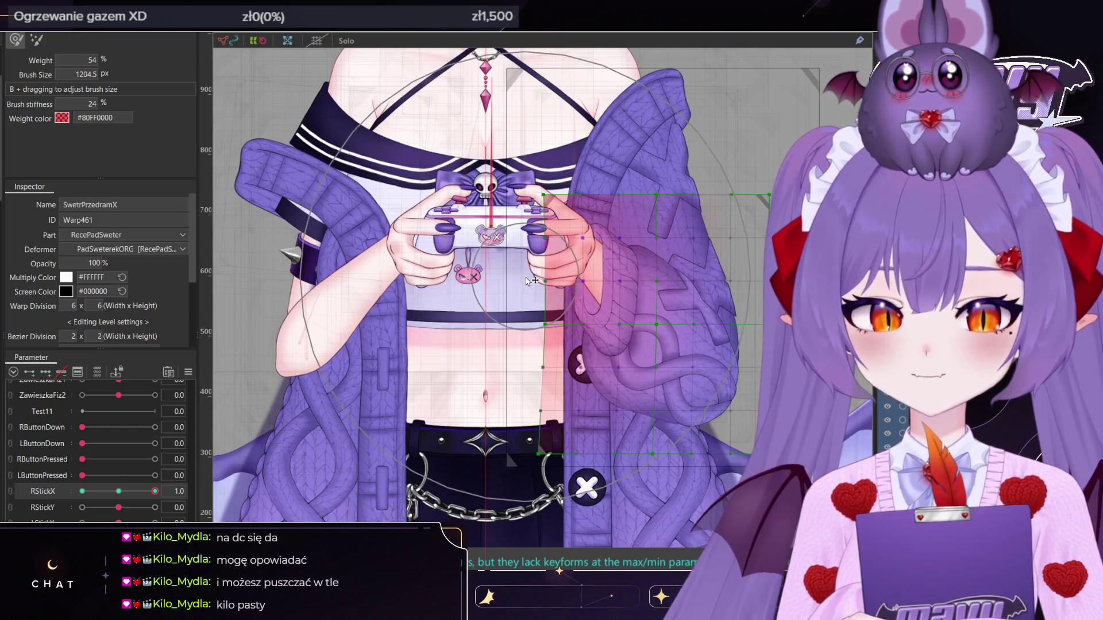
left_click(82, 491)
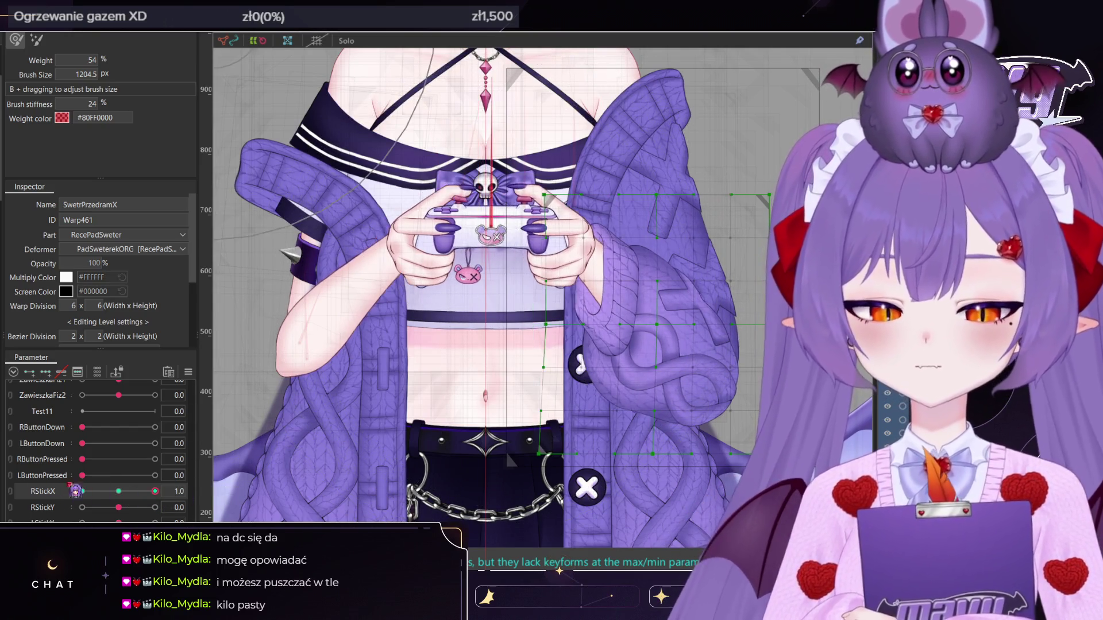
left_click_drag(82, 492, 134, 491)
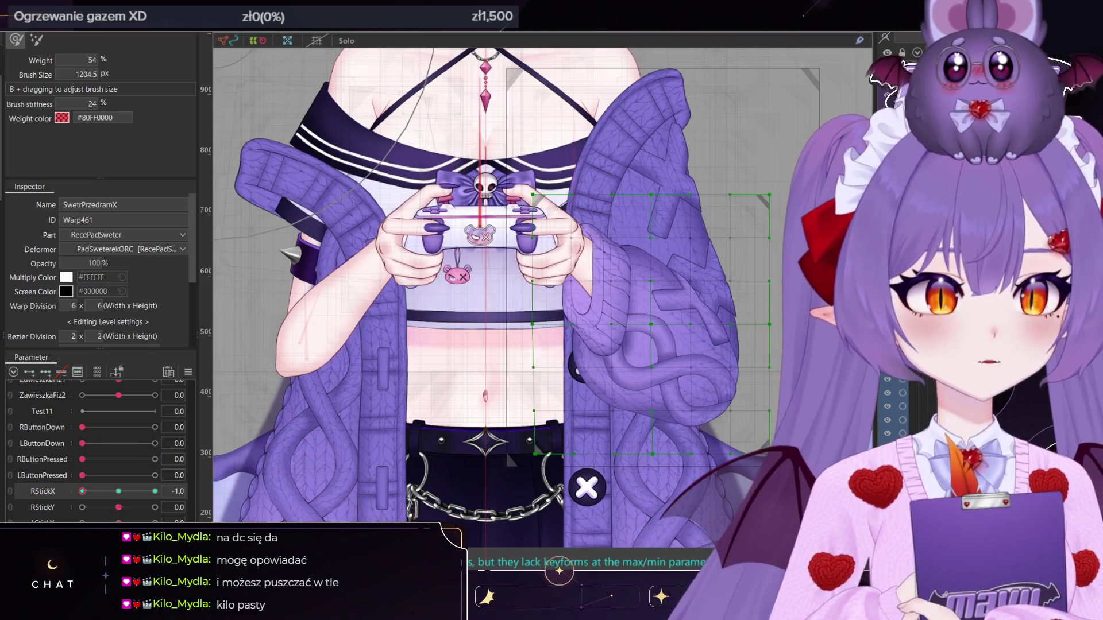
left_click(155, 492)
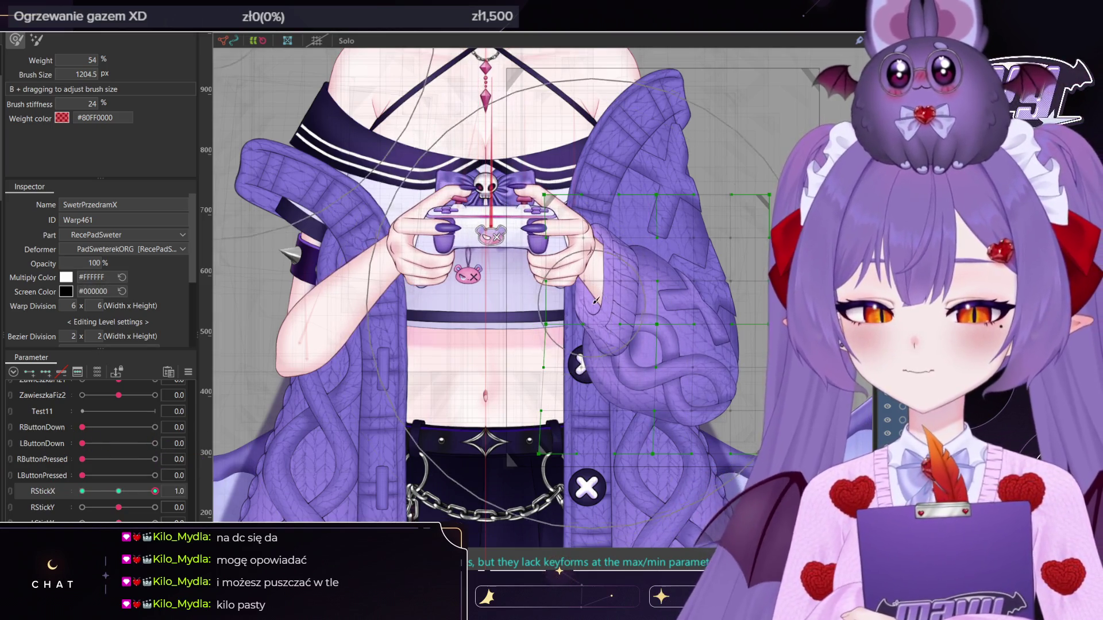
mouse_move(592, 253)
left_mouse_down()
mouse_move(614, 319)
mouse_move(610, 310)
left_mouse_up()
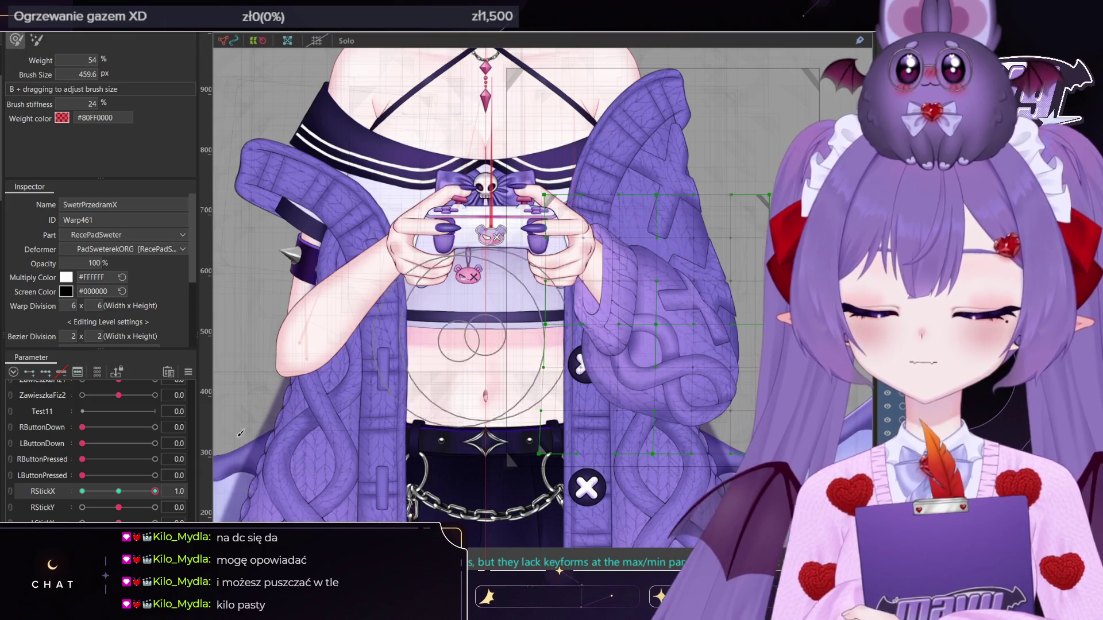
Scrub RStickX through -1.0, 0.0 and 1.0 to check the sleeve, ending at -1.0
mouse_move(155, 491)
left_mouse_down()
mouse_move(43, 499)
mouse_move(118, 492)
left_mouse_up()
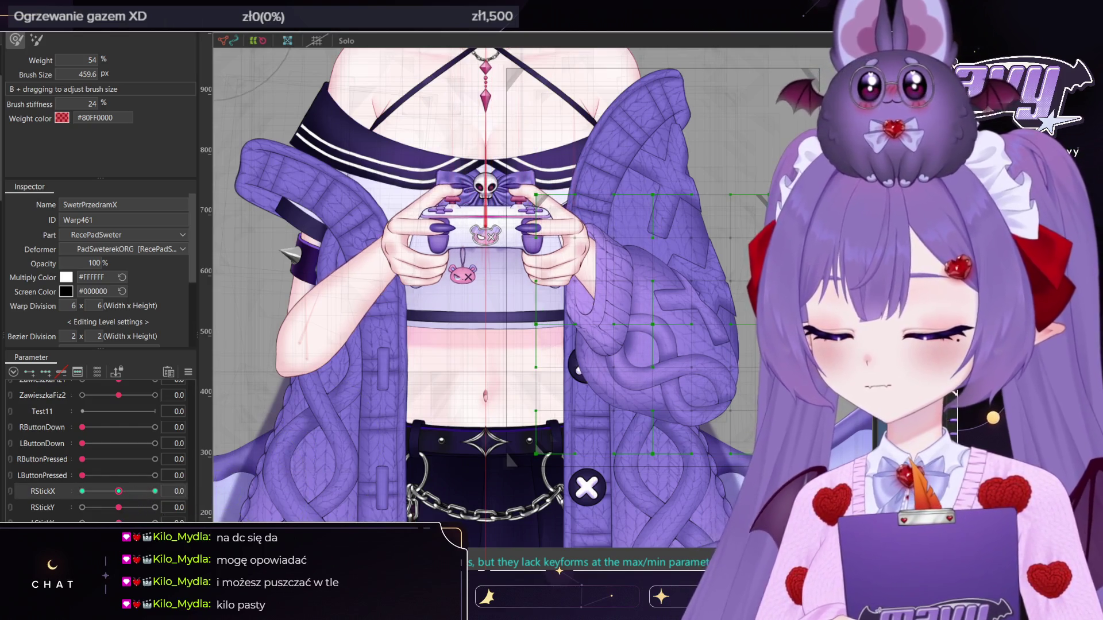
left_click_drag(118, 491, 12, 498)
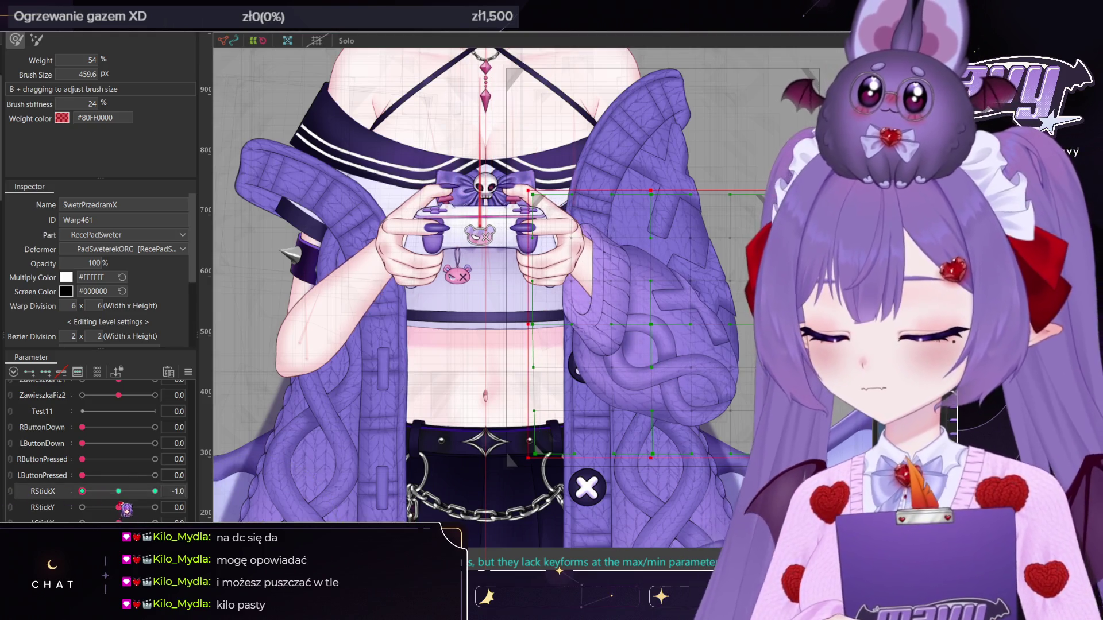
left_click(119, 491)
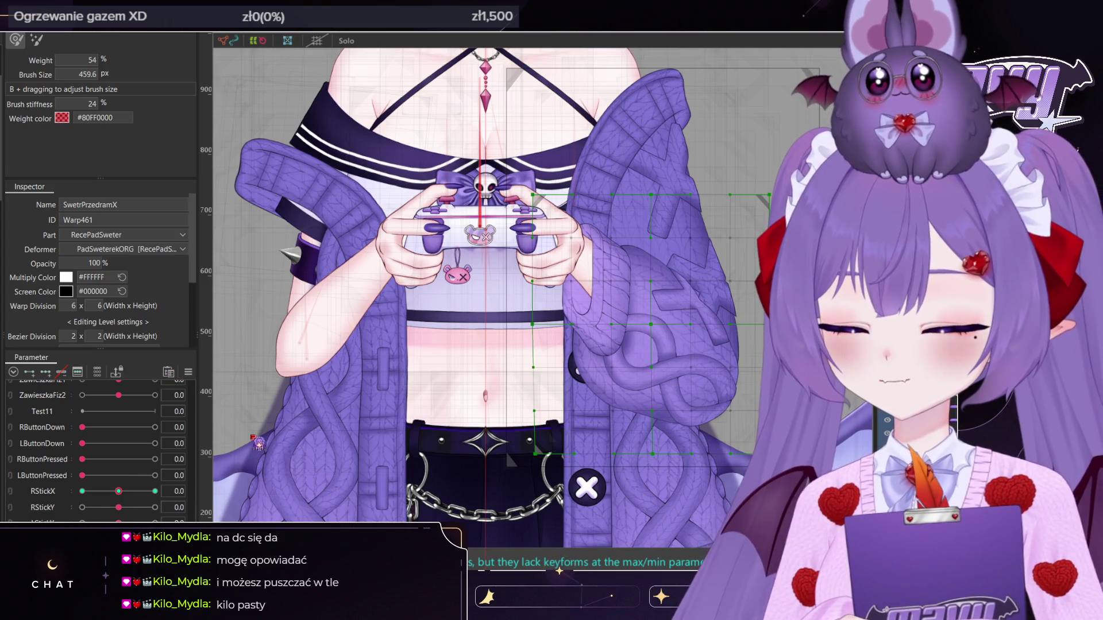
left_click(155, 492)
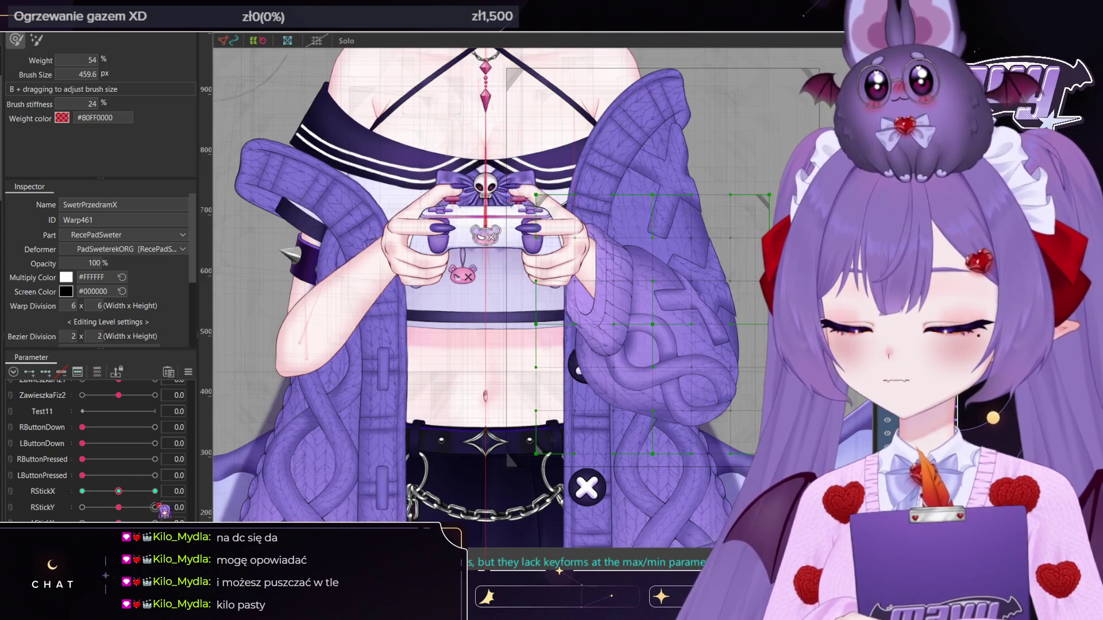
left_click(82, 491)
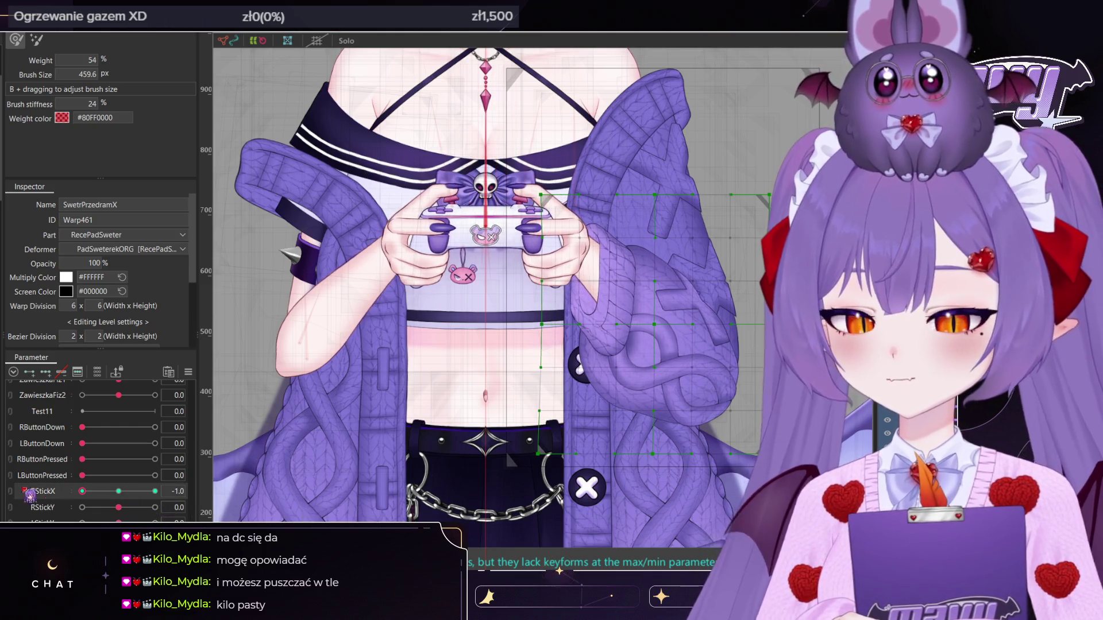
scroll(519, 281, "down", 2)
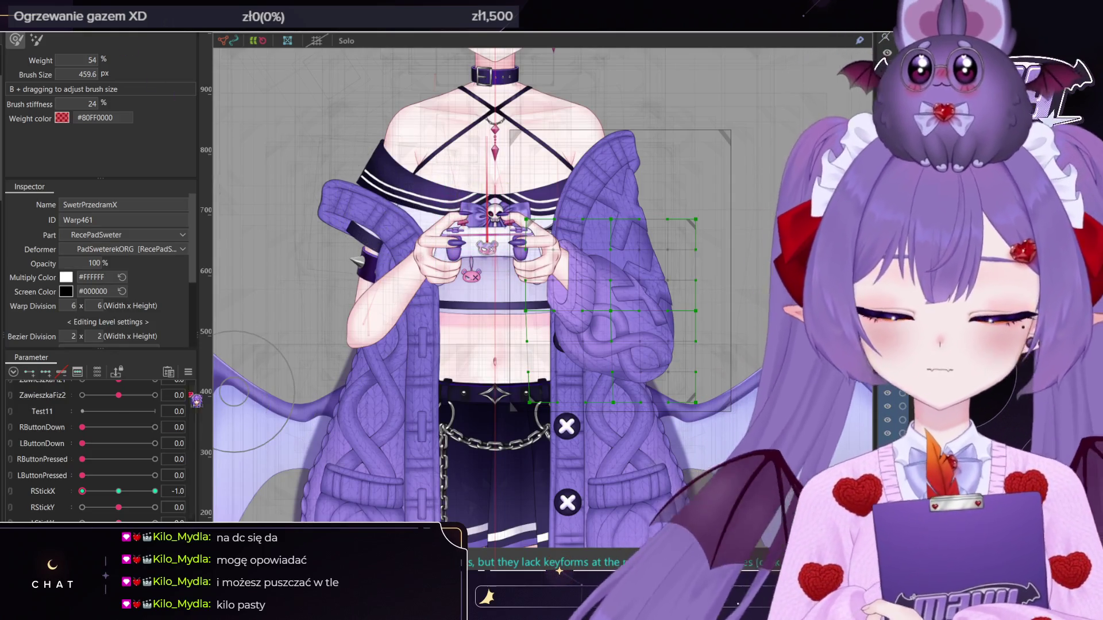
Preview the sleeve at RStickY -1.0, reset it to 0, then select the SwetrPrzedramPadButtDown warp
left_click(82, 507)
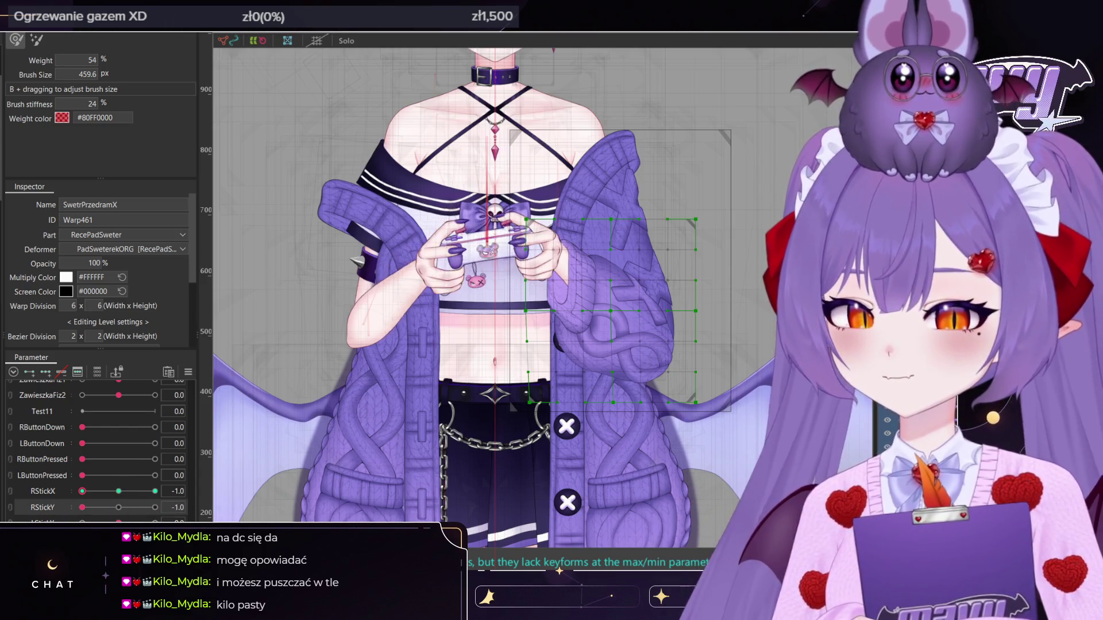
left_click(120, 508)
scroll(122, 510, "down", 3)
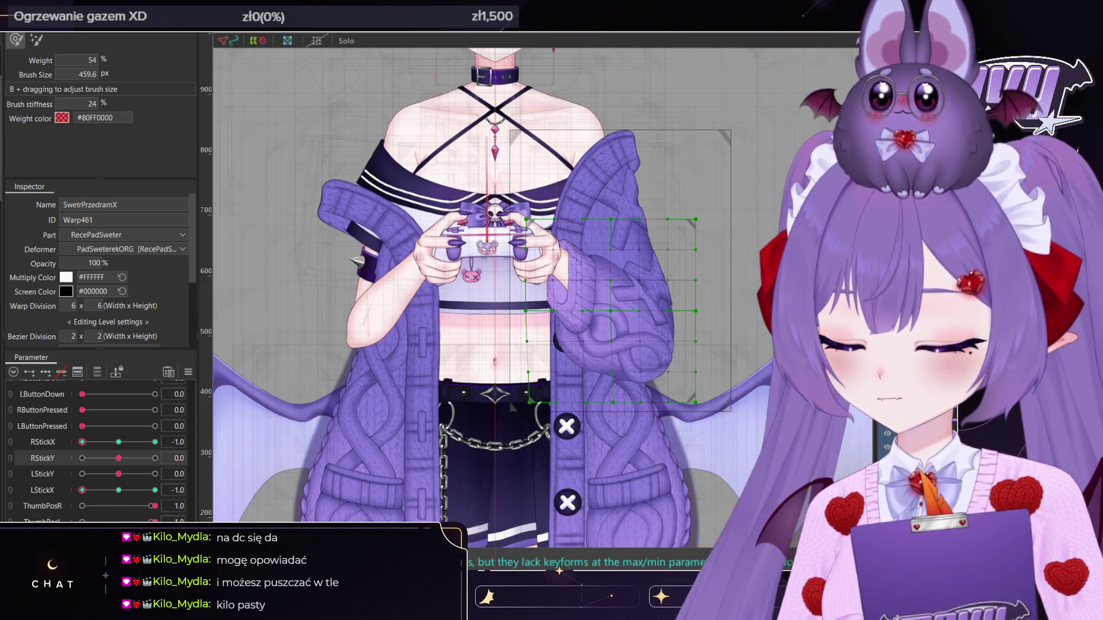
left_click(83, 506)
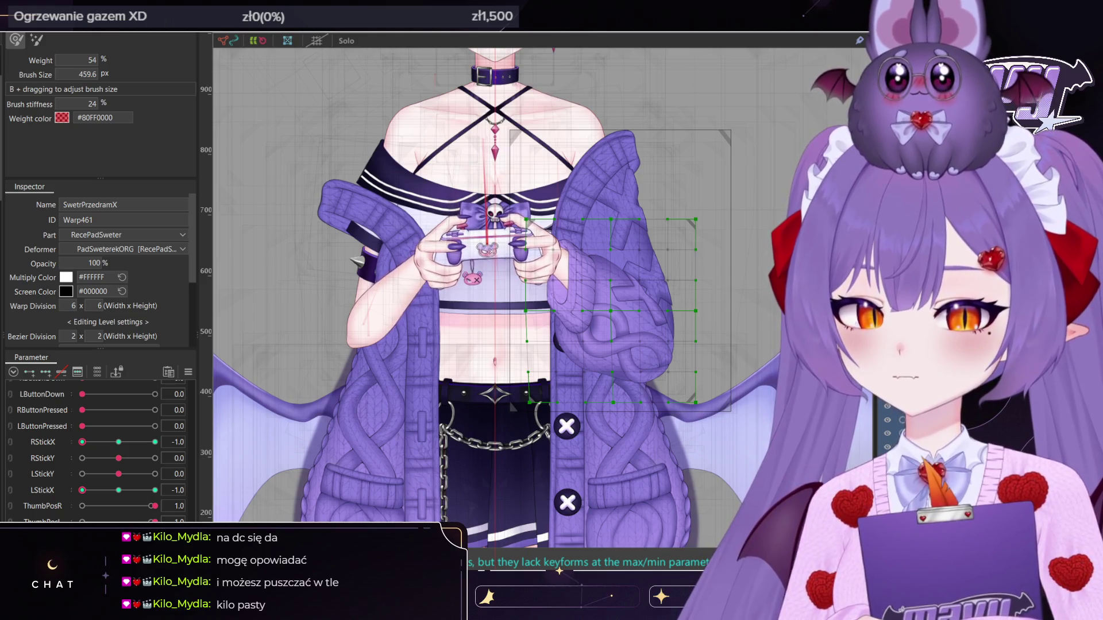
scroll(86, 488, "down", 3)
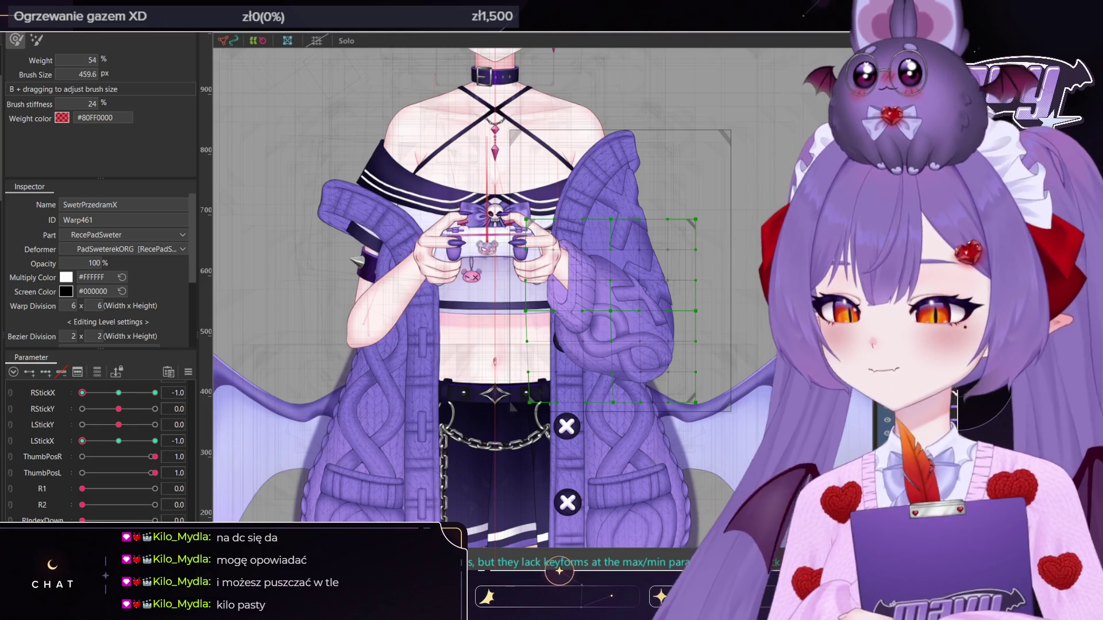
left_click(611, 310)
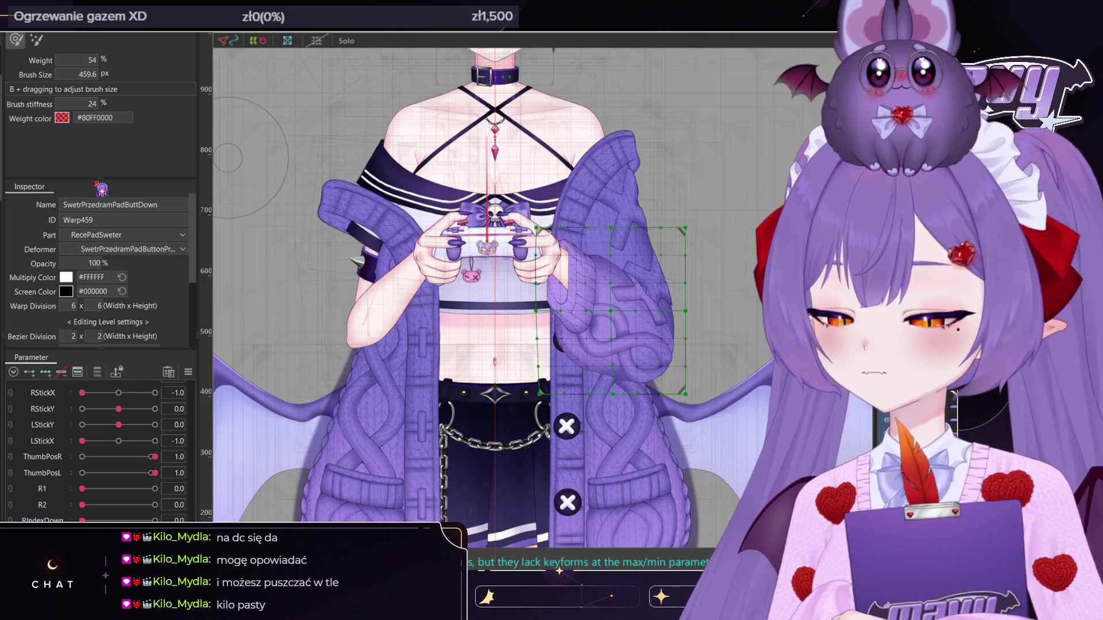
Paste a copy of the sleeve warp, delete its RButtonDown/LButtonDown keys, and nest it under SwetrPrzedramPadButtDown
key("v")
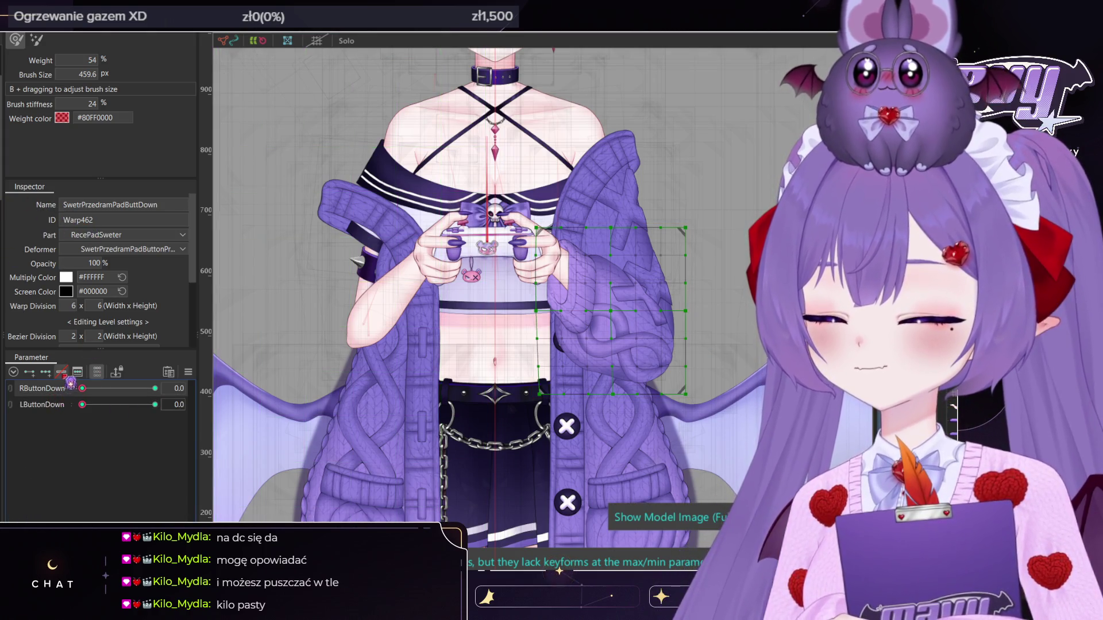
left_click(54, 404)
key("Delete")
left_click(559, 570)
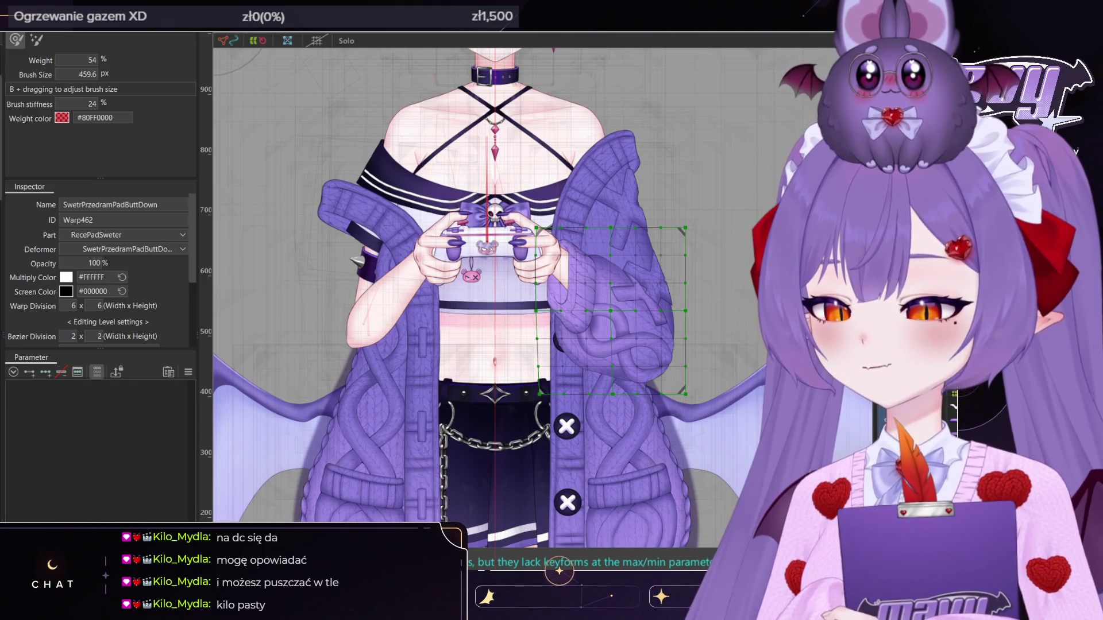
Check the PadSwetr1 sleeve mesh, then reselect the copied warp Warp462 for renaming
left_click(612, 310)
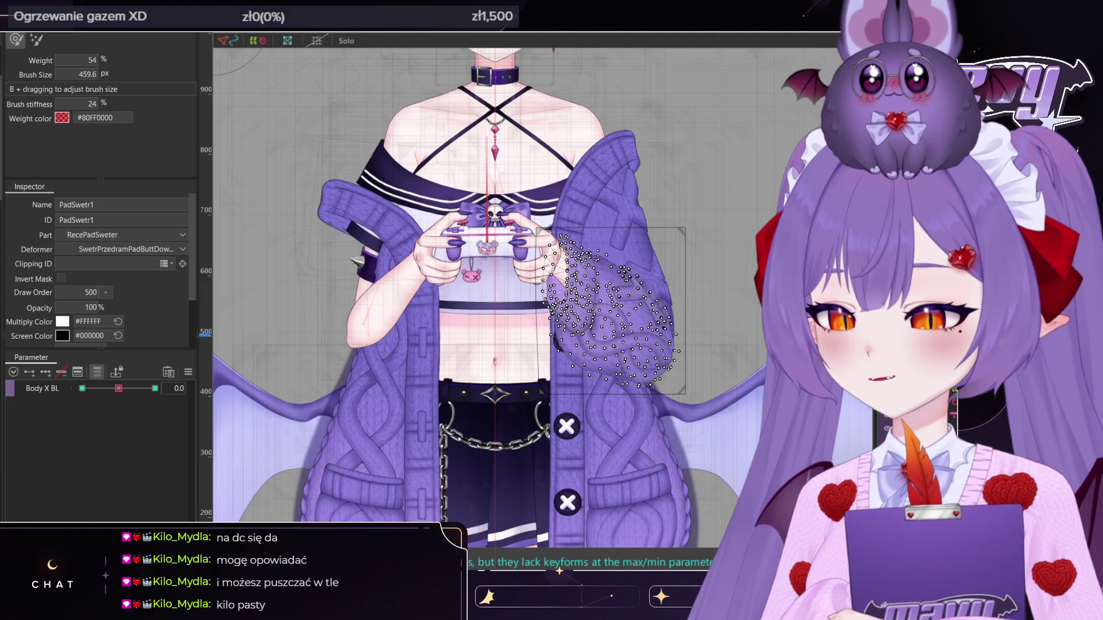
left_click(559, 570)
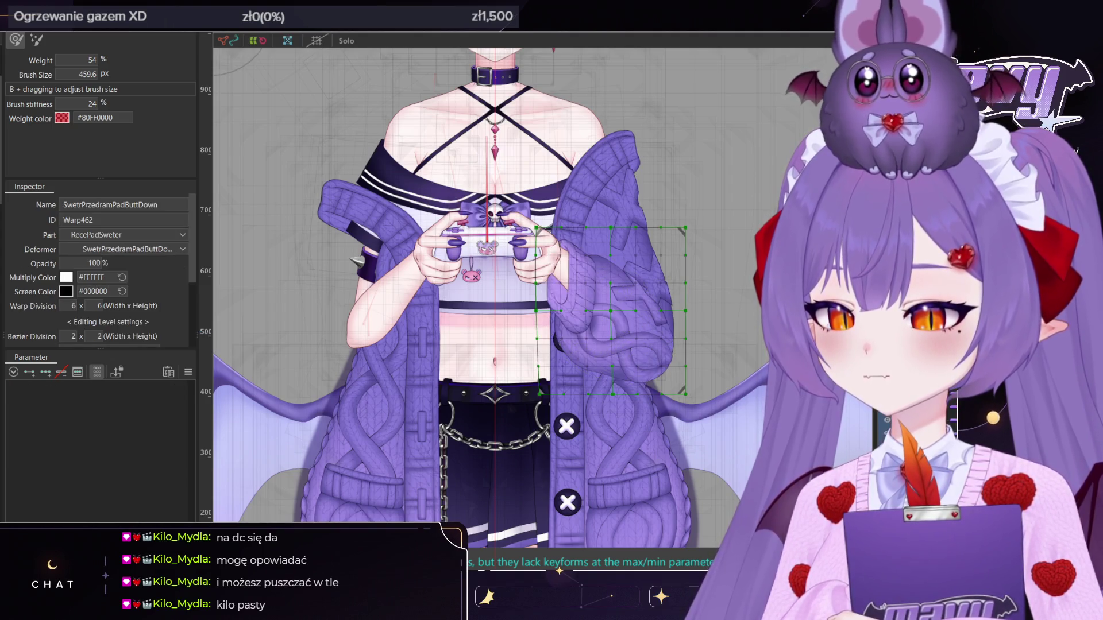
left_click(124, 205)
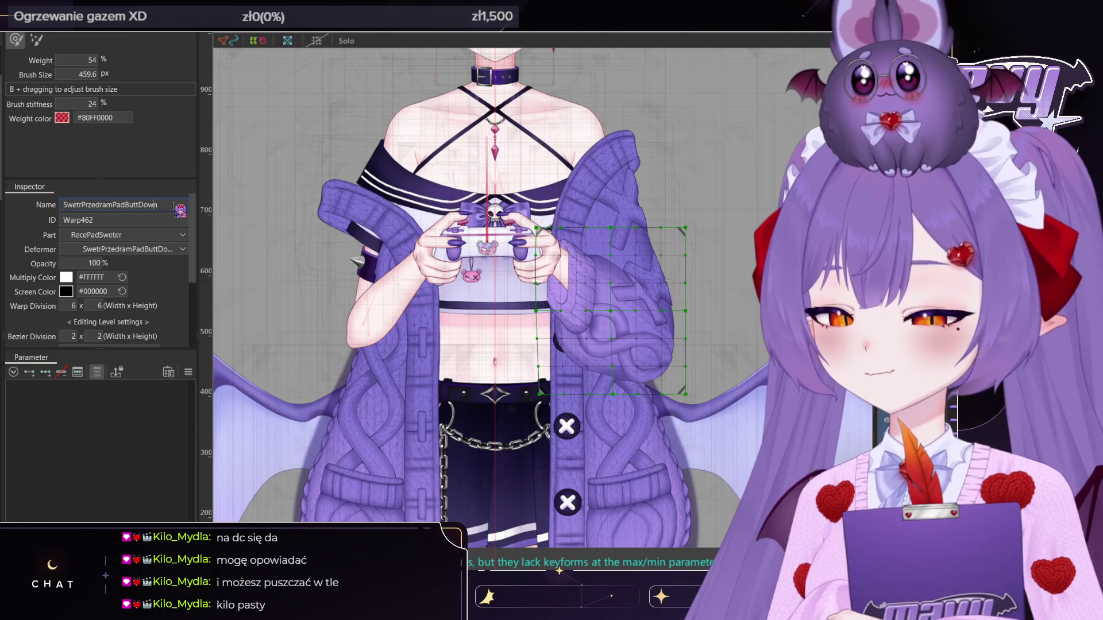
left_click(233, 354)
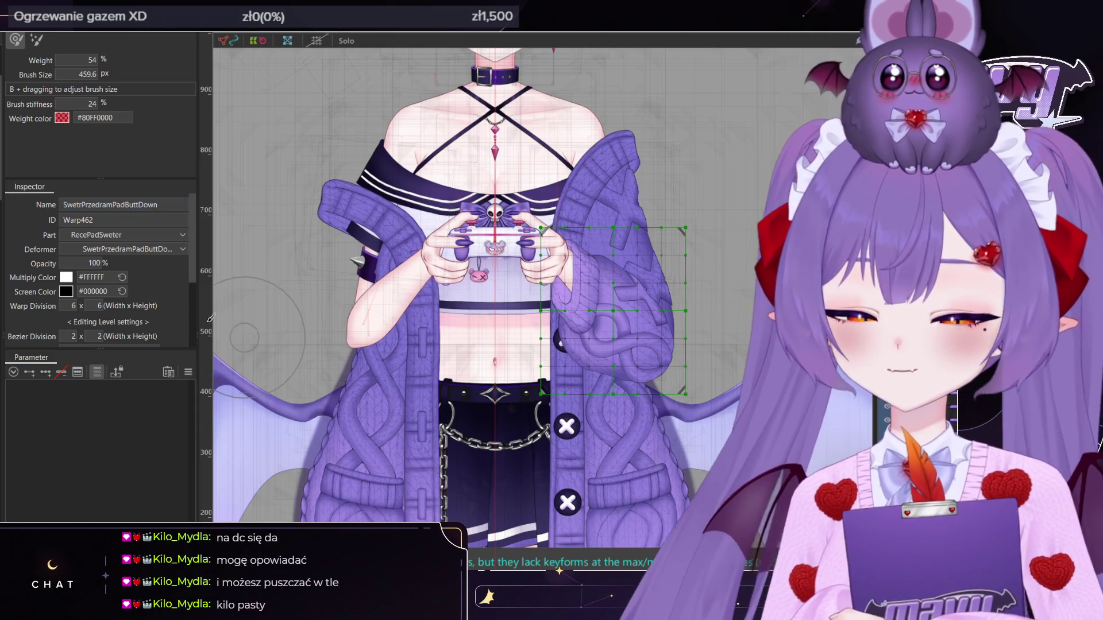
Rename Warp462 to SwetrPrzedramPadY and turn off the parameter filter to list all parameters
left_click(170, 204)
type("Y")
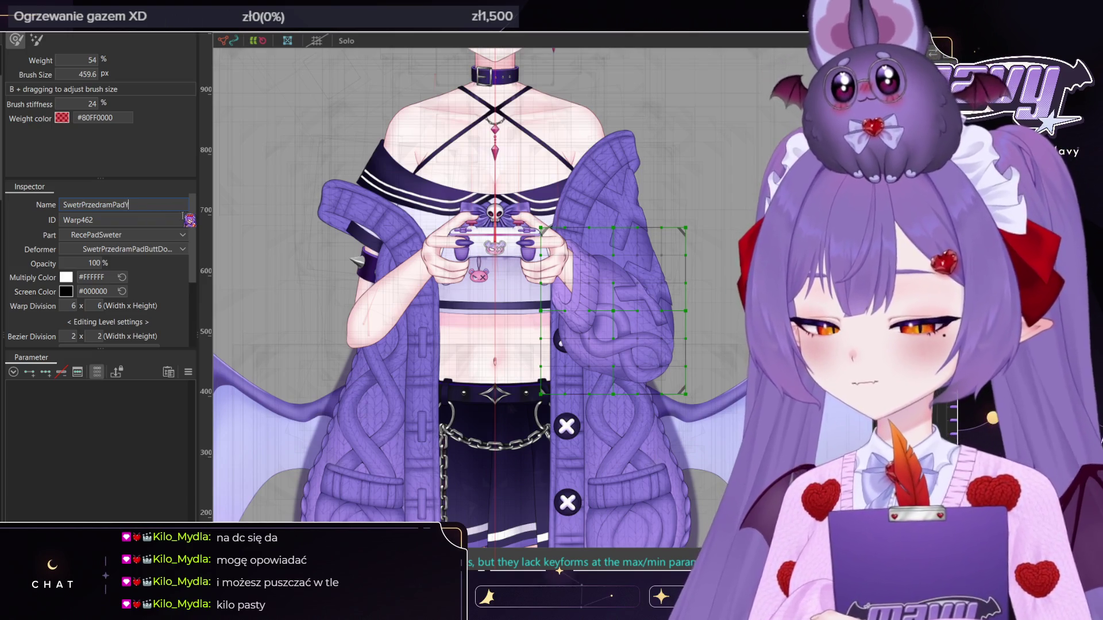
left_click(97, 372)
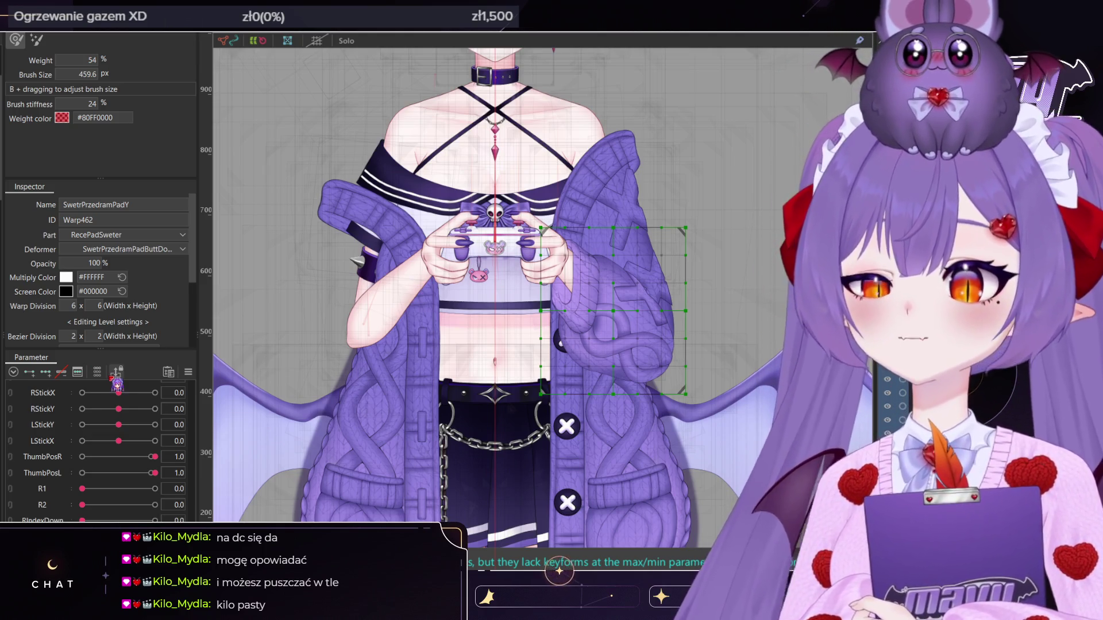
Set RStickY to -1.0, add RStickY/LStickY keyforms to Warp462, and paint weight on the sleeve
scroll(136, 471, "down", 3)
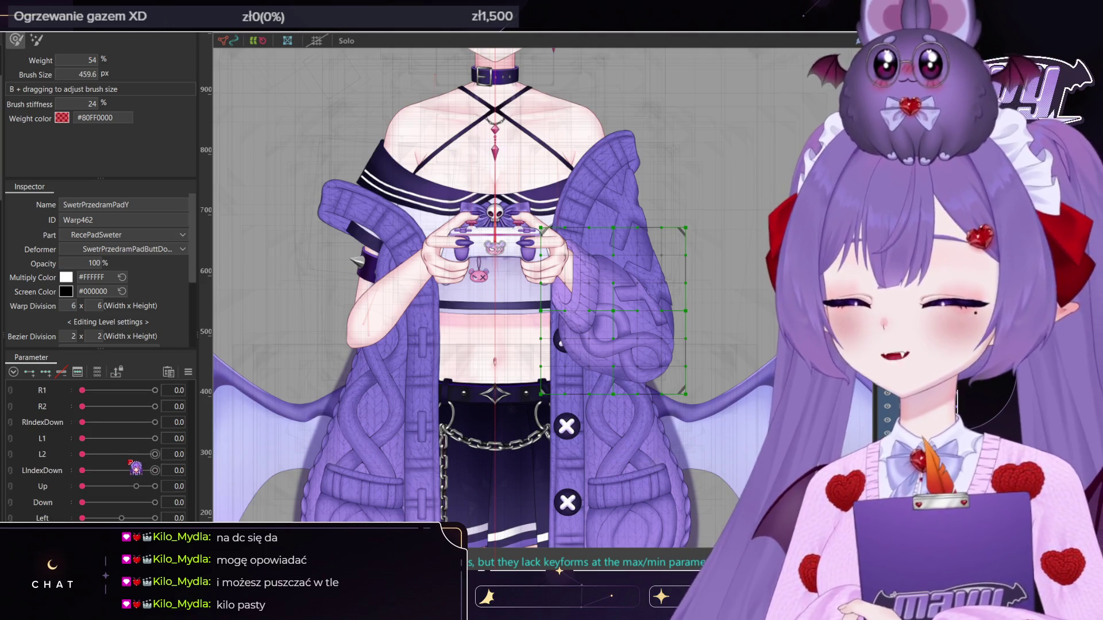
scroll(136, 468, "down", 3)
mouse_move(118, 458)
left_mouse_down()
mouse_move(82, 458)
mouse_move(154, 458)
left_mouse_up()
left_click(46, 371)
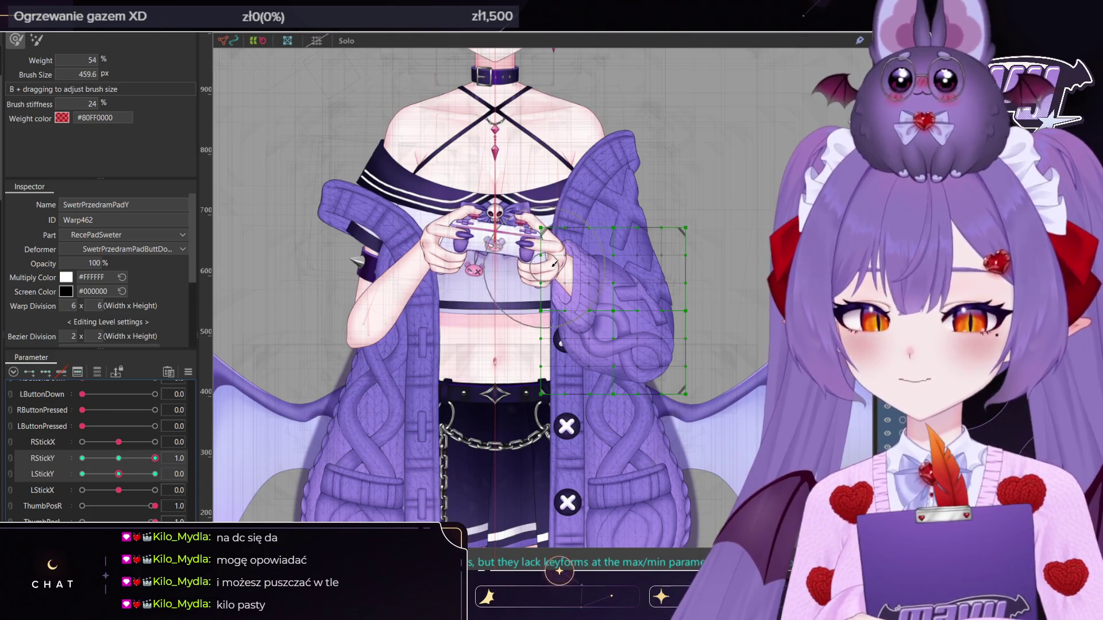
scroll(574, 298, "up", 3)
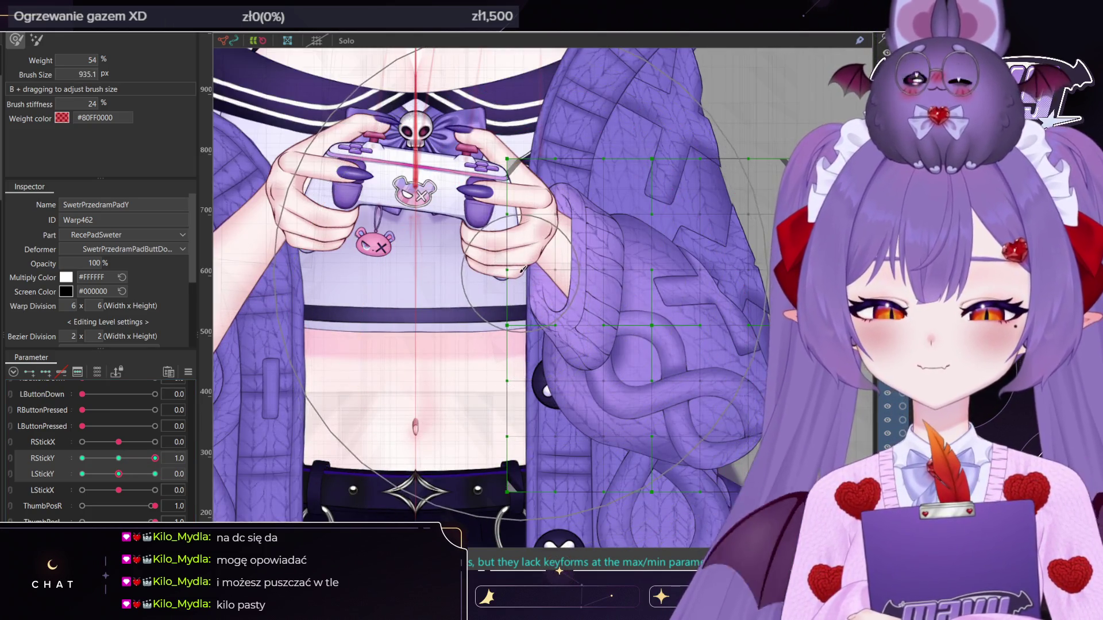
left_click_drag(518, 284, 520, 294)
Paint weight over the sleeve at RStickY -1.0, then step RStickY back through -0.5 and -0.2 to 0
scroll(519, 294, "down", 3)
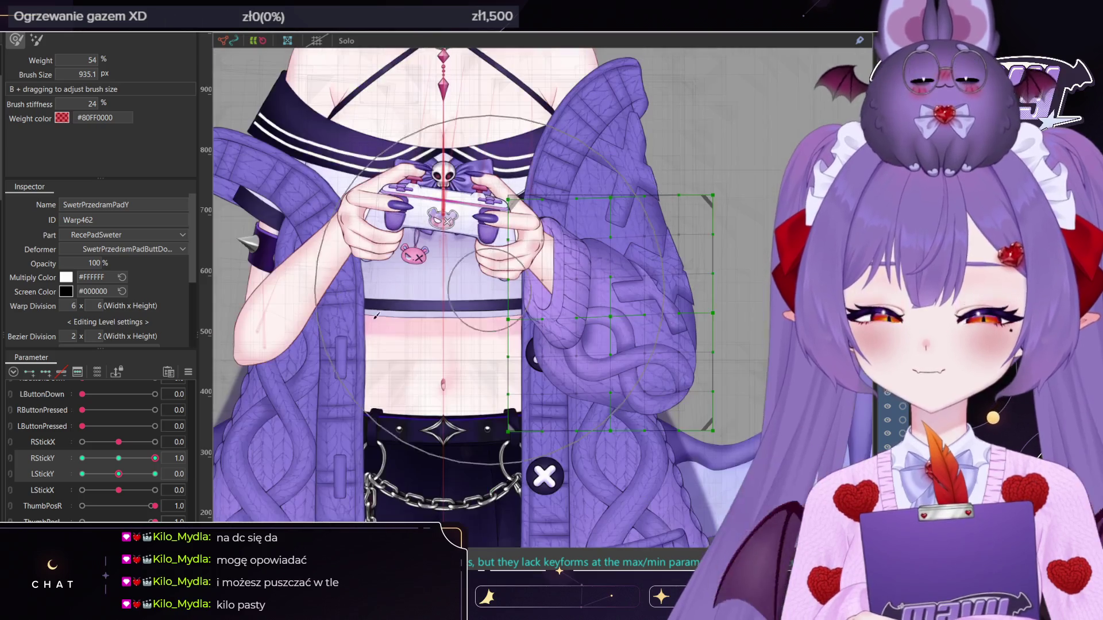
left_click_drag(119, 442, 82, 441)
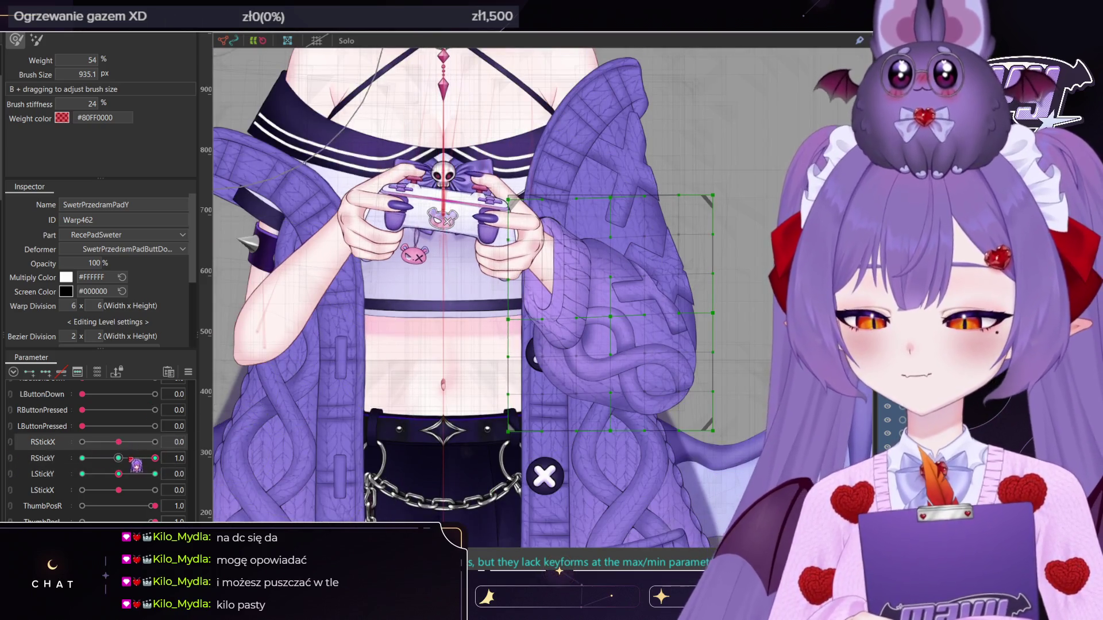
left_click(119, 441)
left_click(82, 458)
left_click_drag(500, 265, 516, 243)
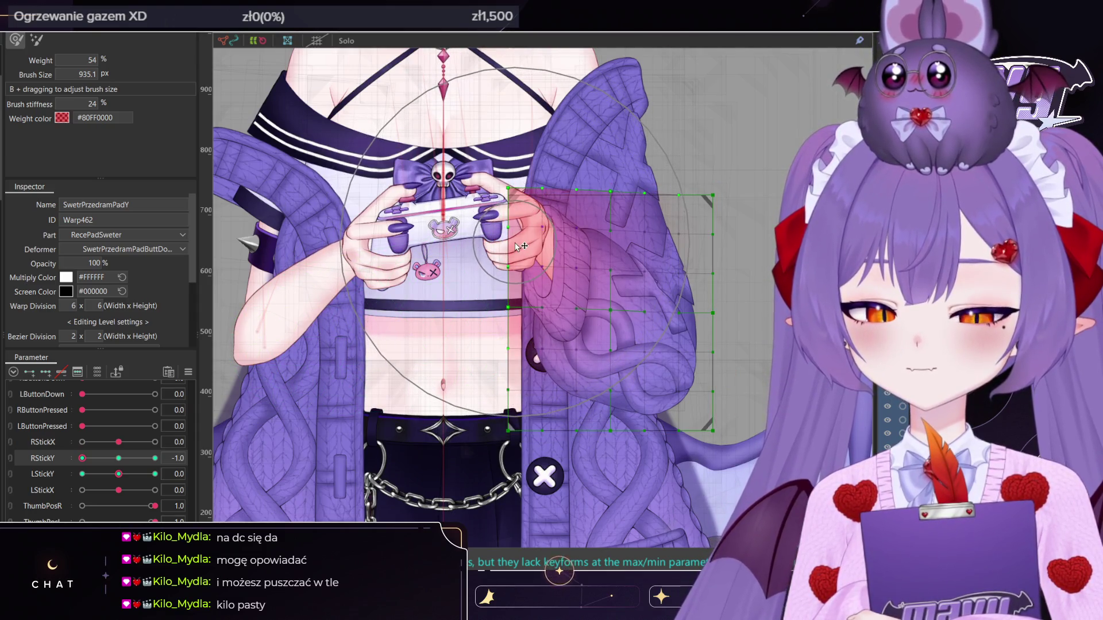
left_click(100, 458)
left_click(109, 457)
left_click(118, 458)
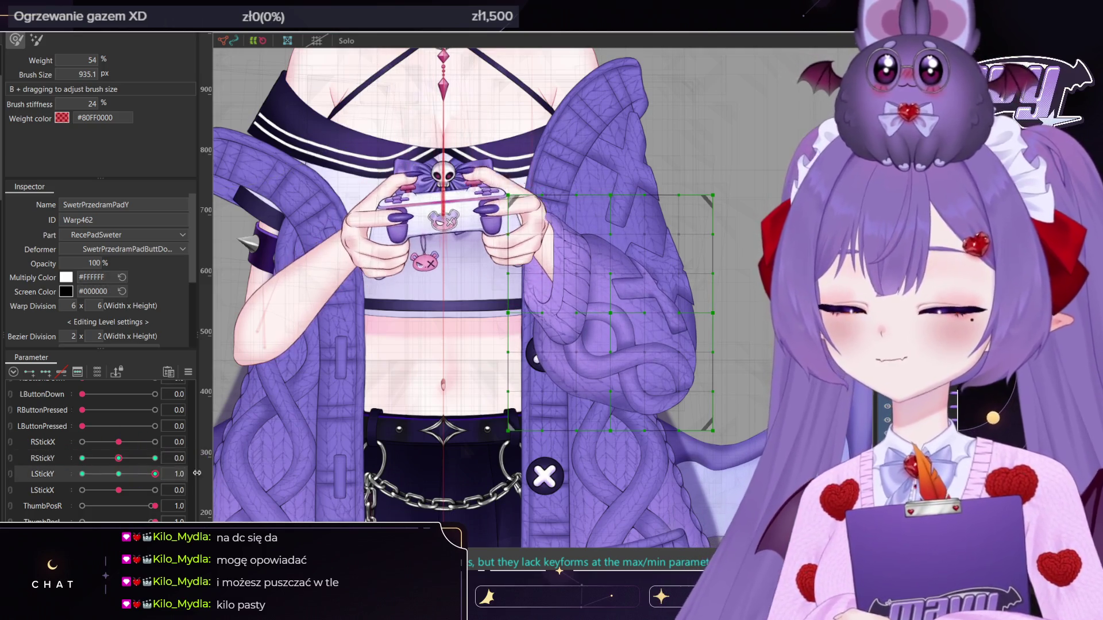
Swing LStickY between 1.0 and -1.0 to test the sleeve warp
left_click(118, 458)
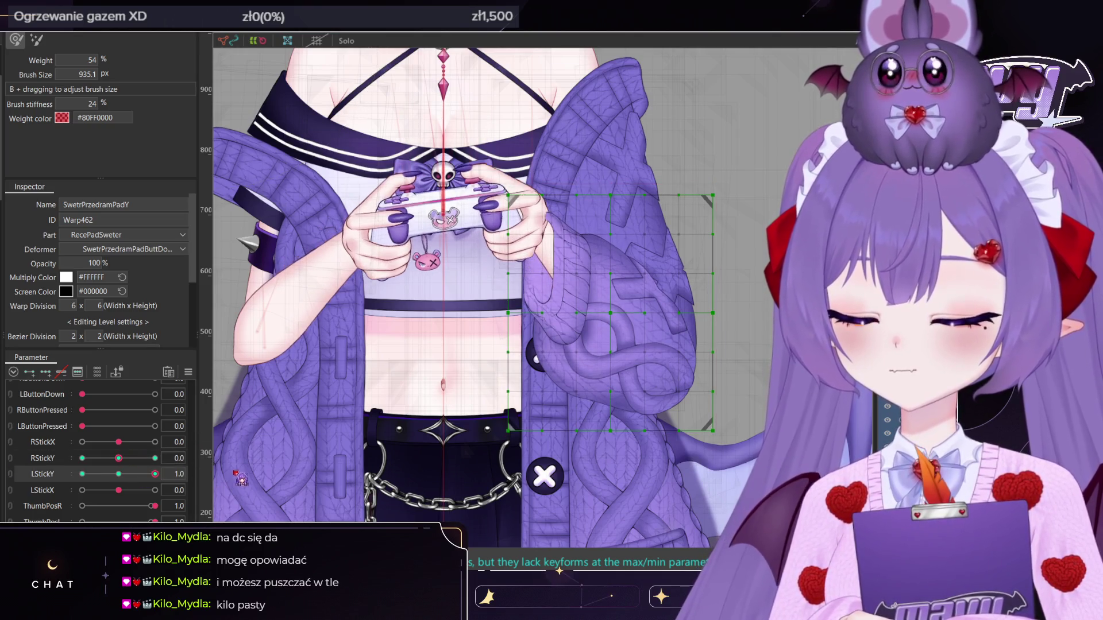
left_click(155, 474)
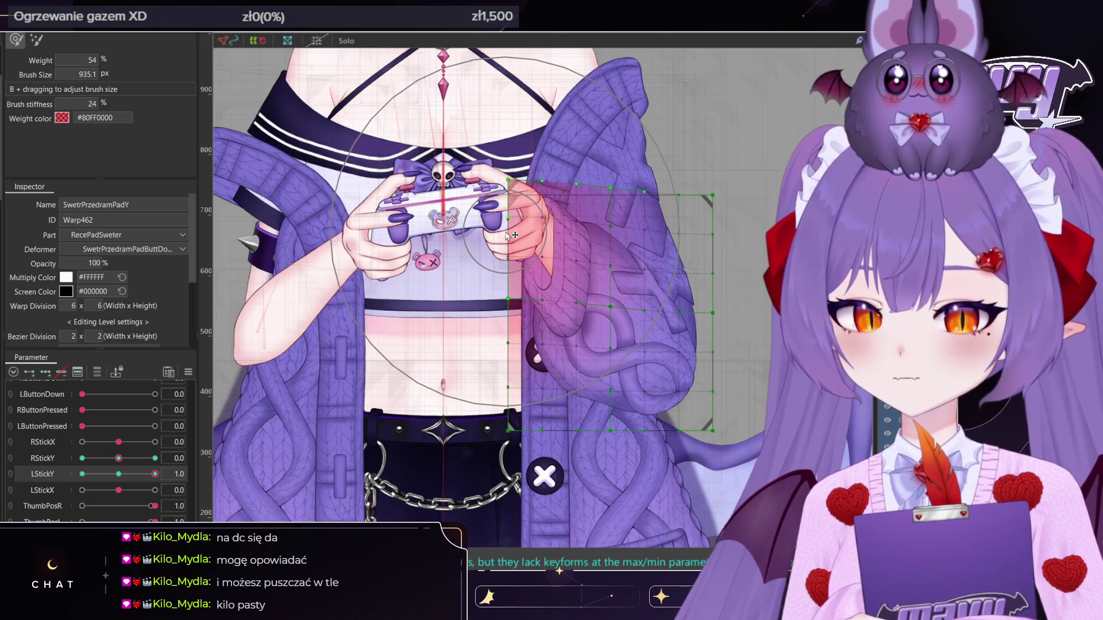
key("v")
key("v")
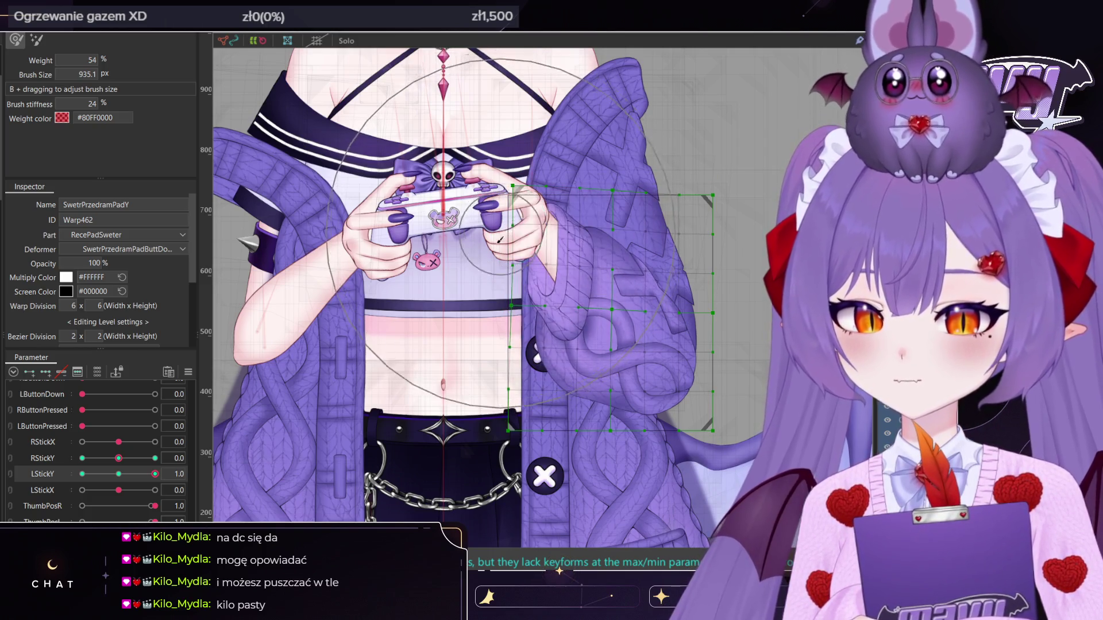
left_click_drag(150, 477, 82, 474)
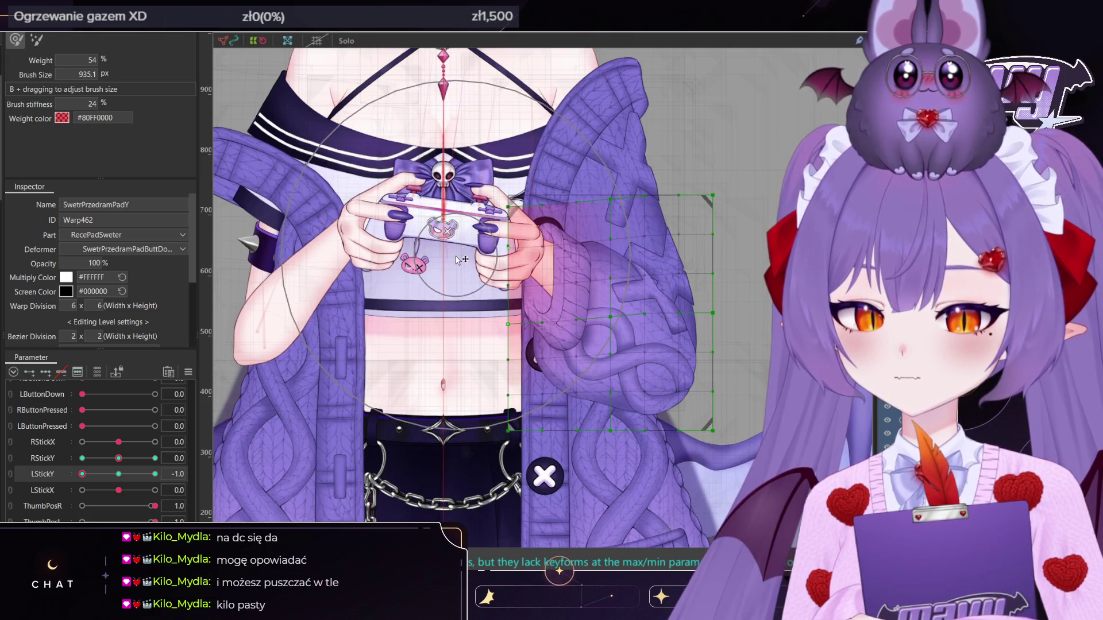
mouse_move(82, 474)
left_mouse_down()
mouse_move(155, 474)
mouse_move(82, 474)
left_mouse_up()
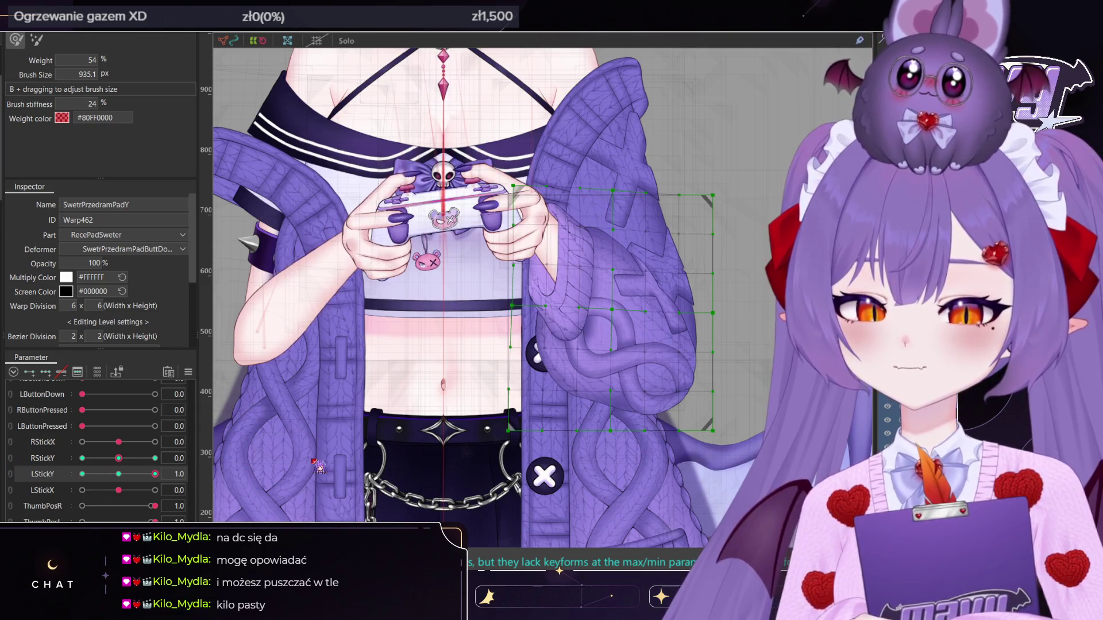
Push RStickY to 1.0, pair and reset the stick pad, then select the SwetrPrzedramX warp (Warp461)
left_click(155, 474)
left_click(115, 458)
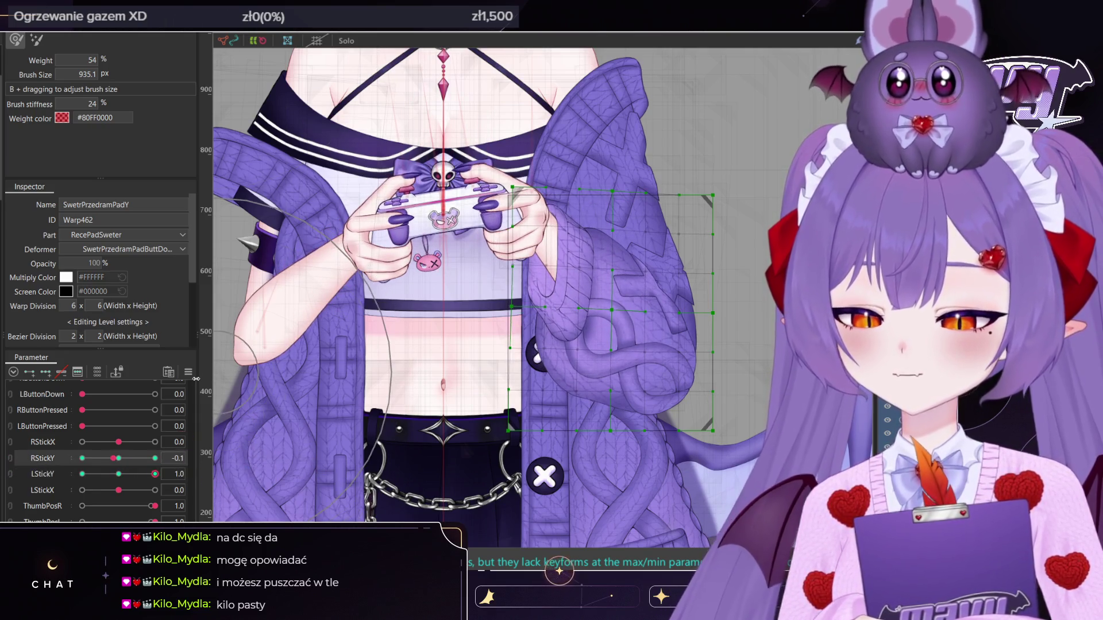
mouse_move(114, 458)
left_mouse_down()
mouse_move(156, 458)
mouse_move(127, 466)
mouse_move(158, 506)
mouse_move(118, 480)
left_mouse_up()
left_click(10, 474)
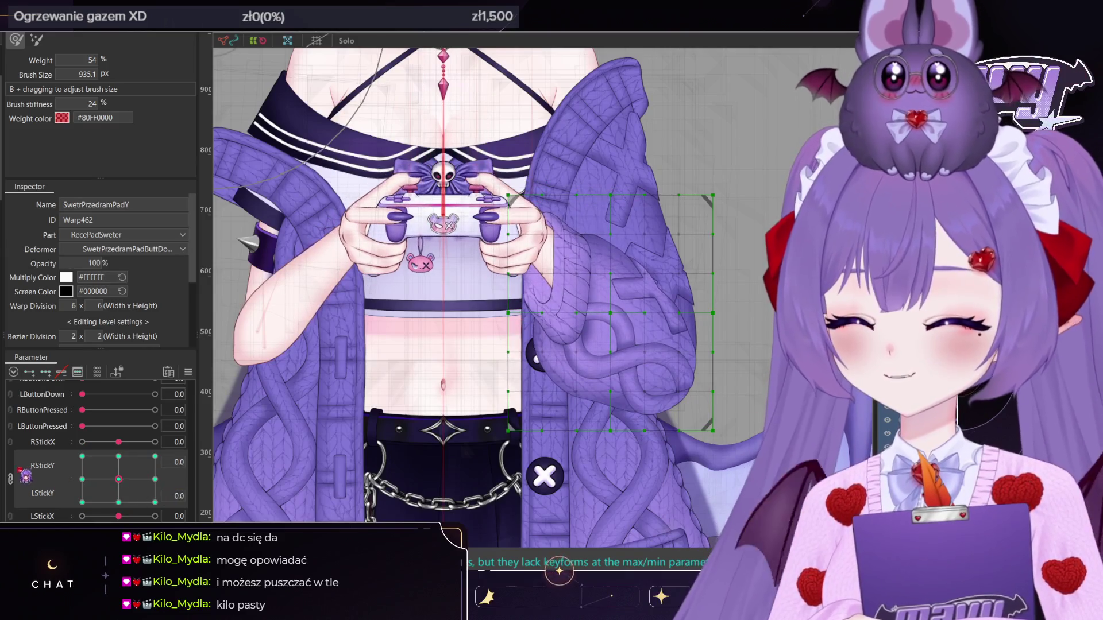
left_click(11, 478)
scroll(105, 453, "down", 1)
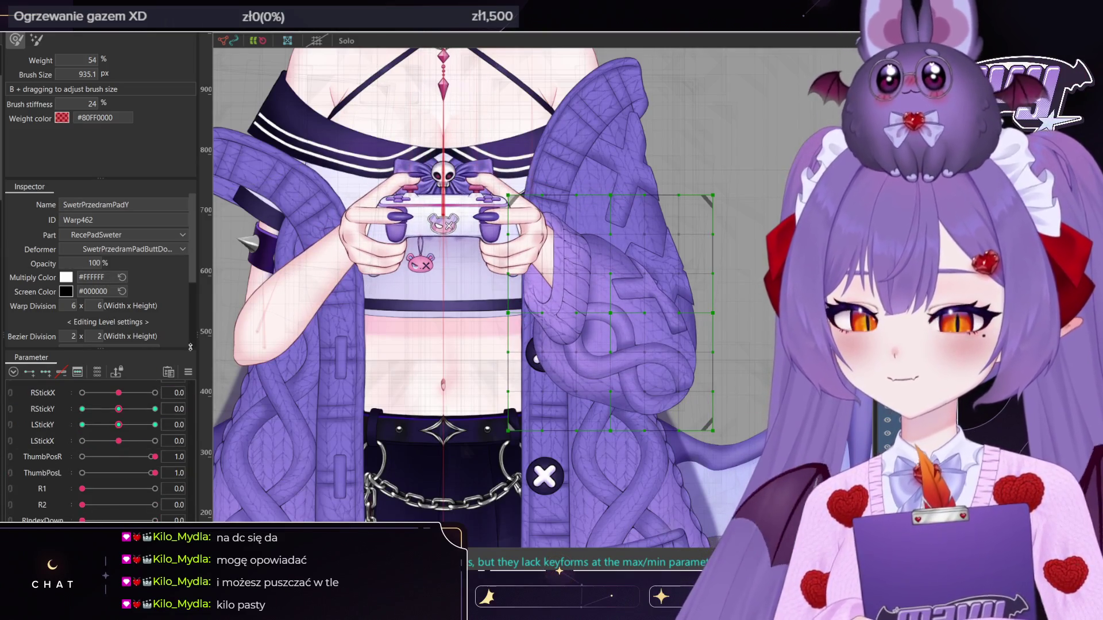
left_click(469, 450)
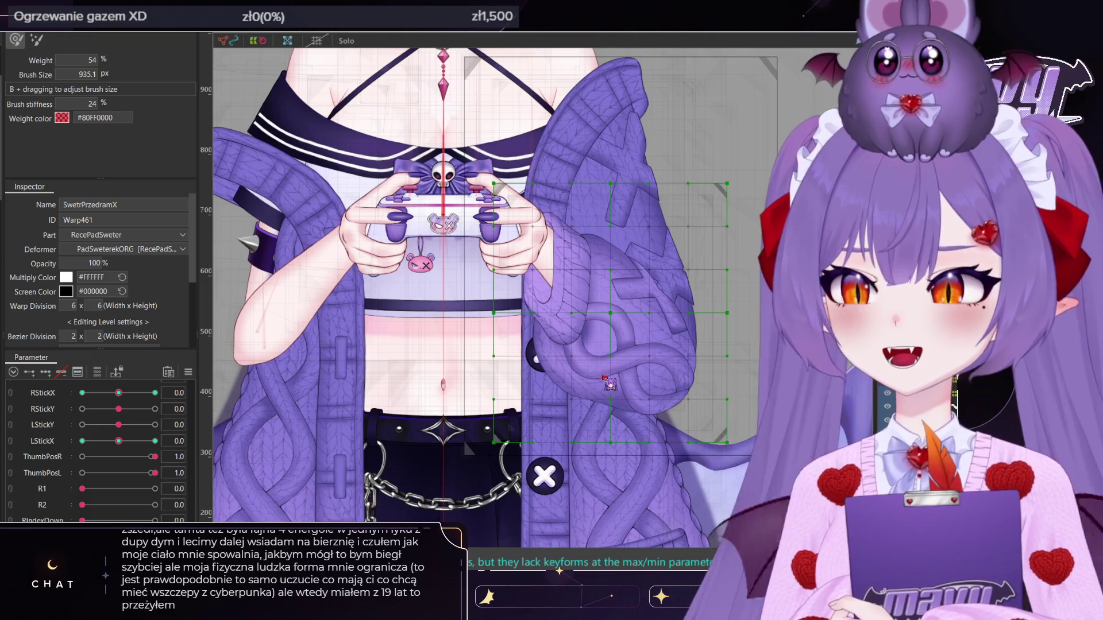
Select all points of Warp463 and pull its corner, bottom and right edges slightly inward
left_click(611, 384)
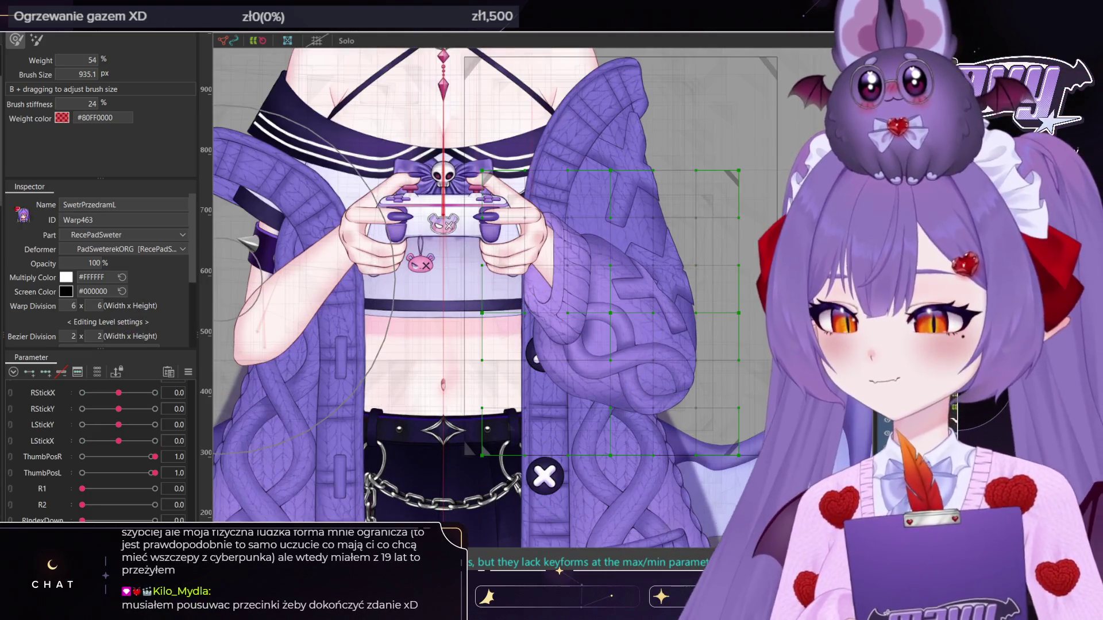
key("v")
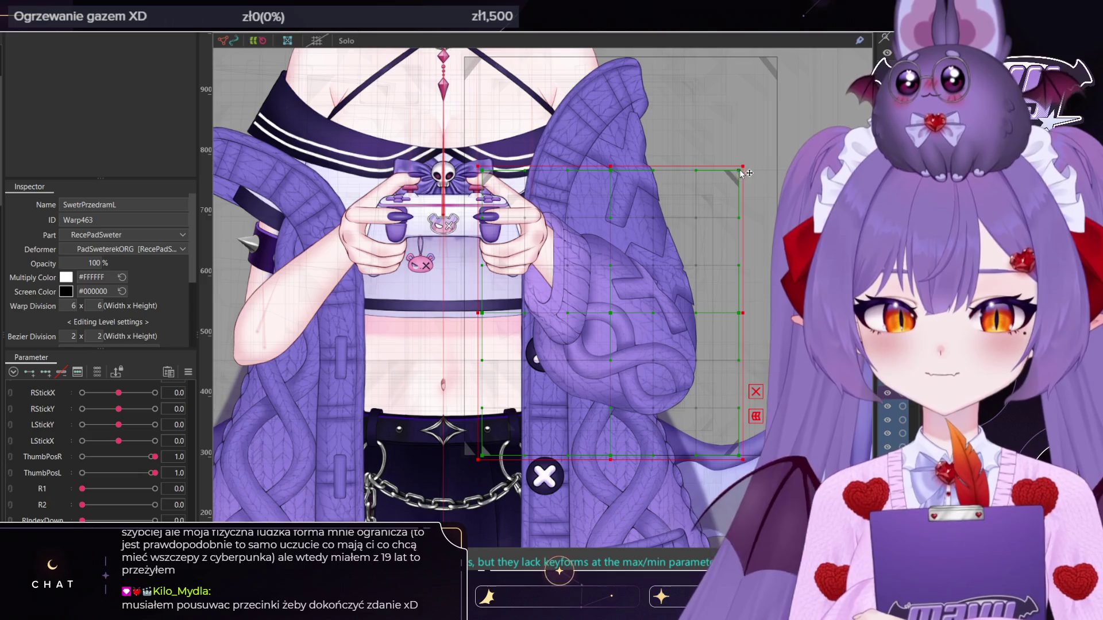
key("ctrl+a")
left_click_drag(739, 177, 738, 173)
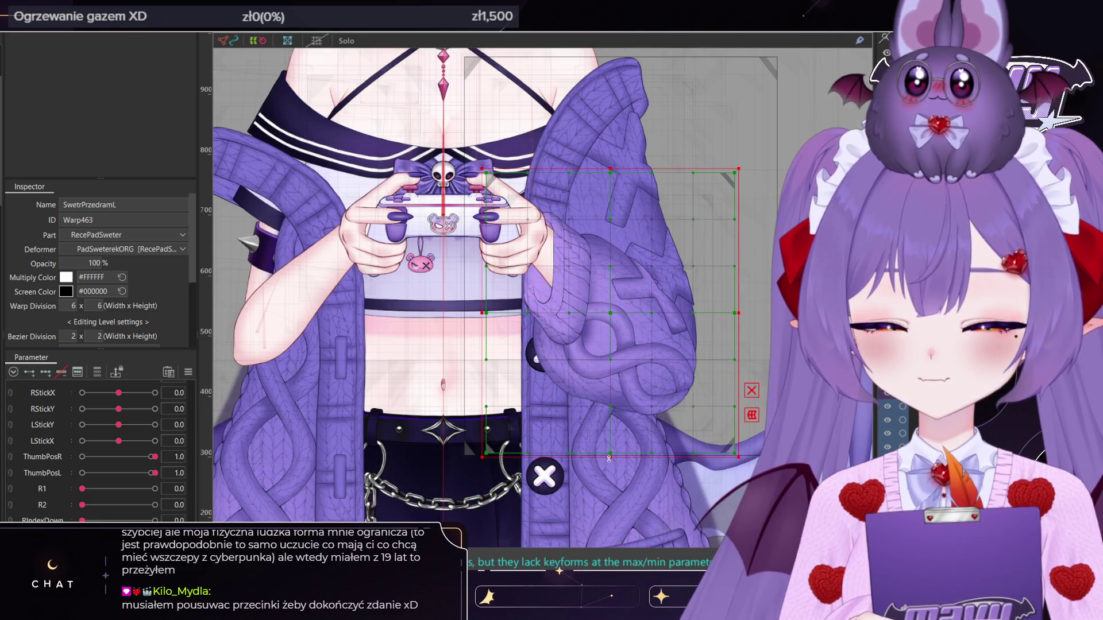
left_click_drag(606, 458, 607, 454)
left_click(675, 321)
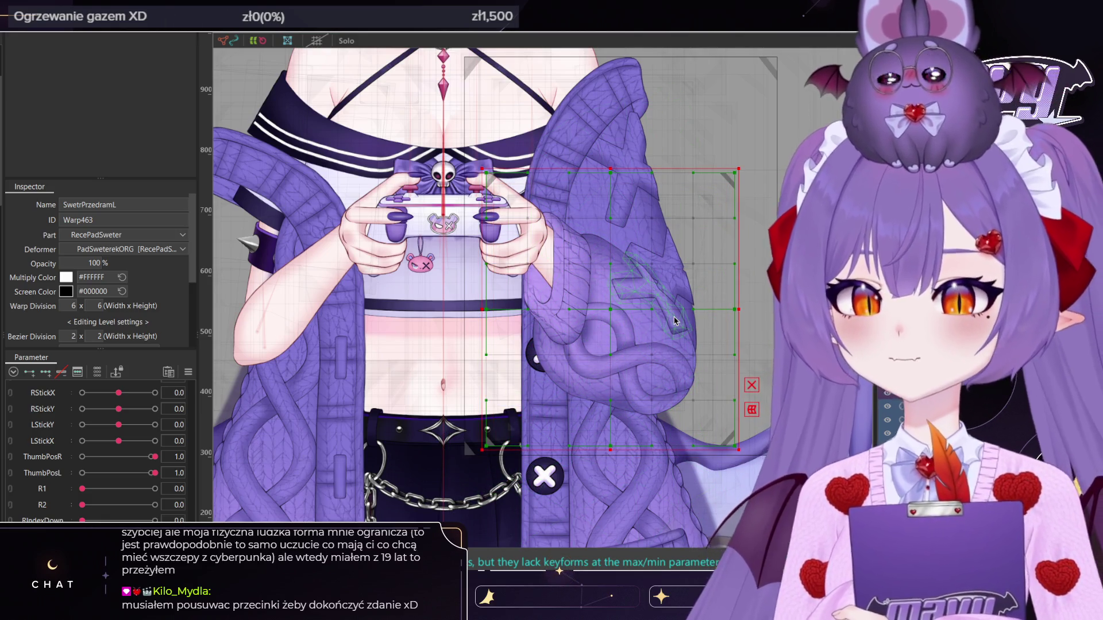
left_click_drag(745, 320, 740, 320)
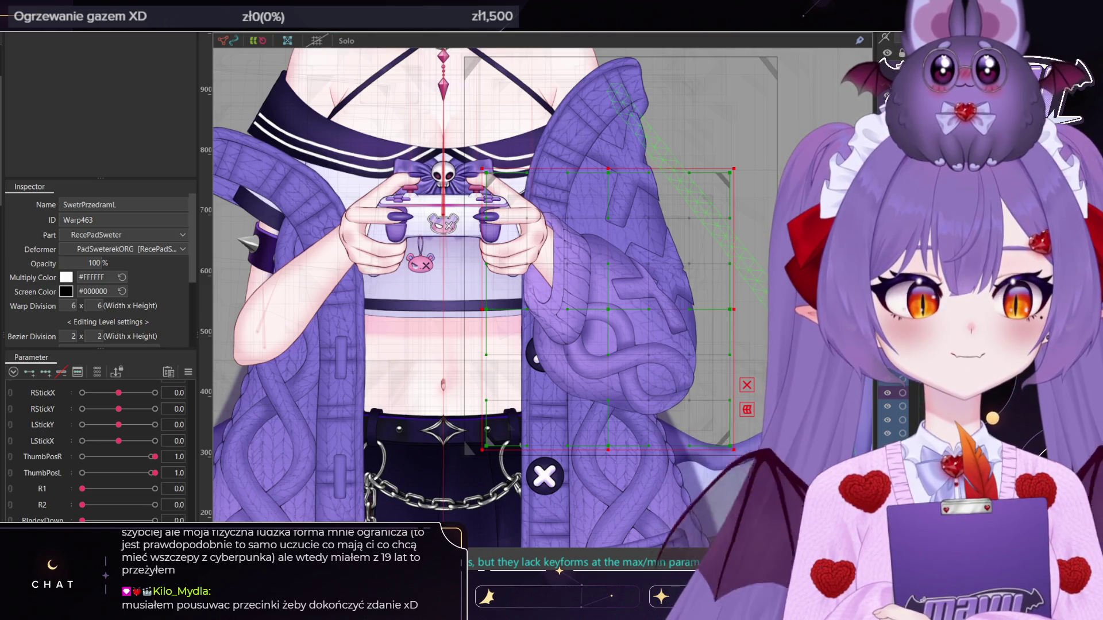
Raise the L1 trigger parameter to 1.0 and ready the weight brush on SwetrPrzedramL
left_click(559, 571)
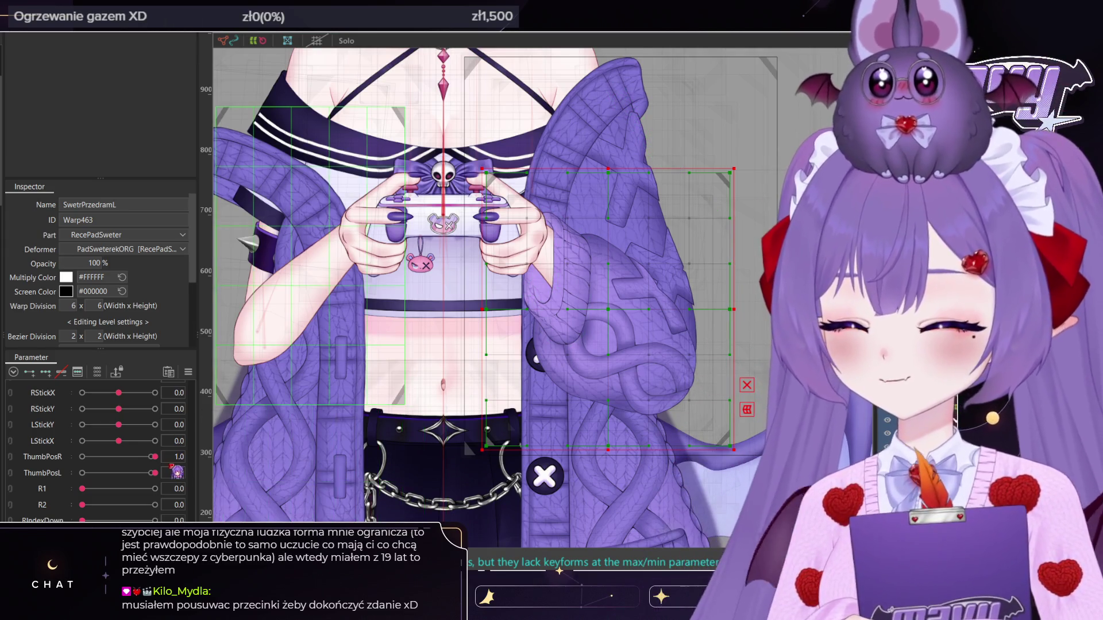
scroll(64, 493, "down", 3)
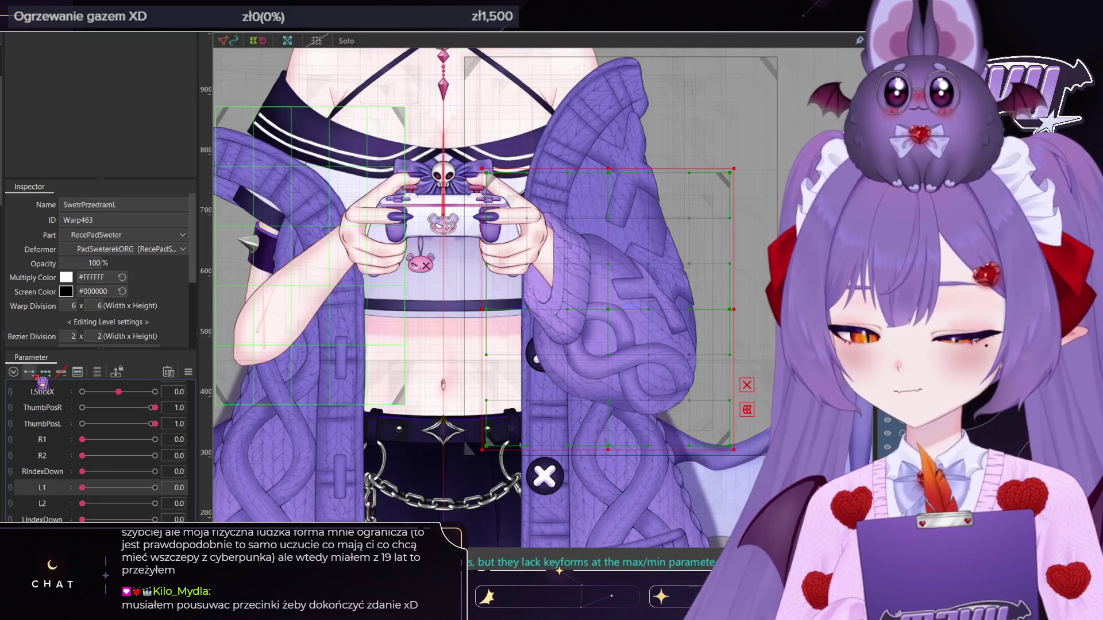
left_click(63, 505)
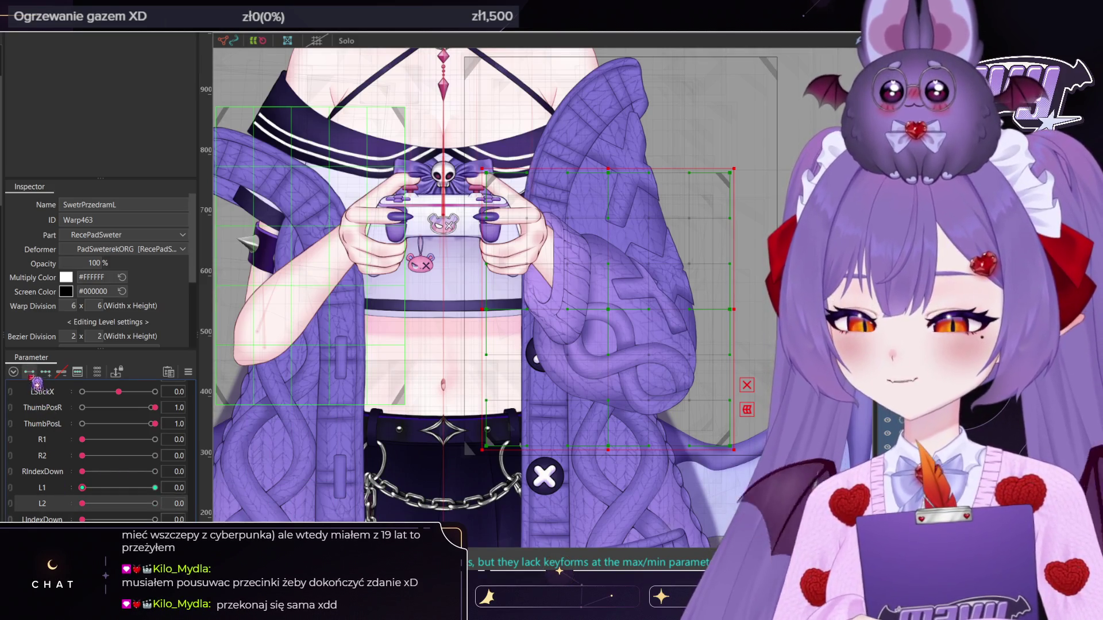
left_click_drag(83, 488, 156, 487)
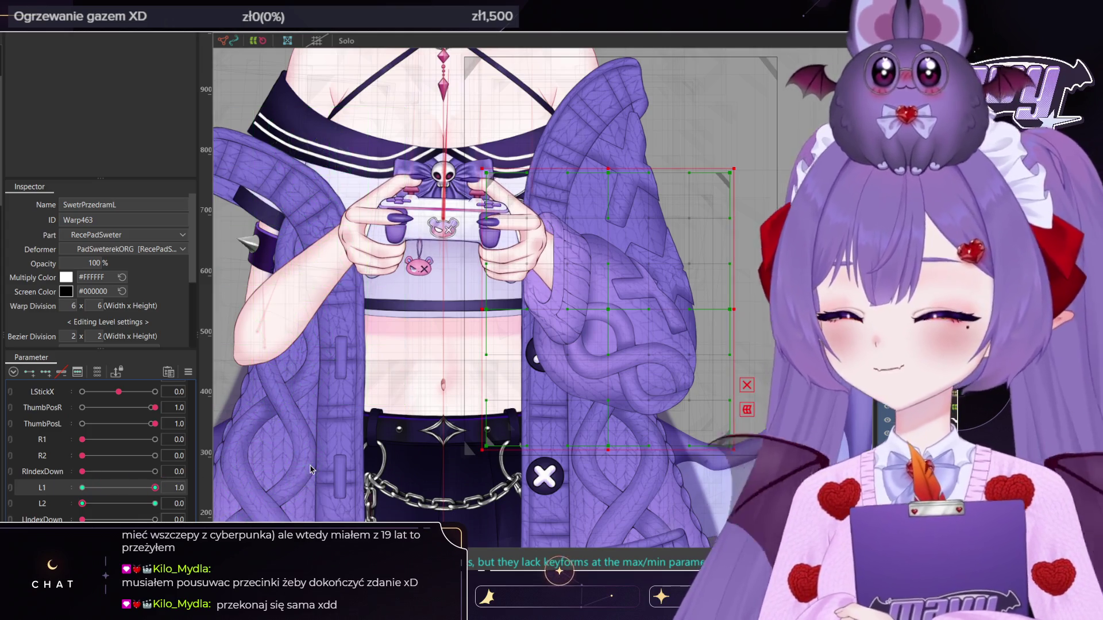
key("b")
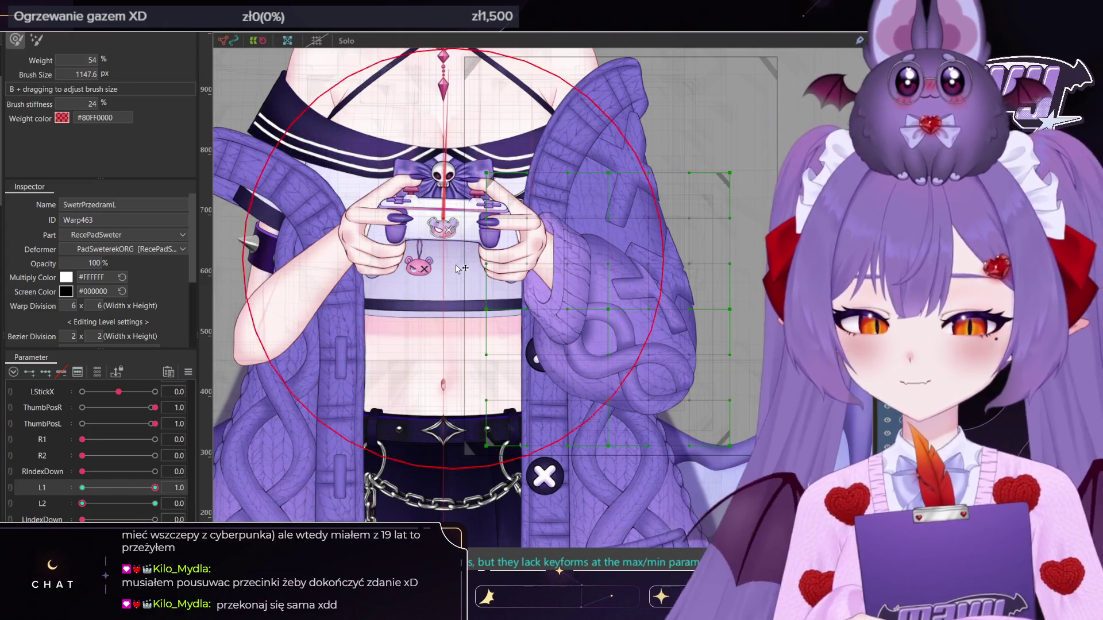
Try weight strokes on the sleeve warp with L1 at 0, undoing the last stroke
left_click_drag(437, 261, 483, 242)
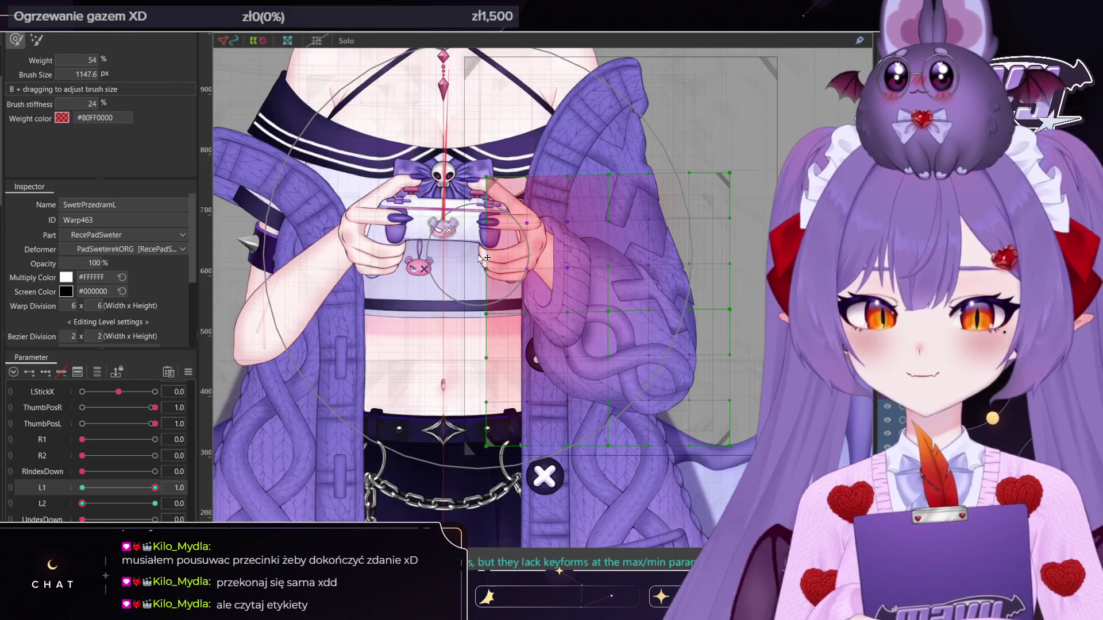
key("v")
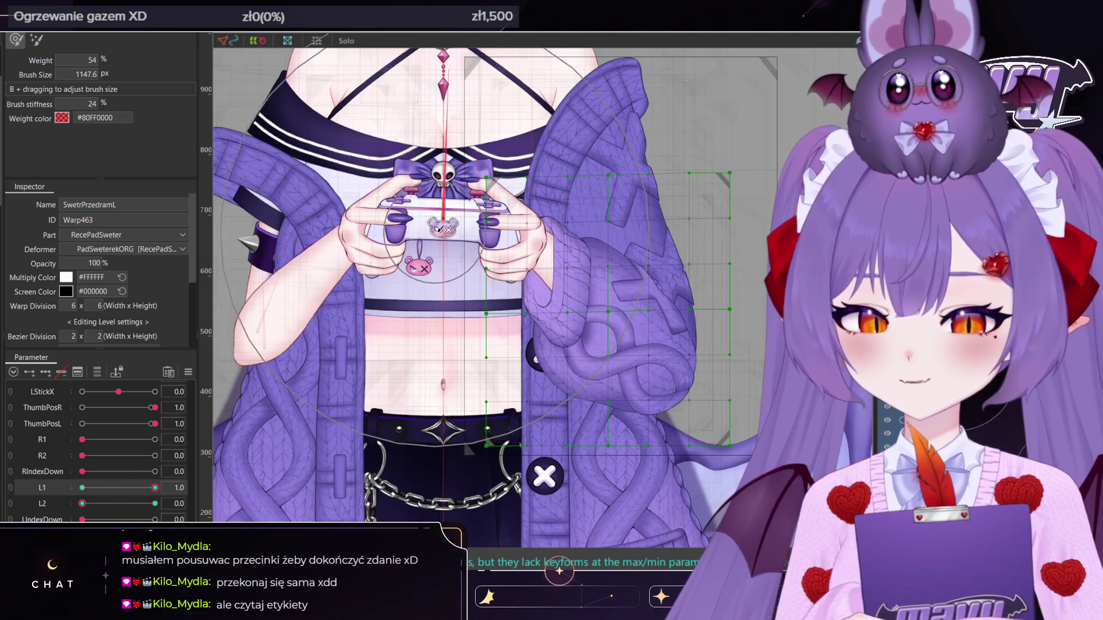
mouse_move(157, 484)
left_mouse_down()
mouse_move(82, 488)
mouse_move(156, 504)
left_mouse_up()
left_click_drag(487, 238, 476, 235)
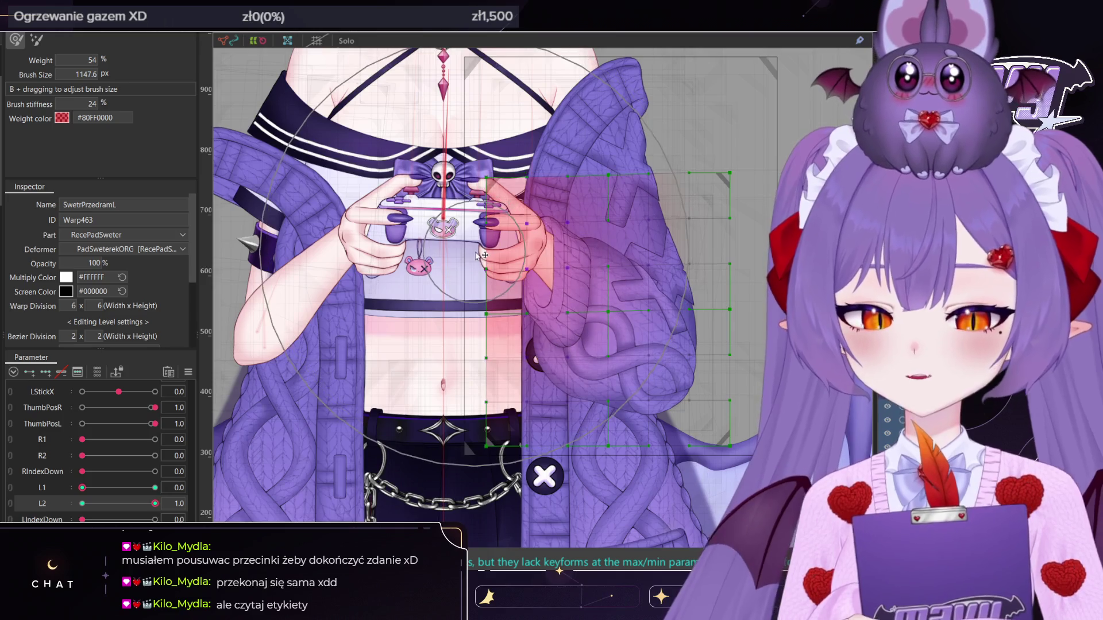
key("ctrl+z")
key("ctrl+z")
key("ctrl+z")
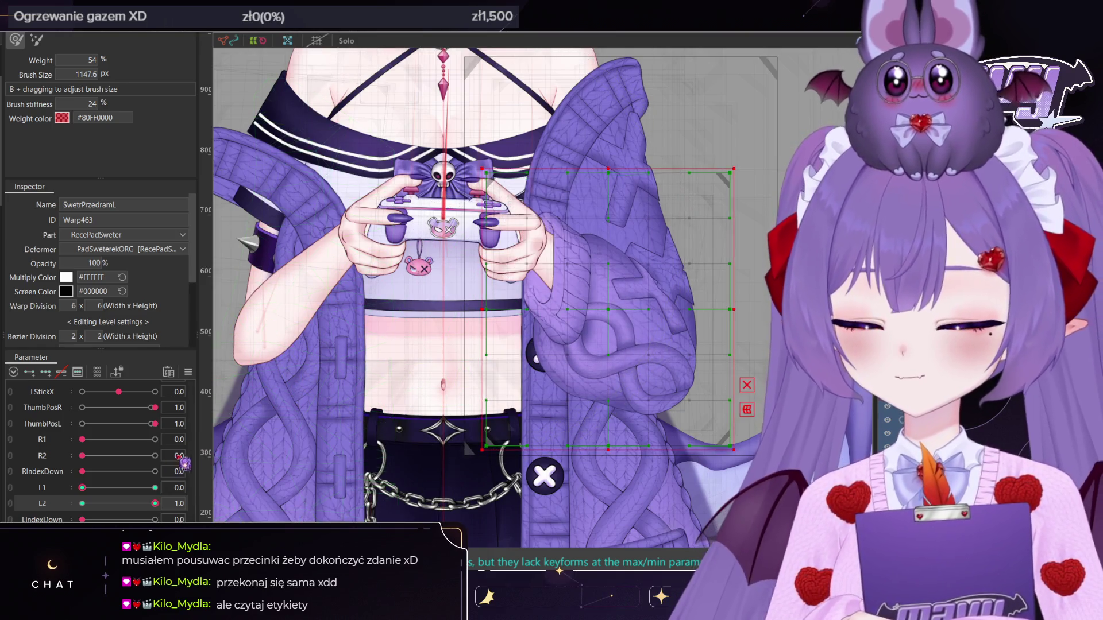
Raise L2 and L1 to full to preview the sleeve, then select the L2 parameter
left_click_drag(106, 509, 157, 505)
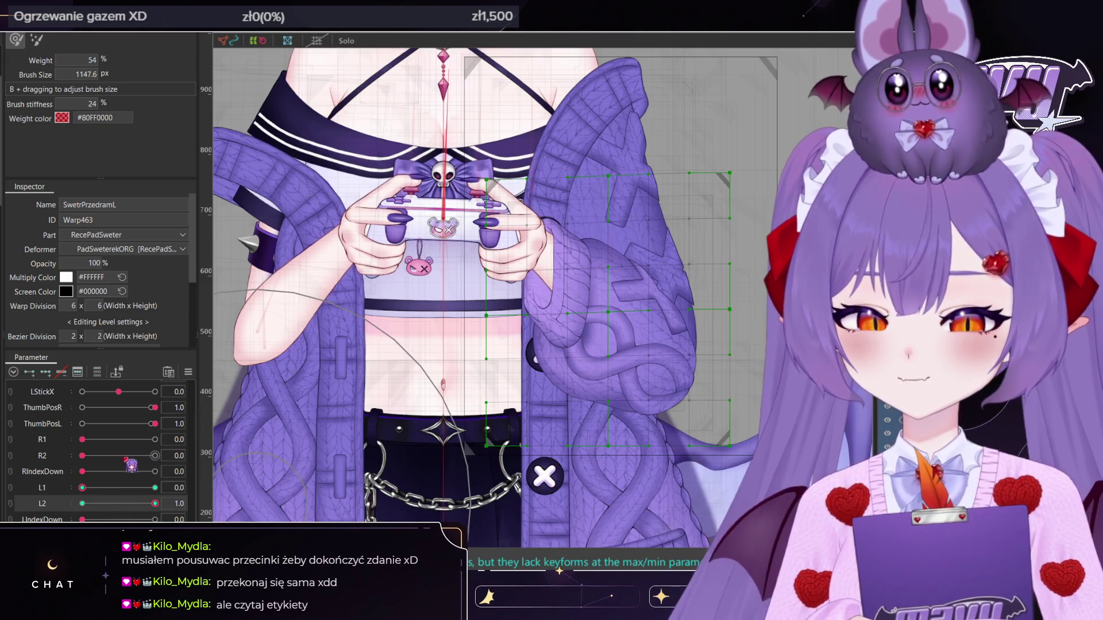
left_click_drag(82, 488, 155, 488)
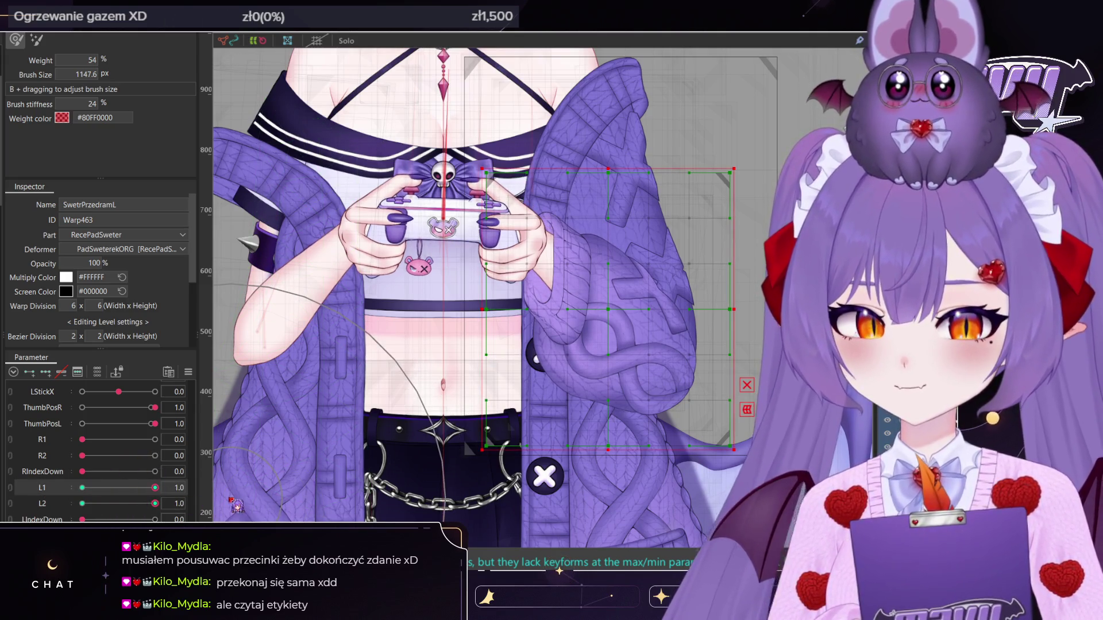
left_click(233, 505)
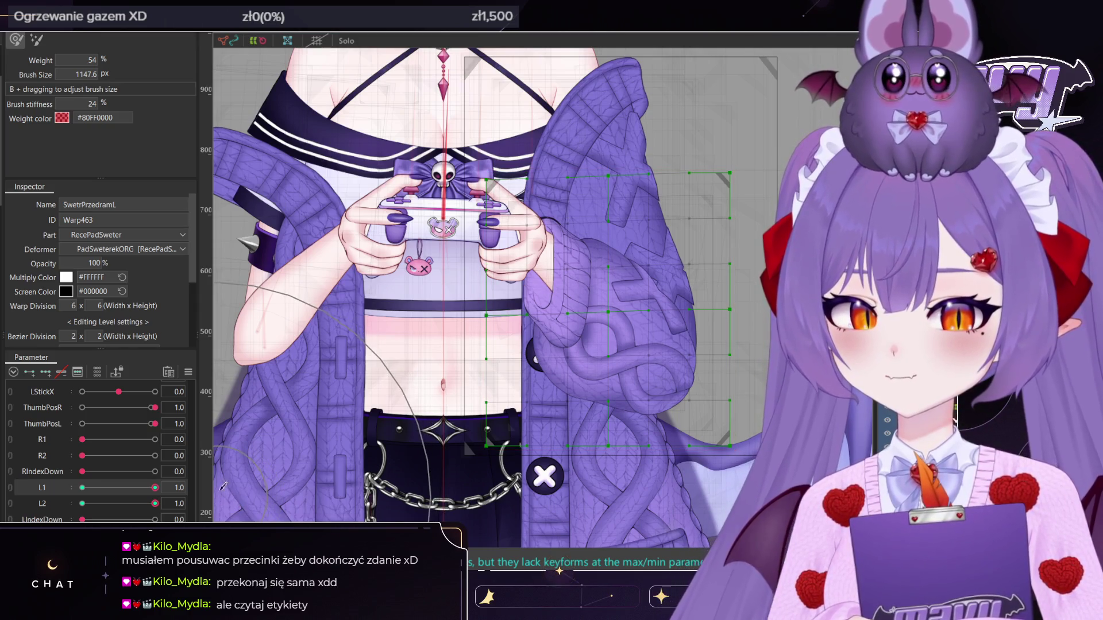
left_click(155, 504)
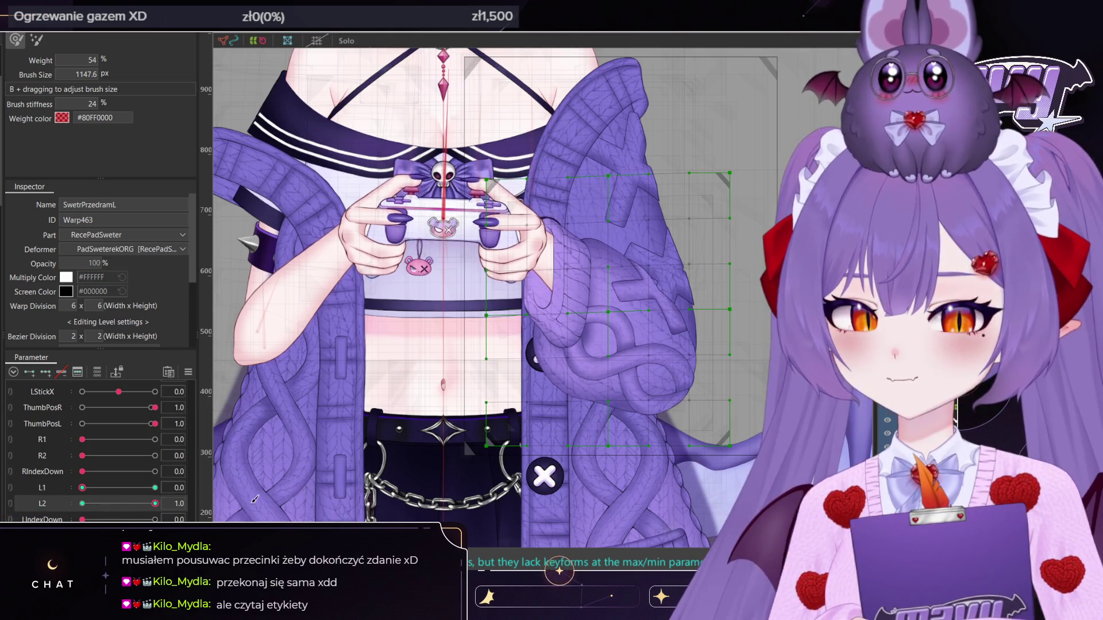
scroll(139, 503, "down", 3)
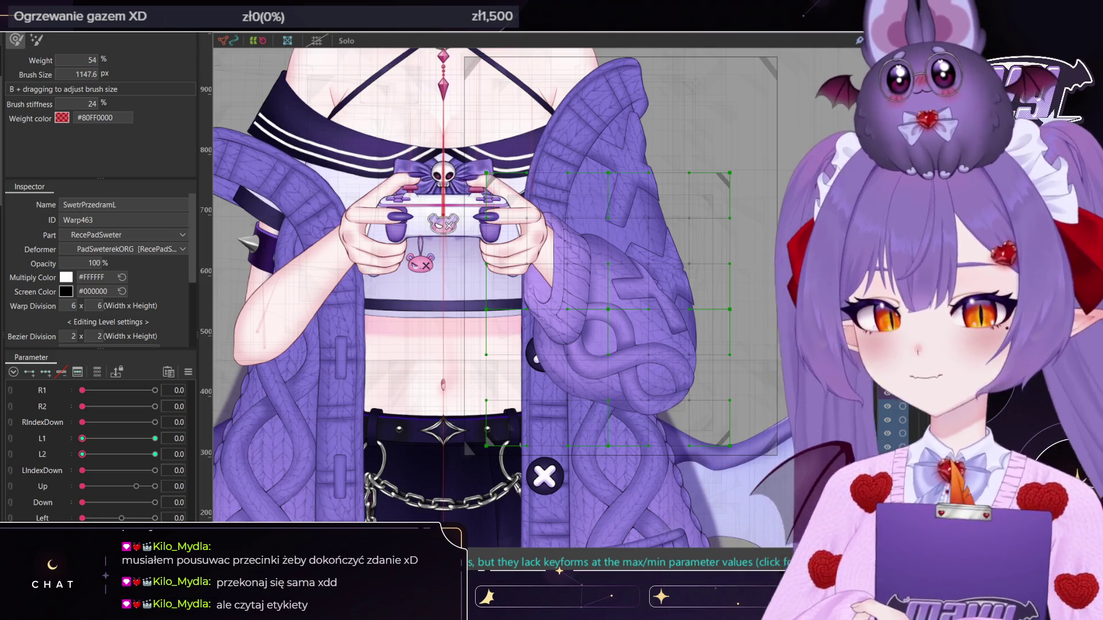
scroll(425, 252, "down", 3)
scroll(355, 268, "down", 3)
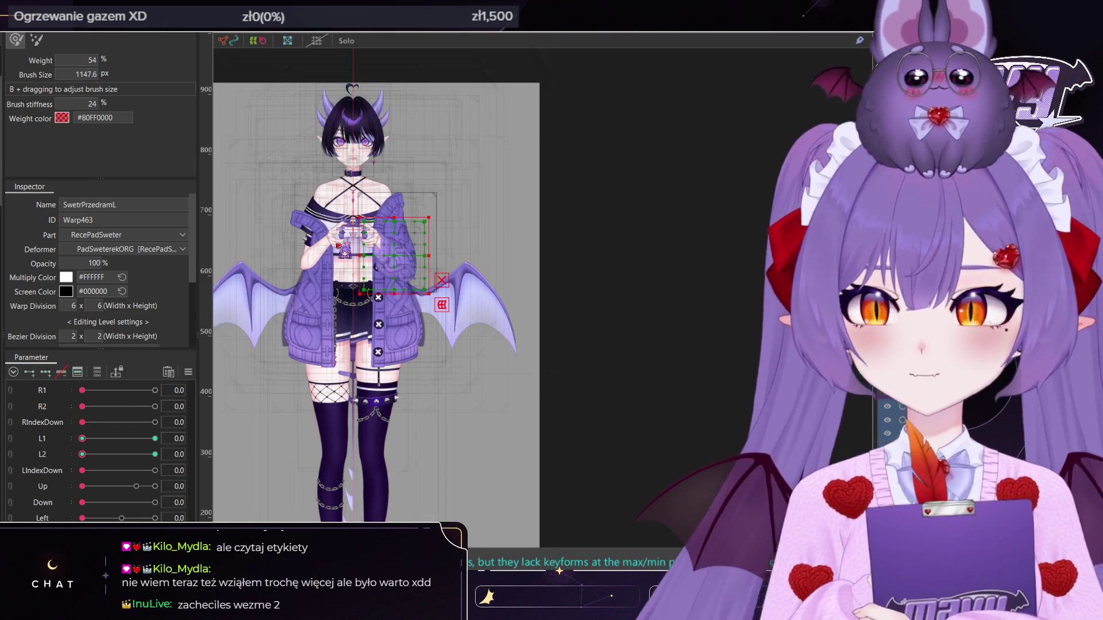
left_click(347, 195)
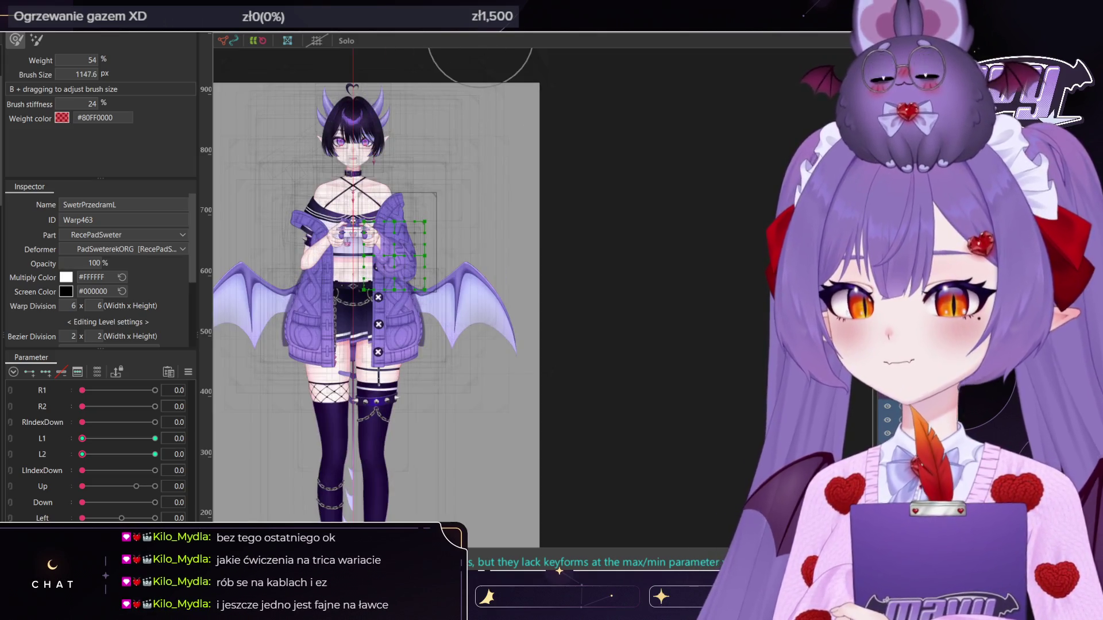
key("Escape")
Centre the model's torso on the canvas and return from the model preview to the editor
scroll(537, 127, "down", 3)
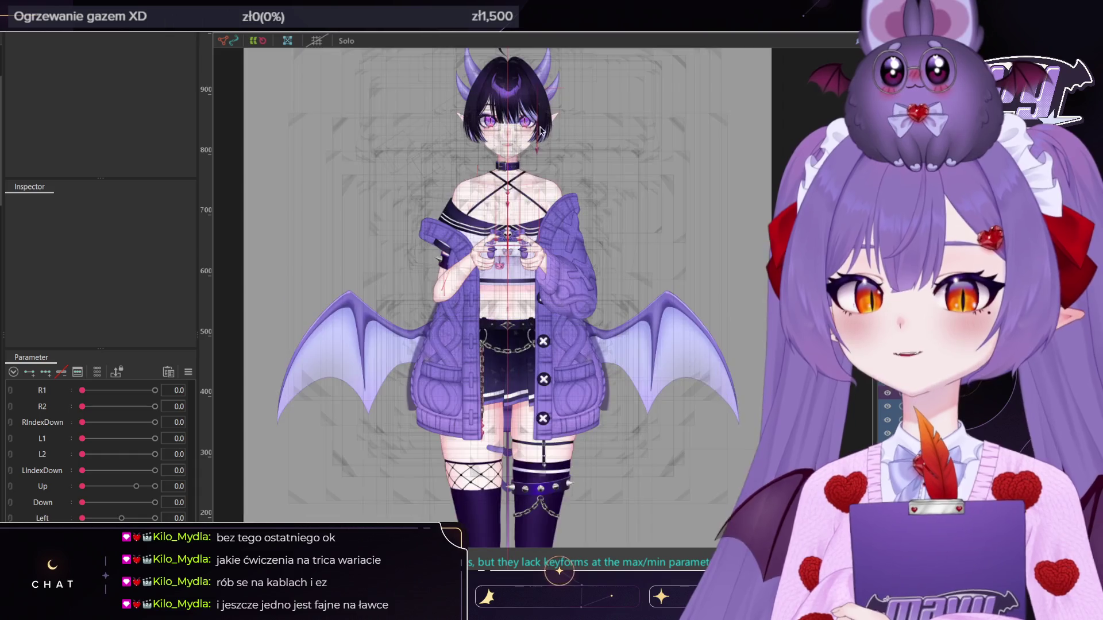
scroll(538, 127, "up", 5)
scroll(546, 138, "down", 3)
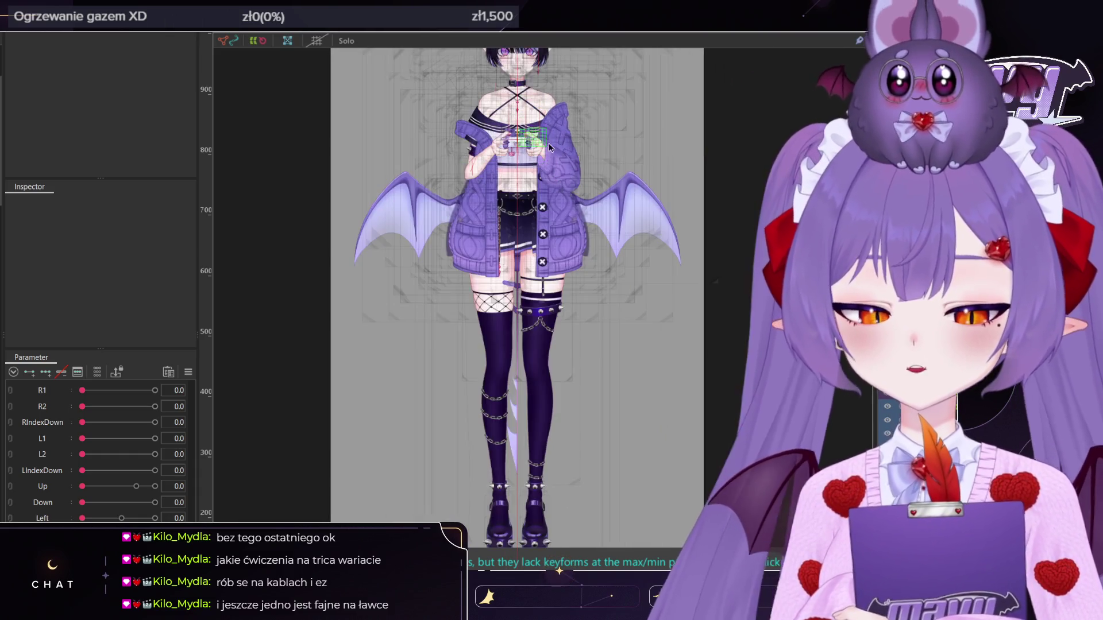
scroll(581, 236, "up", 4)
scroll(632, 207, "down", 2)
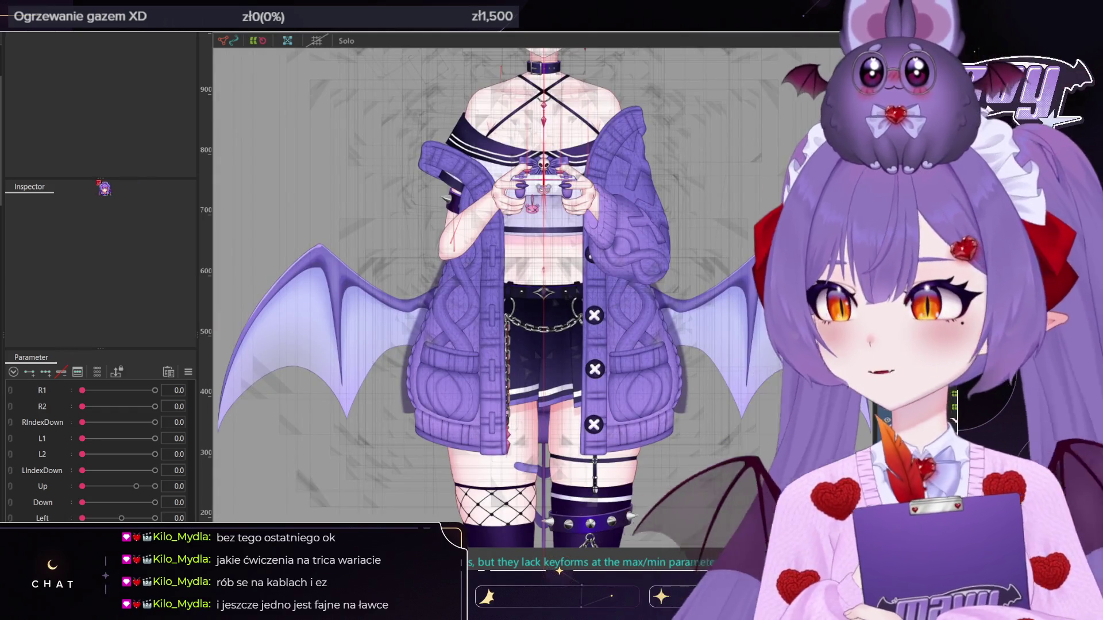
scroll(604, 264, "up", 4)
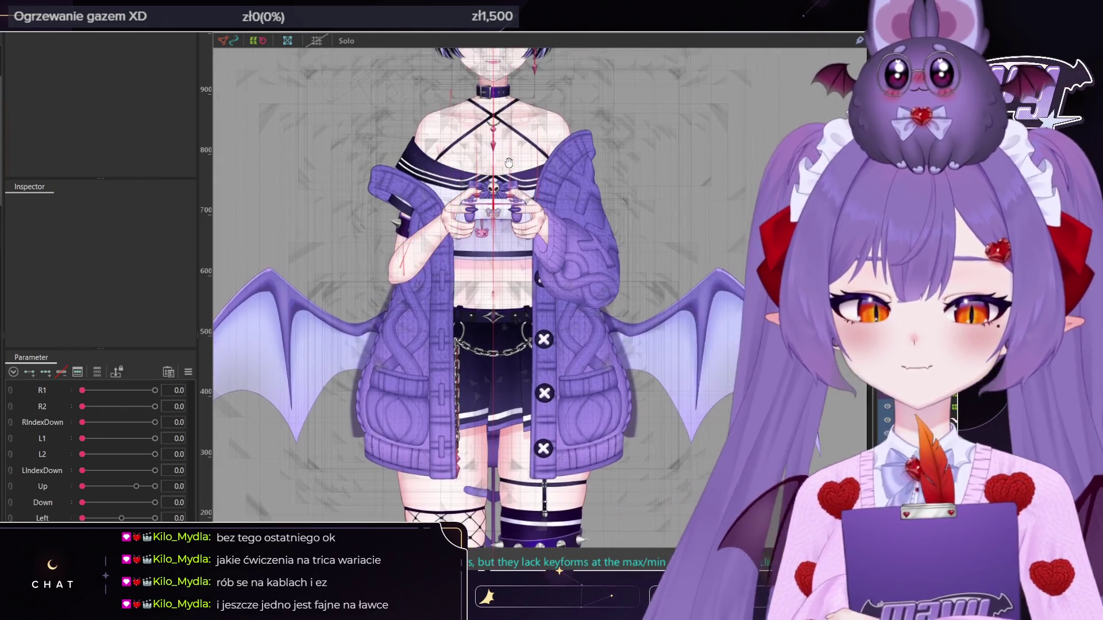
middle_click_drag(603, 264, 701, 333)
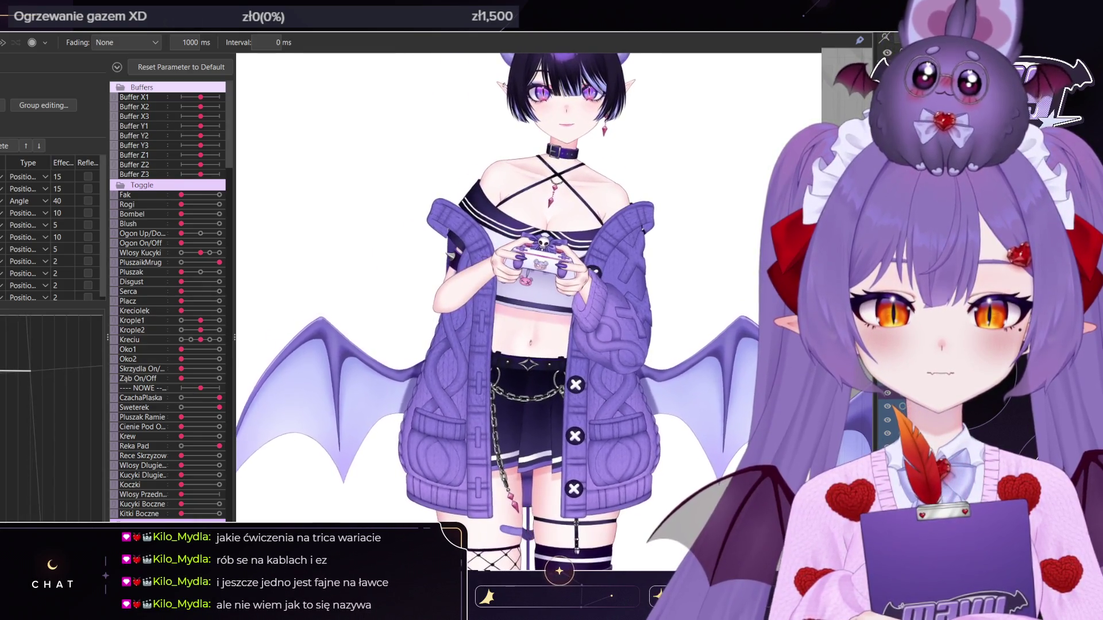
key("alt+Tab")
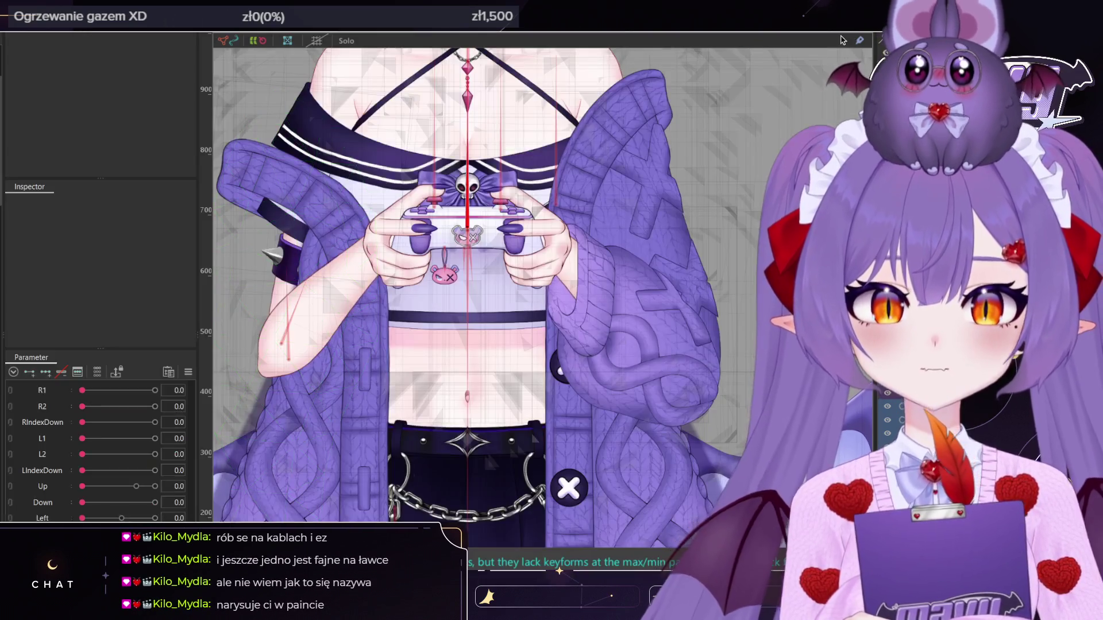
Select SweterekPasRece, filter its parameters, and test Reka Fiz1 at -0.4, -1.0 and -0.5 before centring it
left_click(649, 98)
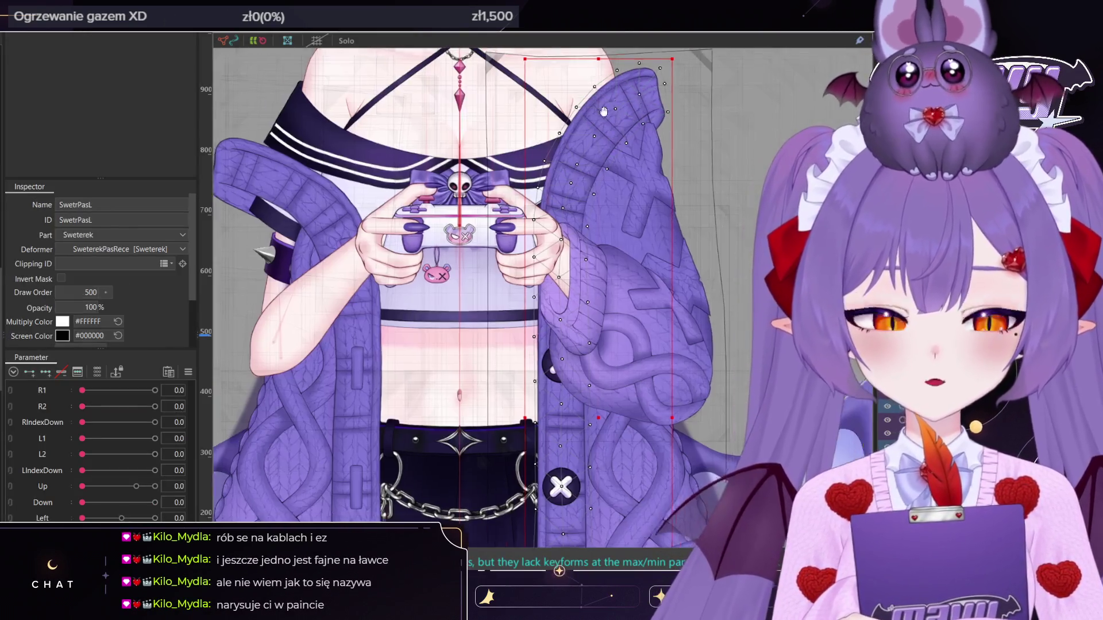
left_click_drag(603, 111, 482, 189)
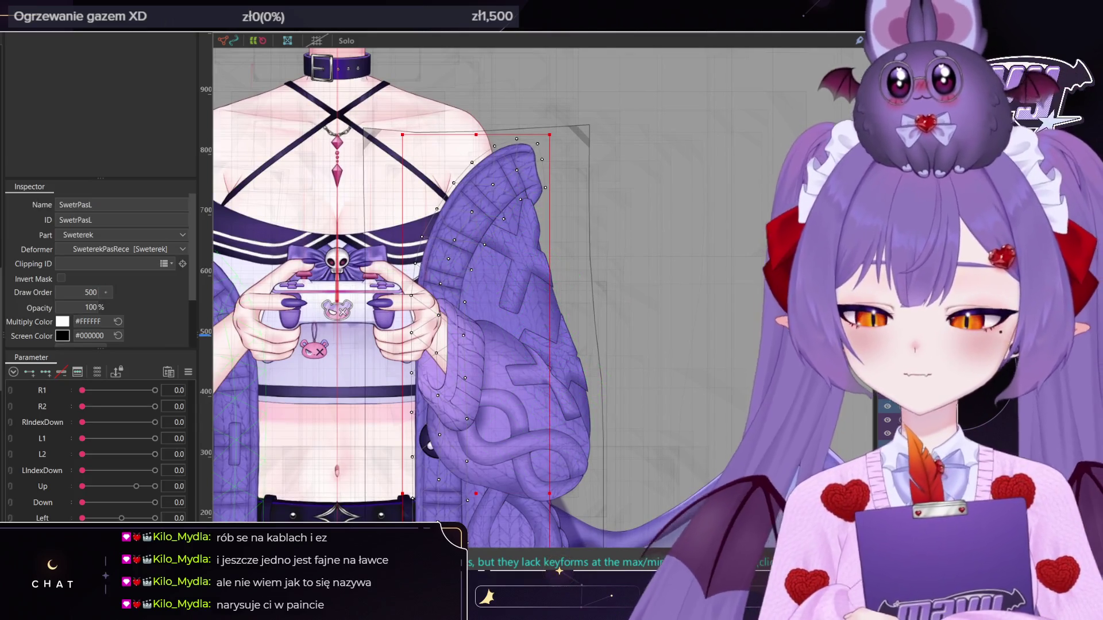
left_click(98, 373)
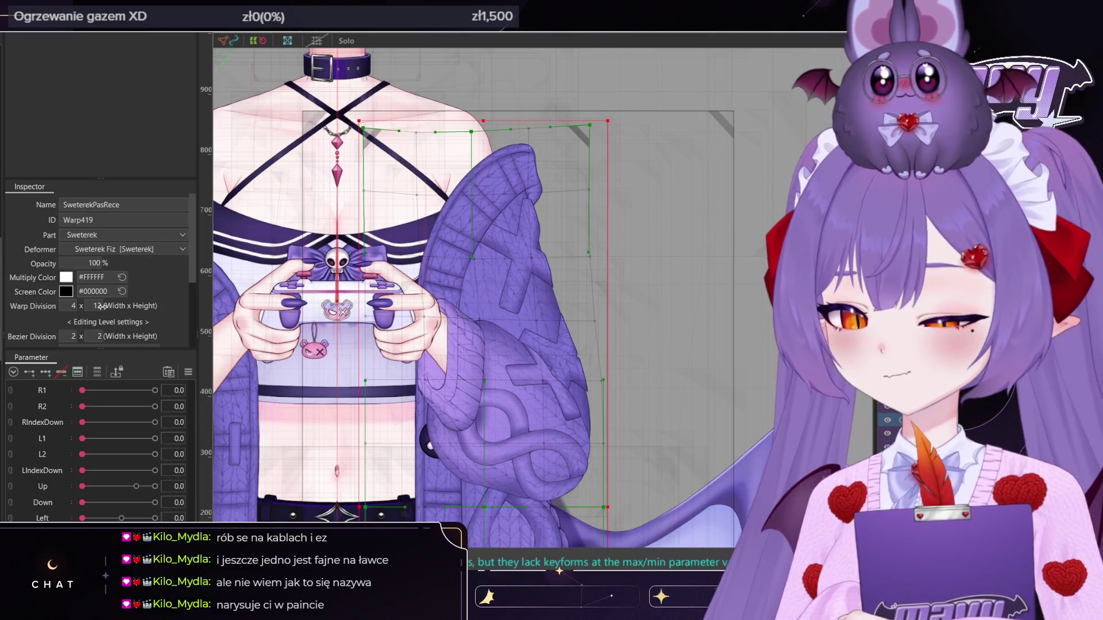
left_click(98, 372)
mouse_move(118, 420)
left_mouse_down()
mouse_move(104, 421)
mouse_move(185, 438)
mouse_move(123, 443)
mouse_move(74, 431)
mouse_move(88, 434)
left_mouse_up()
mouse_move(118, 425)
left_mouse_down()
mouse_move(66, 422)
mouse_move(247, 426)
mouse_move(74, 424)
mouse_move(204, 434)
left_mouse_up()
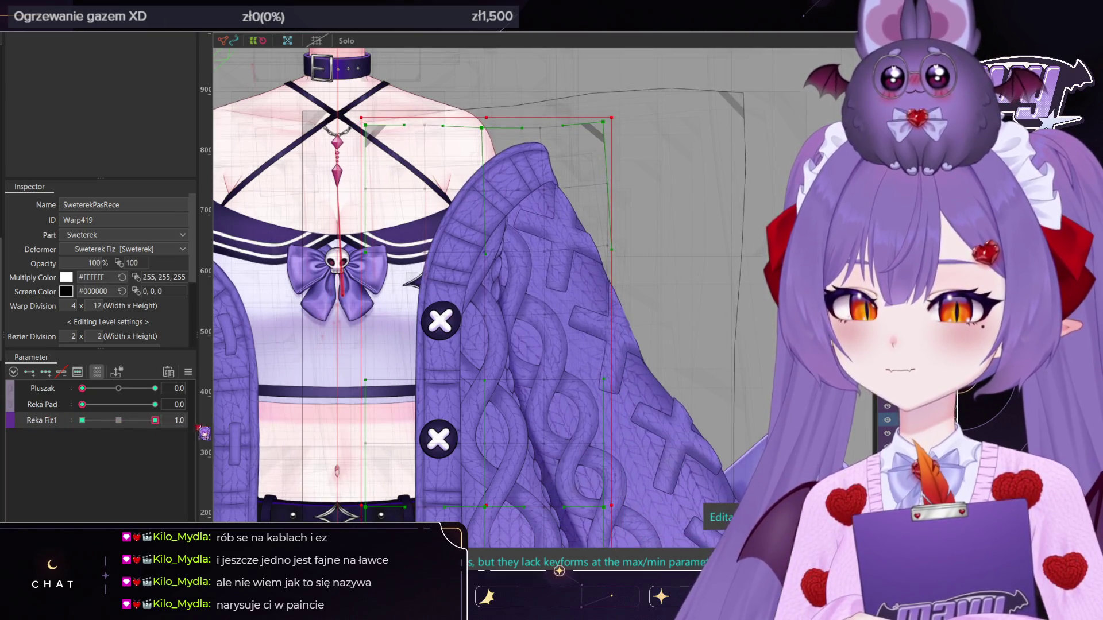
left_click(109, 421)
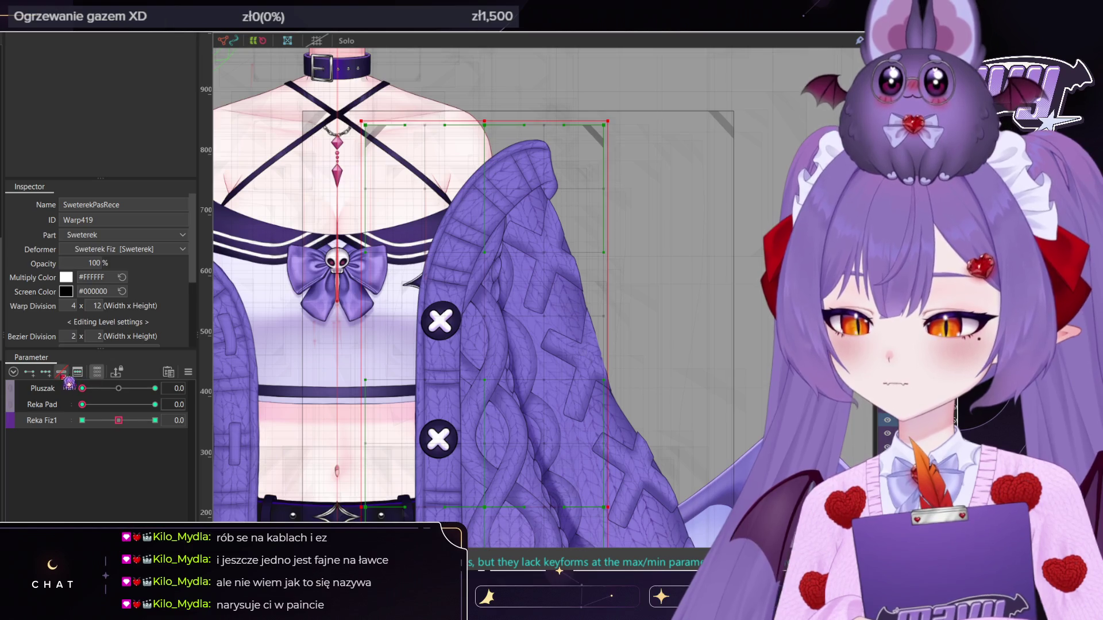
left_click_drag(130, 426, 99, 430)
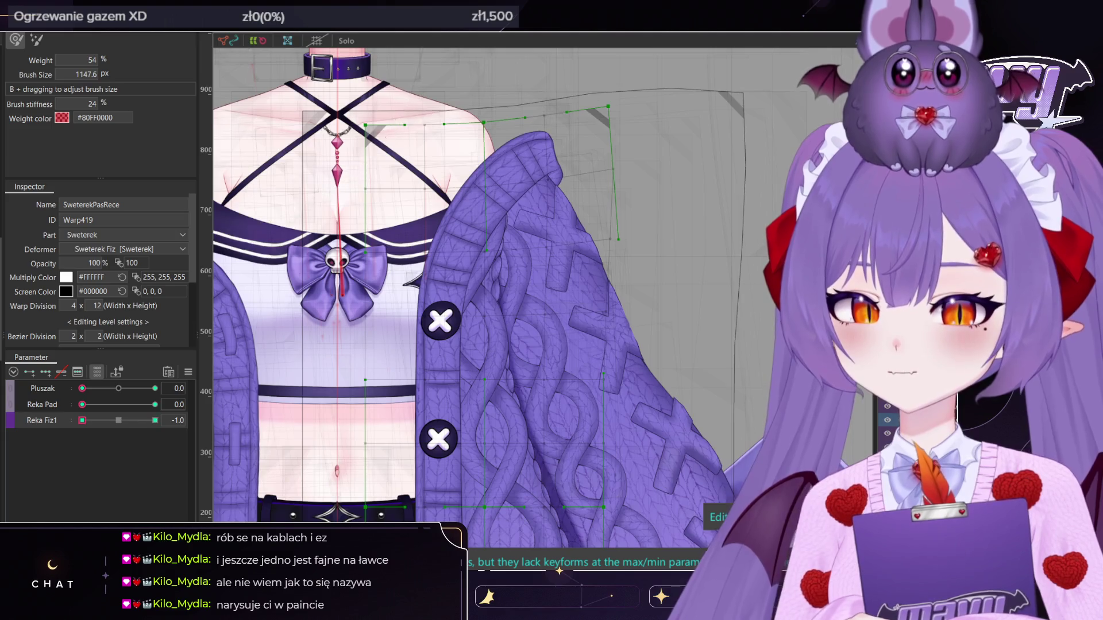
left_click(118, 420)
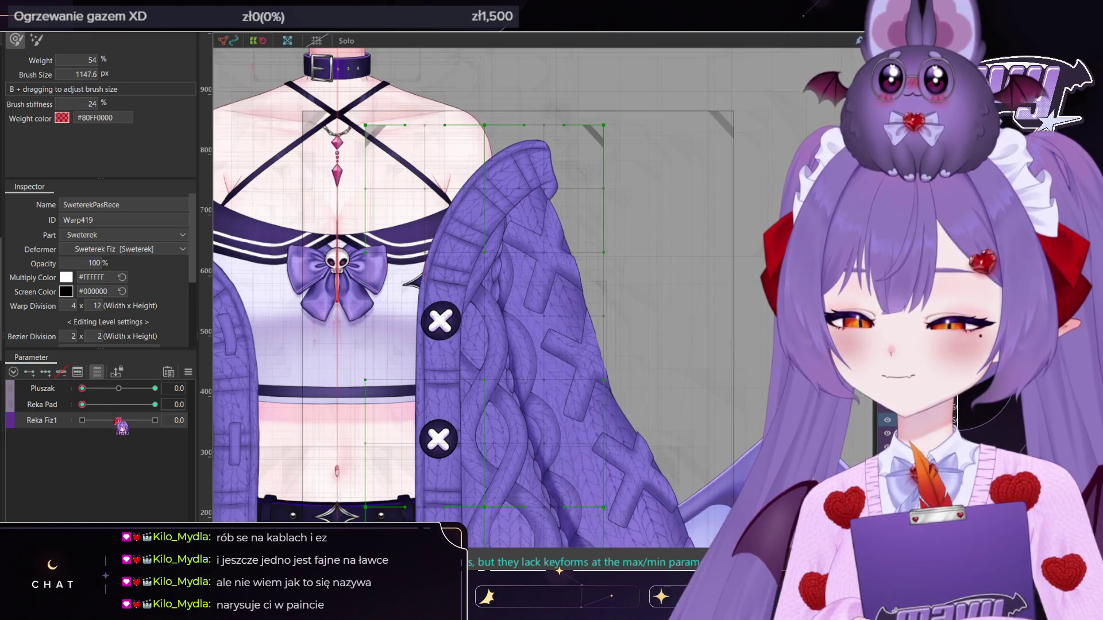
Raise Reka Pad and Pluszak, check Reka Fiz1 at 1.0, then reset it to 0
left_click_drag(82, 404, 245, 402)
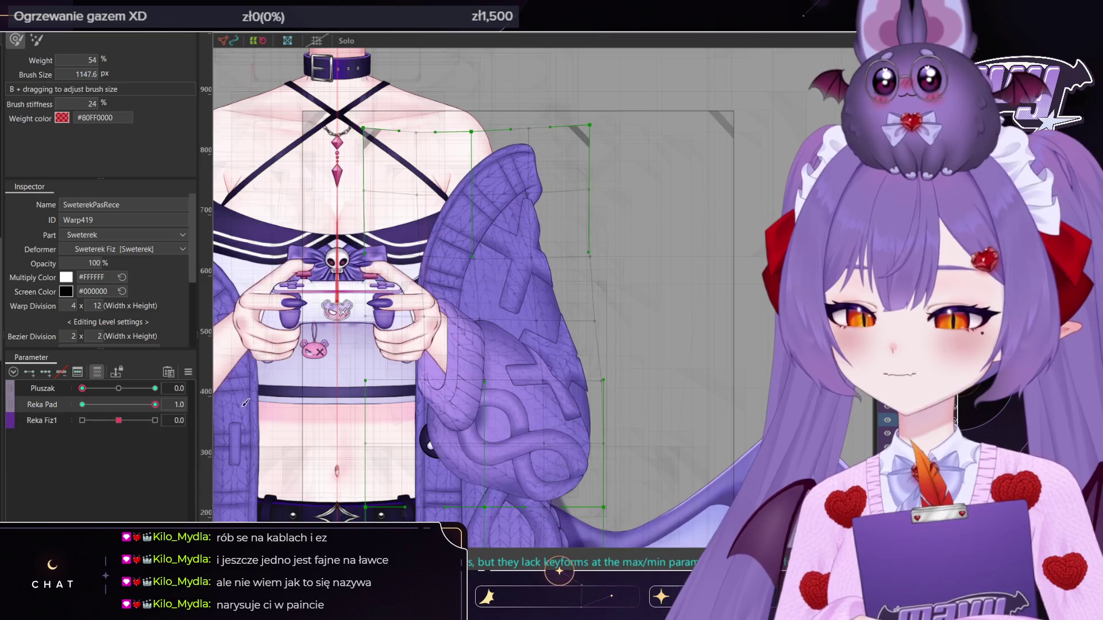
mouse_move(118, 421)
left_mouse_down()
mouse_move(178, 417)
mouse_move(69, 425)
mouse_move(89, 430)
left_mouse_up()
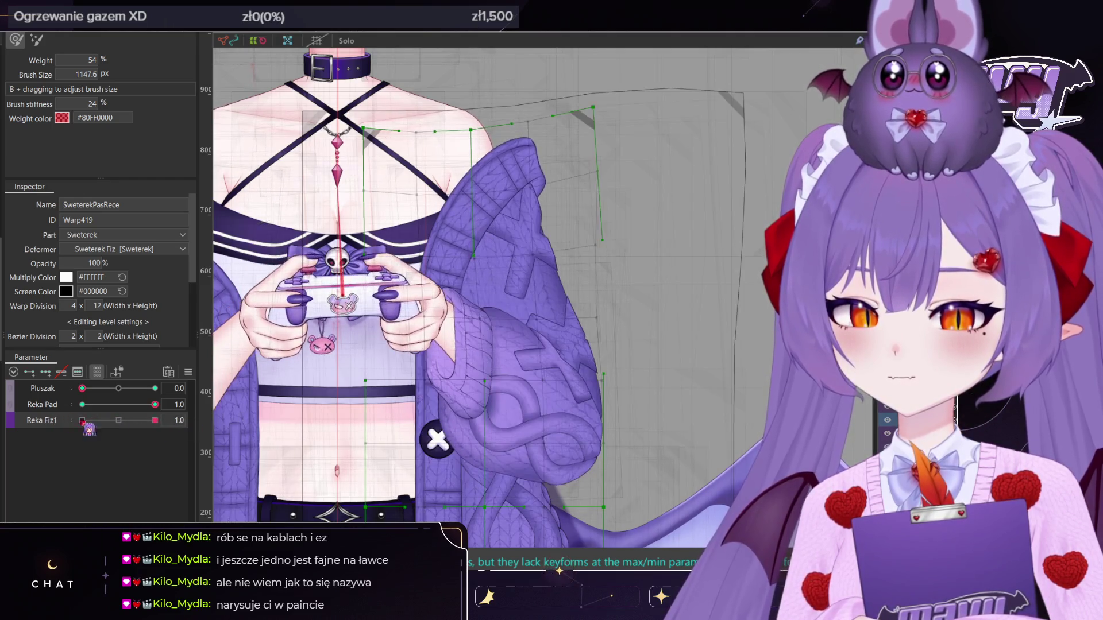
left_click_drag(82, 389, 155, 388)
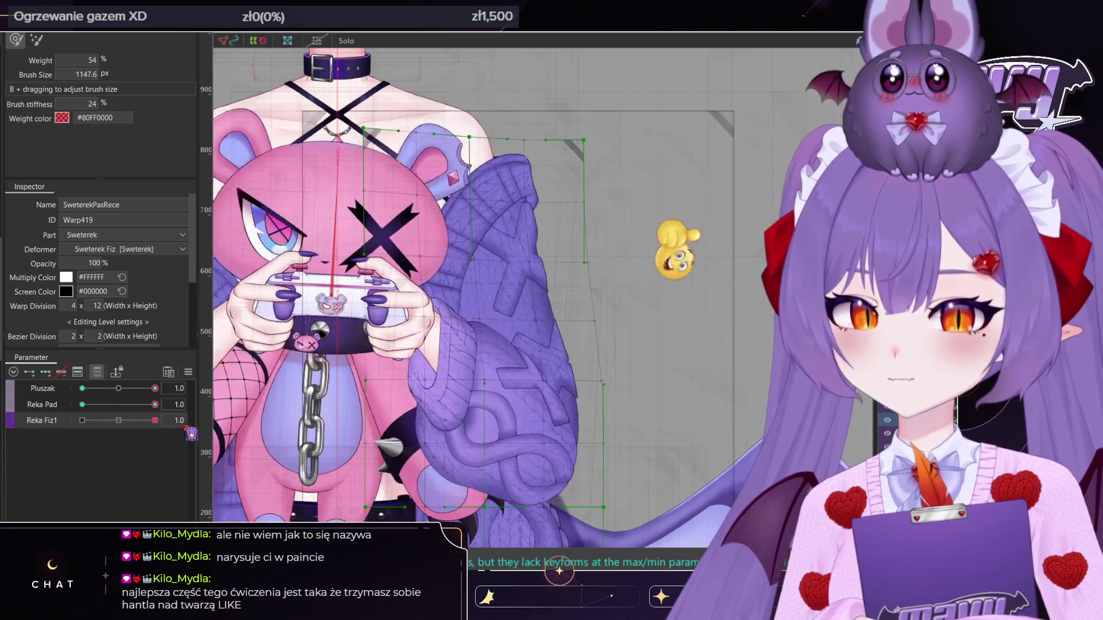
left_click(118, 421)
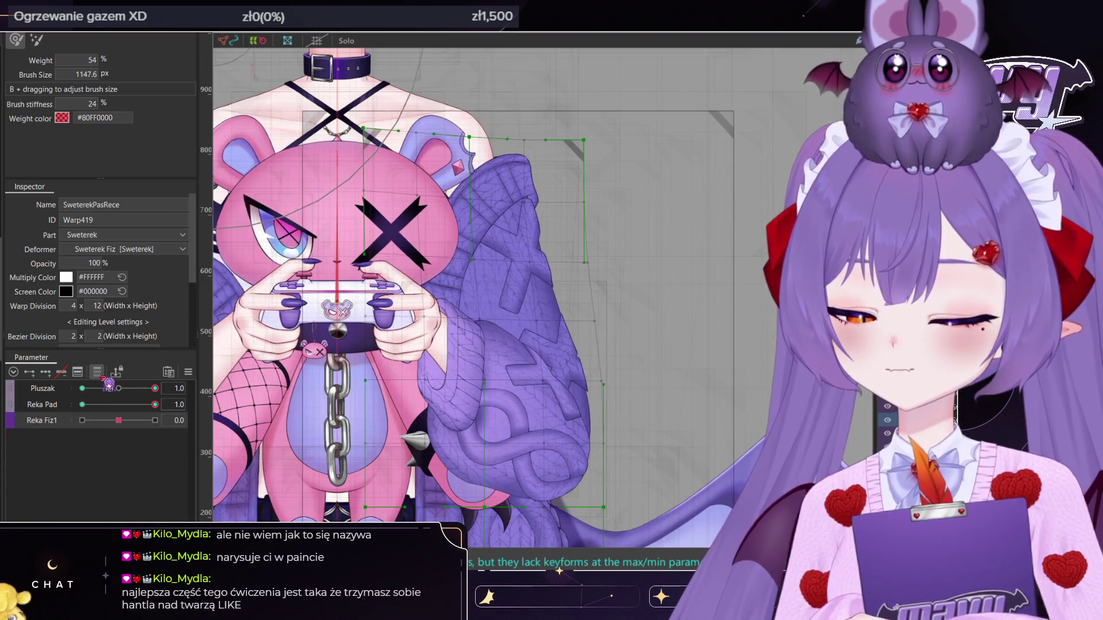
left_click(98, 372)
scroll(589, 310, "down", 3)
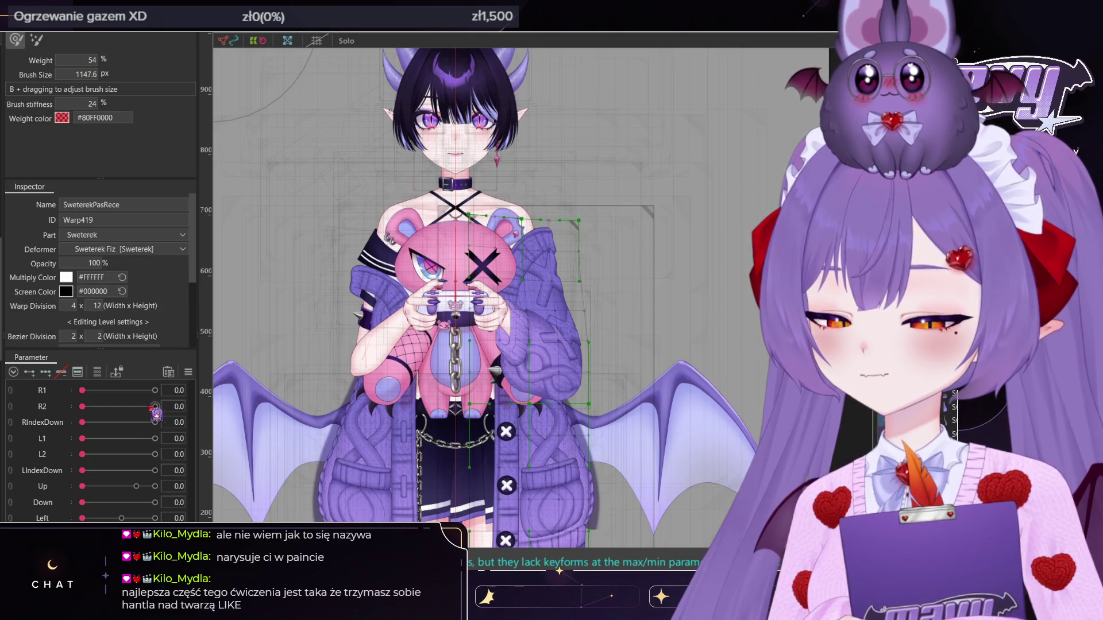
left_click(97, 372)
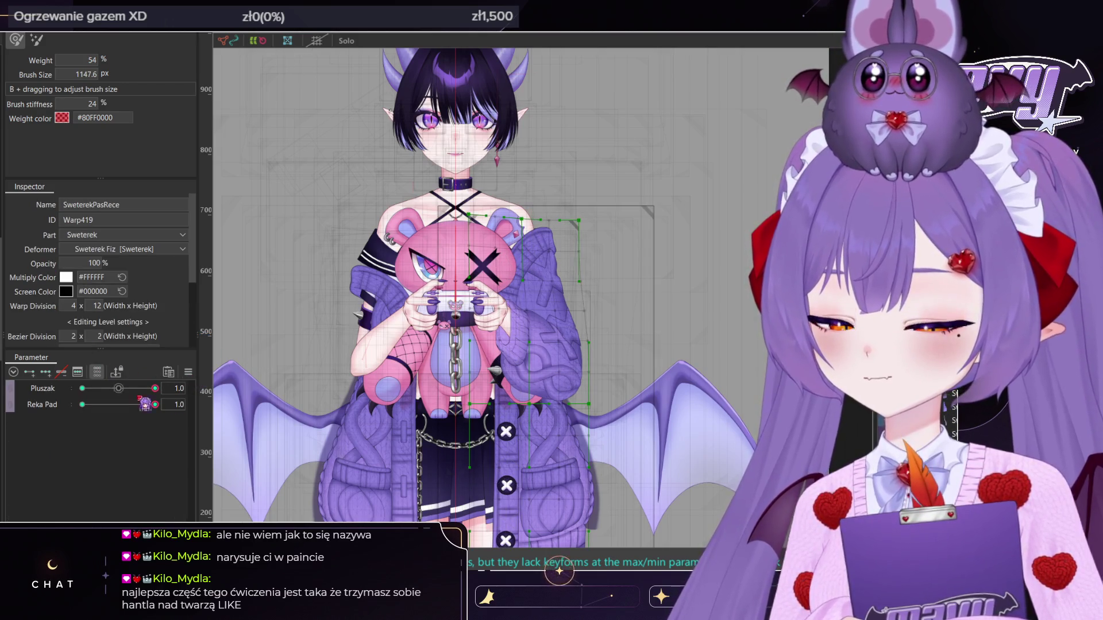
Toggle the Pluszak and Reka Pad poses off and on to check the sweater, then select Sweterek Fiz
left_click(82, 388)
left_click(82, 405)
left_click(155, 404)
left_click(155, 388)
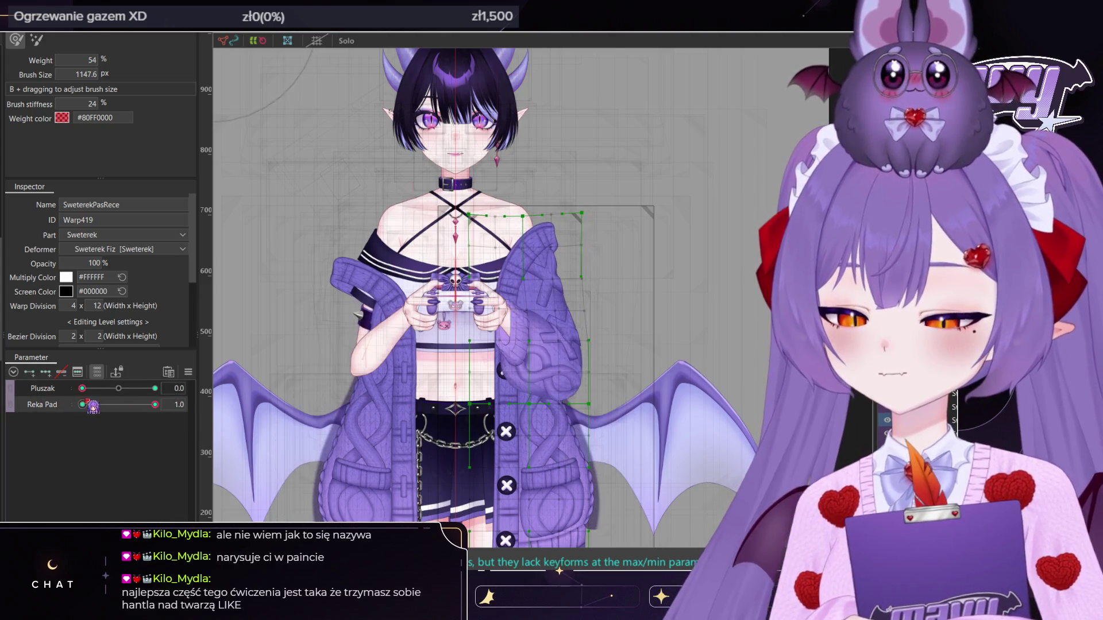
left_click(82, 388)
left_click(82, 404)
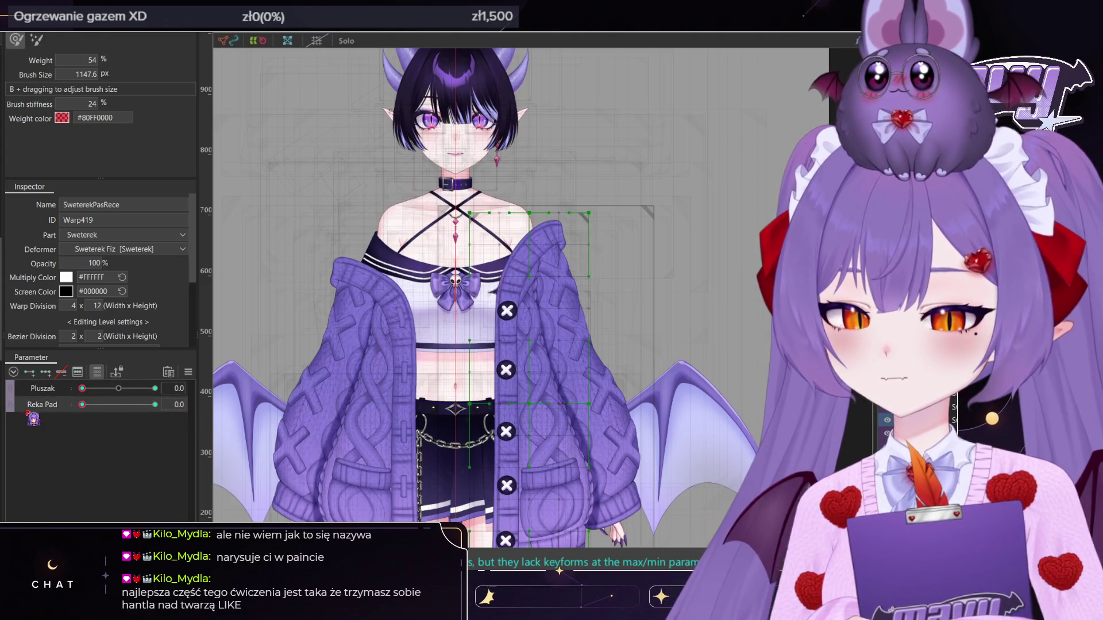
left_click_drag(109, 411, 155, 405)
left_click(155, 388)
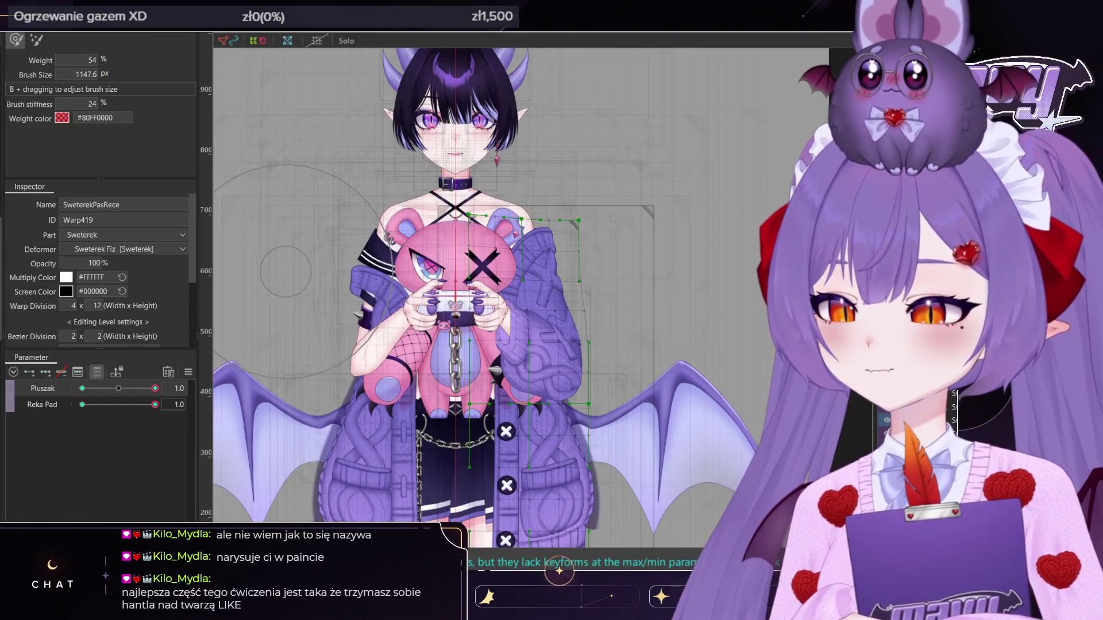
left_click(285, 271)
left_click(546, 303)
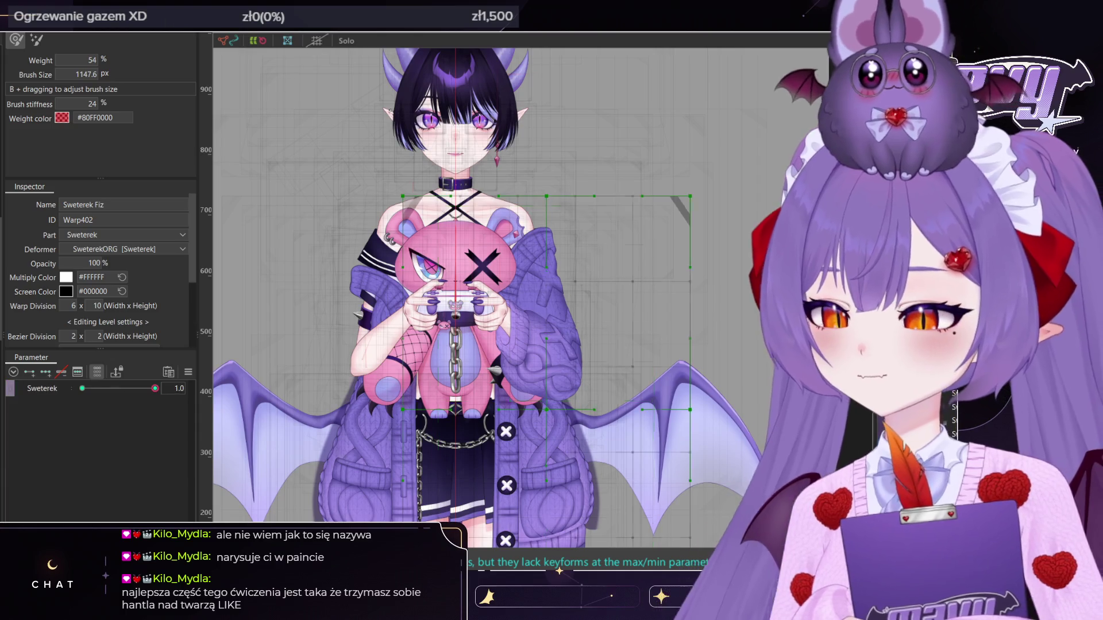
Select the Sweterek Main Z warp and test a full Body Z lean and Hips Sway
left_click(545, 303)
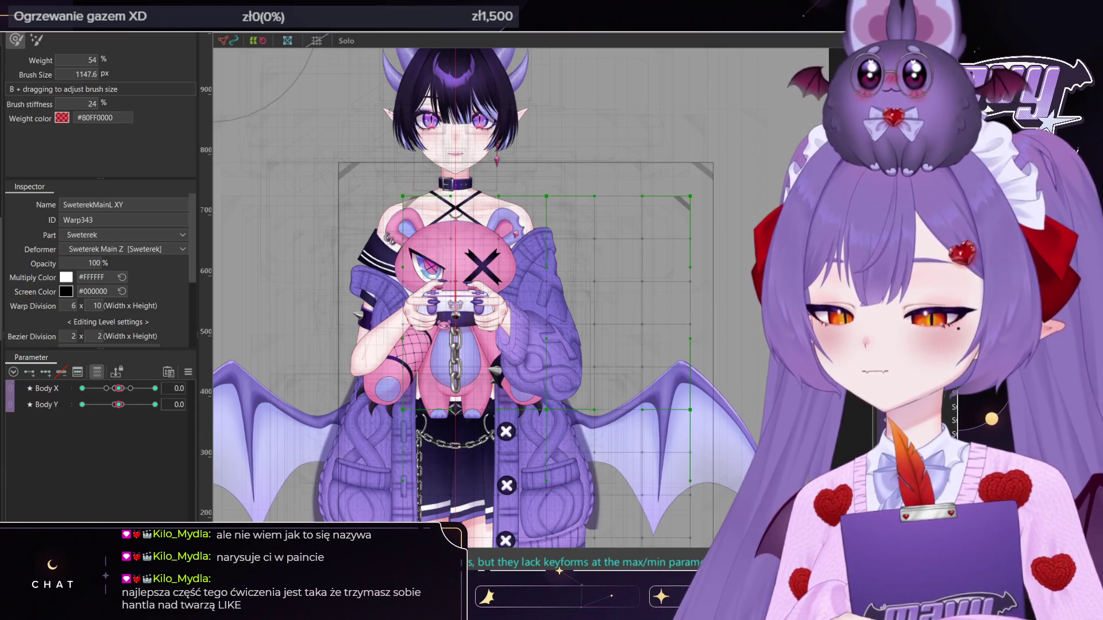
left_click(546, 303)
left_click_drag(134, 406, 195, 413)
left_click(118, 405)
mouse_move(118, 420)
left_mouse_down()
mouse_move(78, 425)
mouse_move(123, 427)
left_mouse_up()
Remove the plush, add Reka Pad to the filtered parameter list, and lean Body Z to 10
left_click_drag(141, 390, 27, 396)
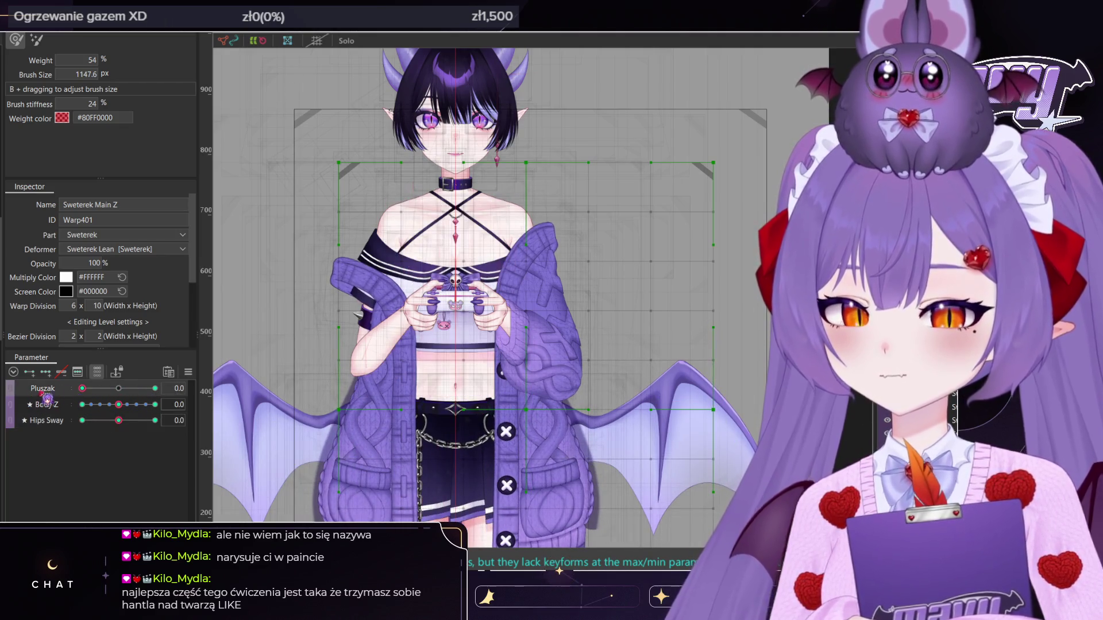
left_click(97, 373)
scroll(126, 424, "down", 10)
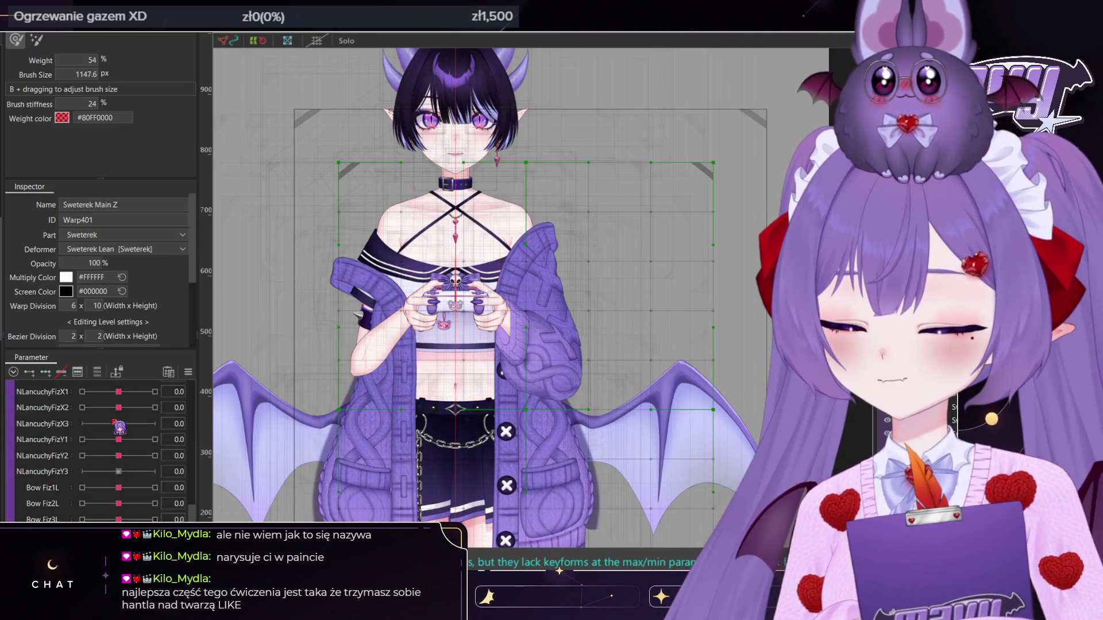
left_click(98, 372)
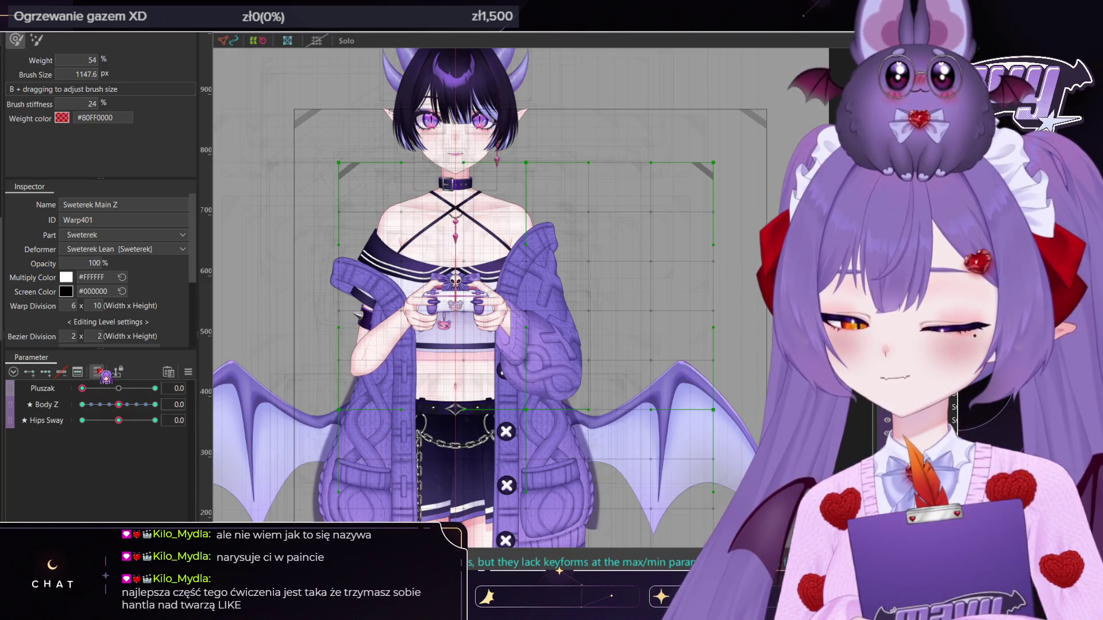
mouse_move(131, 419)
left_mouse_down()
mouse_move(184, 421)
mouse_move(118, 420)
left_mouse_up()
left_click(98, 373)
scroll(123, 443, "down", 10)
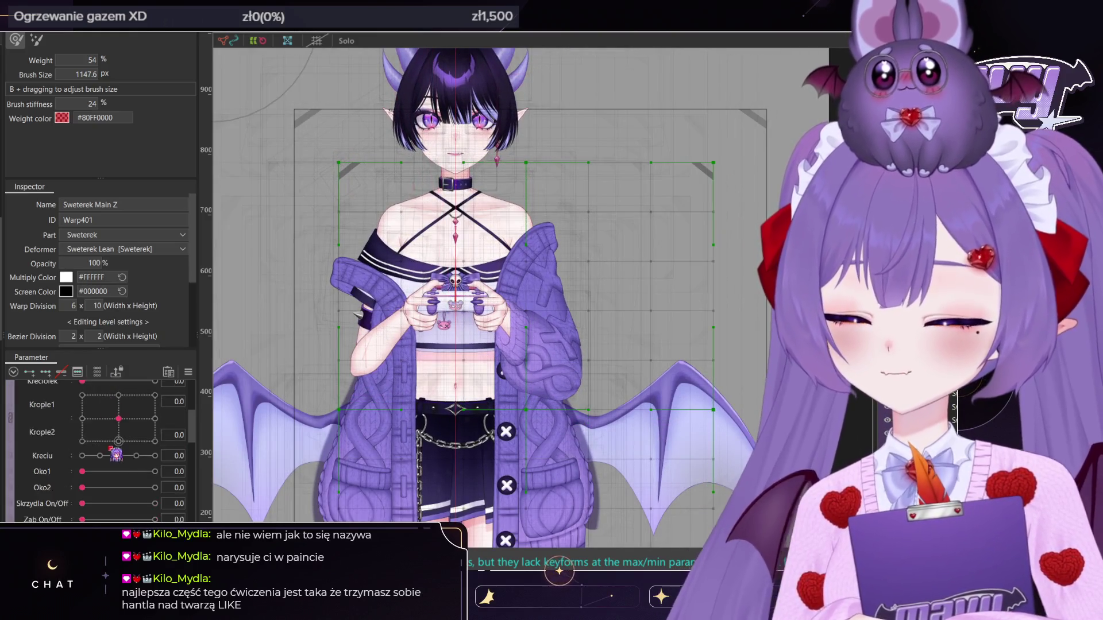
scroll(122, 442, "up", 3)
left_click(52, 435)
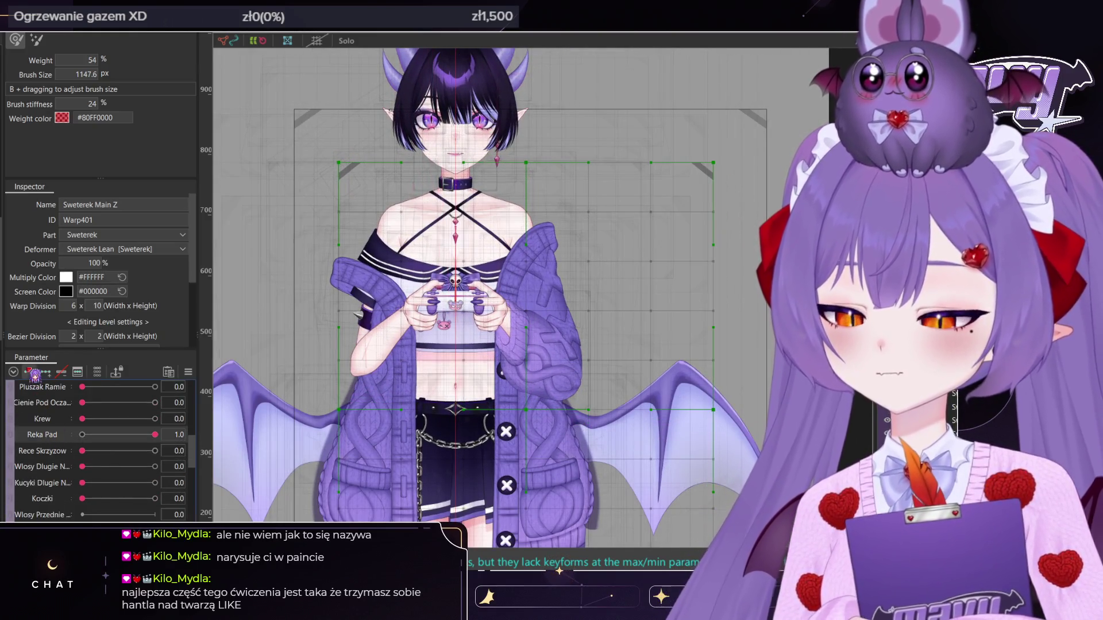
left_click(98, 372)
mouse_move(123, 428)
left_mouse_down()
mouse_move(208, 426)
mouse_move(132, 426)
left_mouse_up()
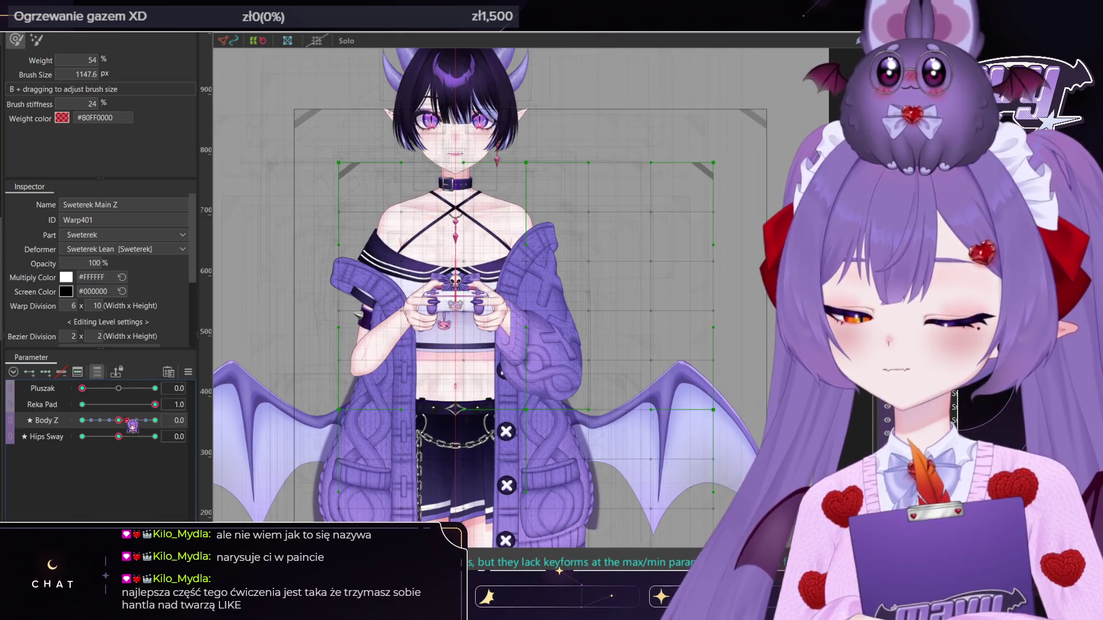
Compare a Body Z 10 lean in the plush and gamepad poses, then straighten Body Z to 0
left_click(83, 404)
left_click(155, 388)
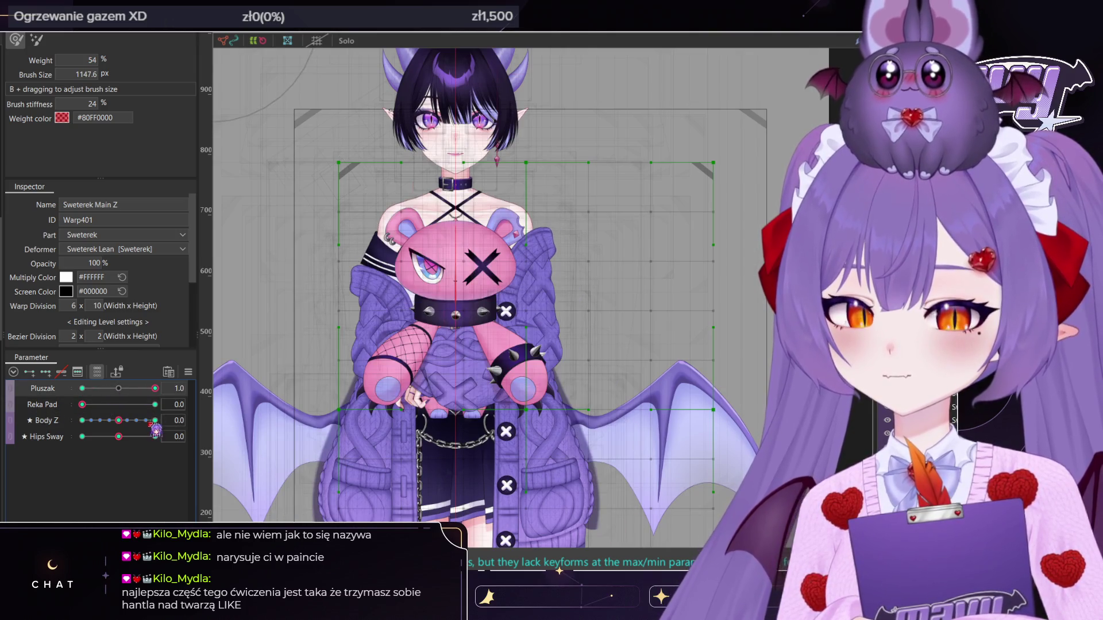
left_click_drag(127, 428, 253, 428)
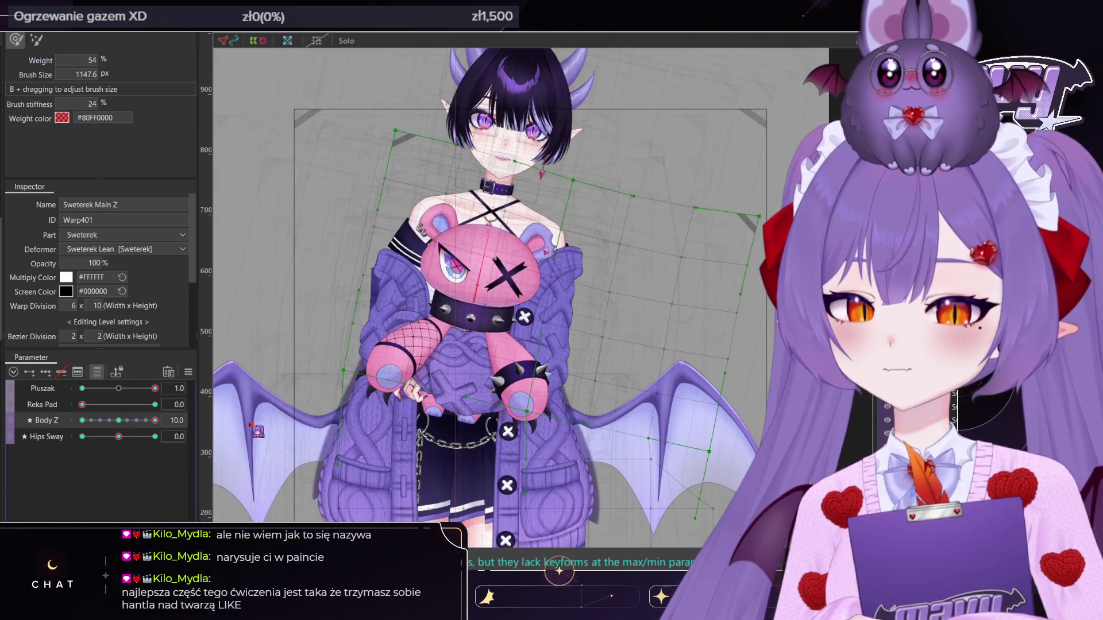
left_click(118, 420)
left_click(83, 388)
left_click(155, 404)
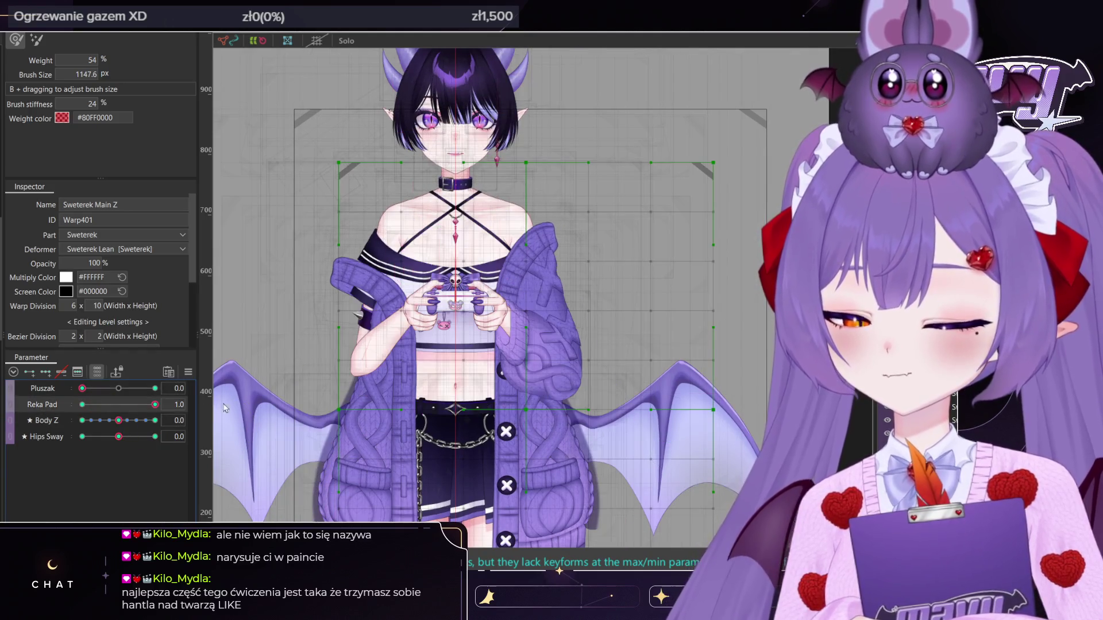
left_click_drag(130, 426, 233, 434)
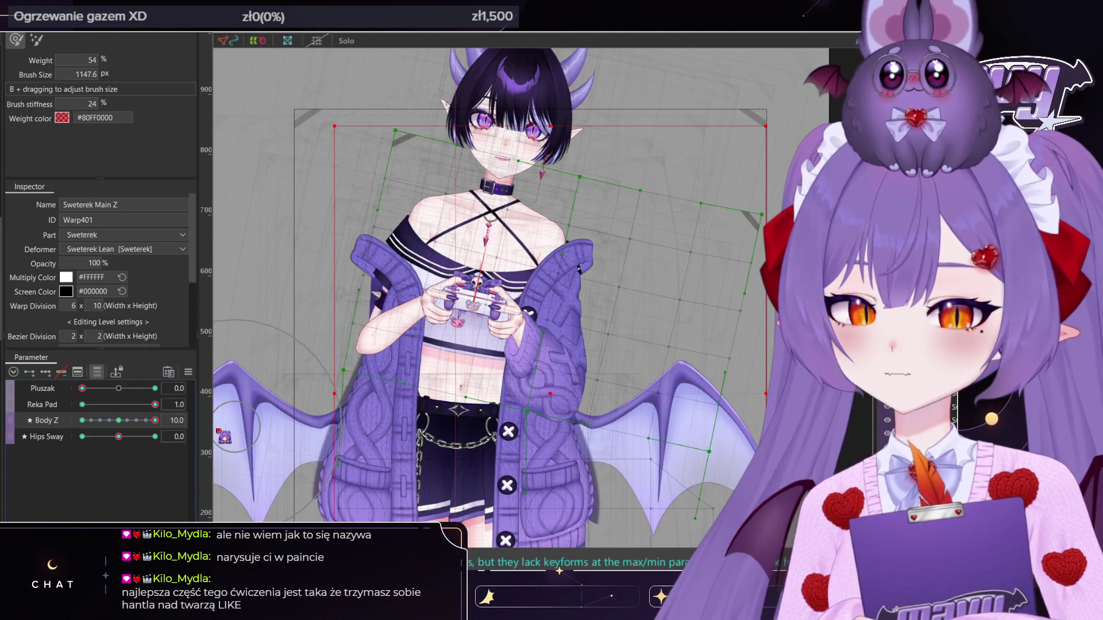
left_click_drag(155, 421, 12, 437)
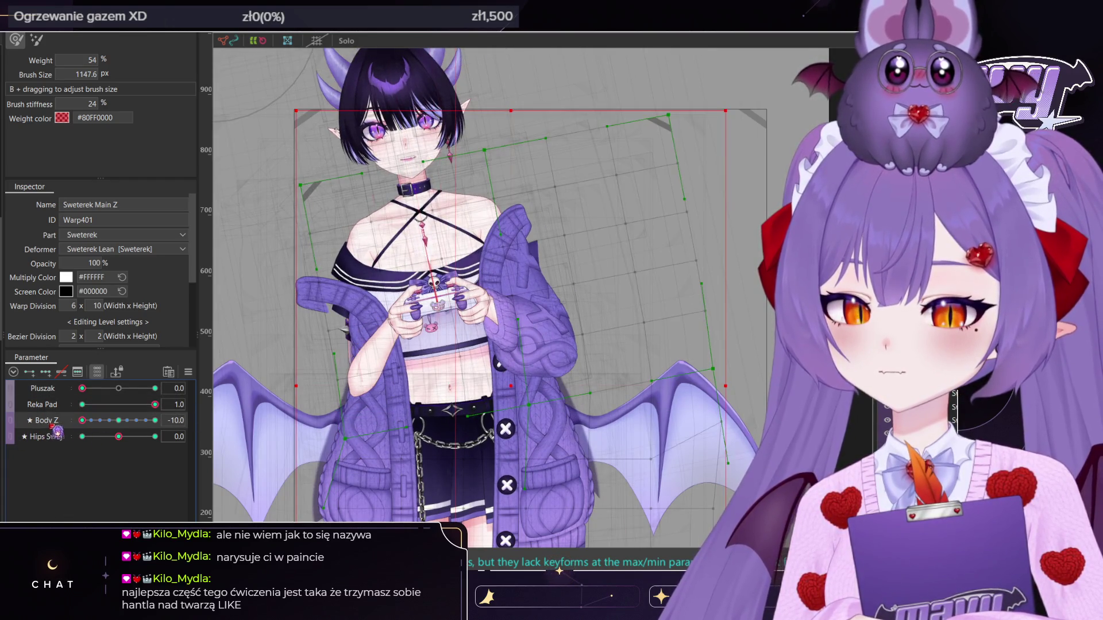
mouse_move(82, 421)
left_mouse_down()
mouse_move(132, 420)
mouse_move(118, 420)
left_mouse_up()
scroll(233, 313, "up", 5)
scroll(466, 279, "down", 5)
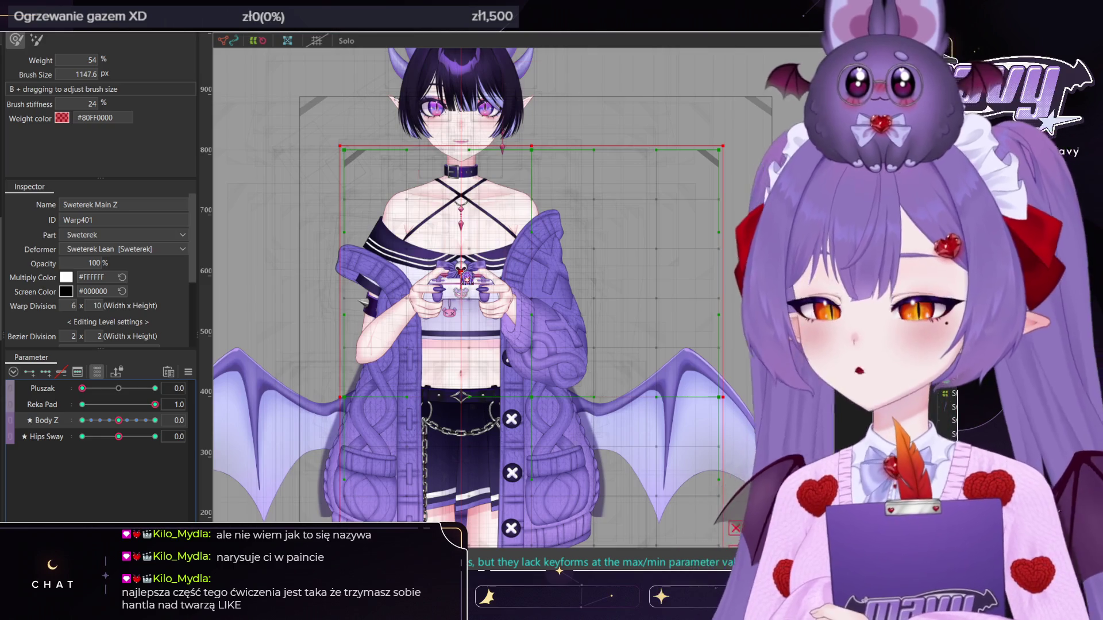
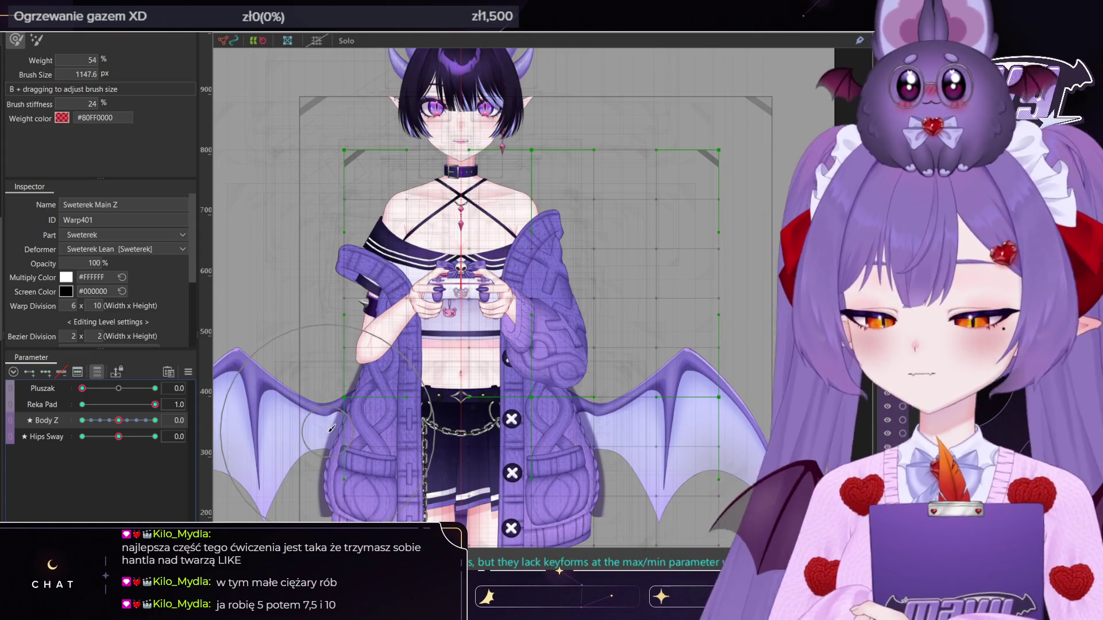
Swing Body Z back and forth to check that the Sweterek Main Z warp follows the turn
mouse_move(119, 420)
left_mouse_down()
mouse_move(82, 420)
mouse_move(155, 420)
left_mouse_up()
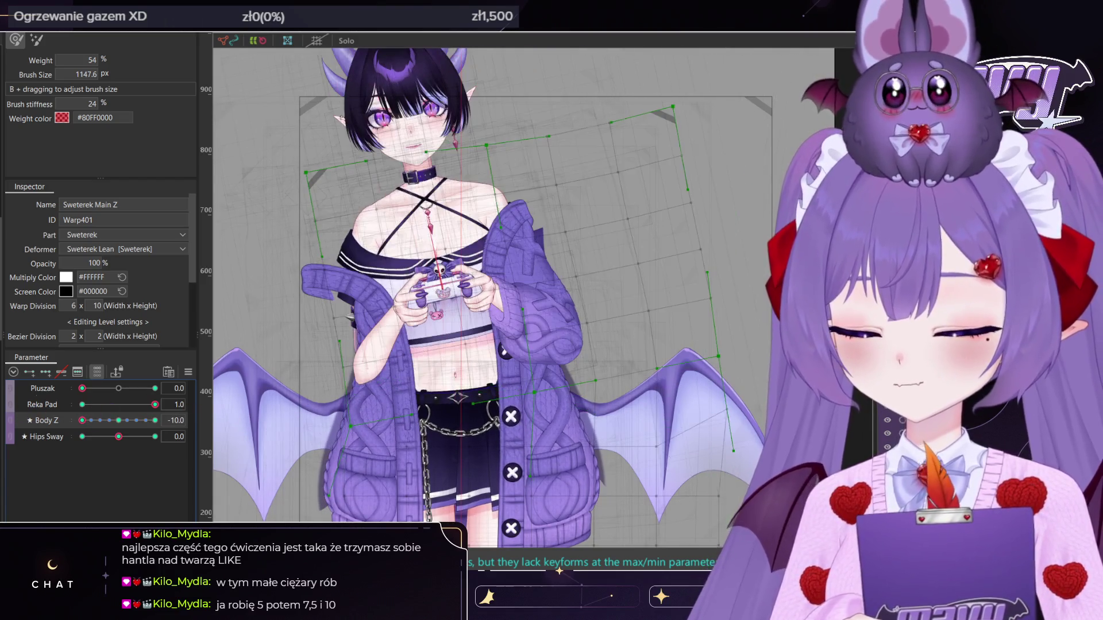
mouse_move(82, 420)
left_mouse_down()
mouse_move(182, 420)
mouse_move(118, 420)
left_mouse_up()
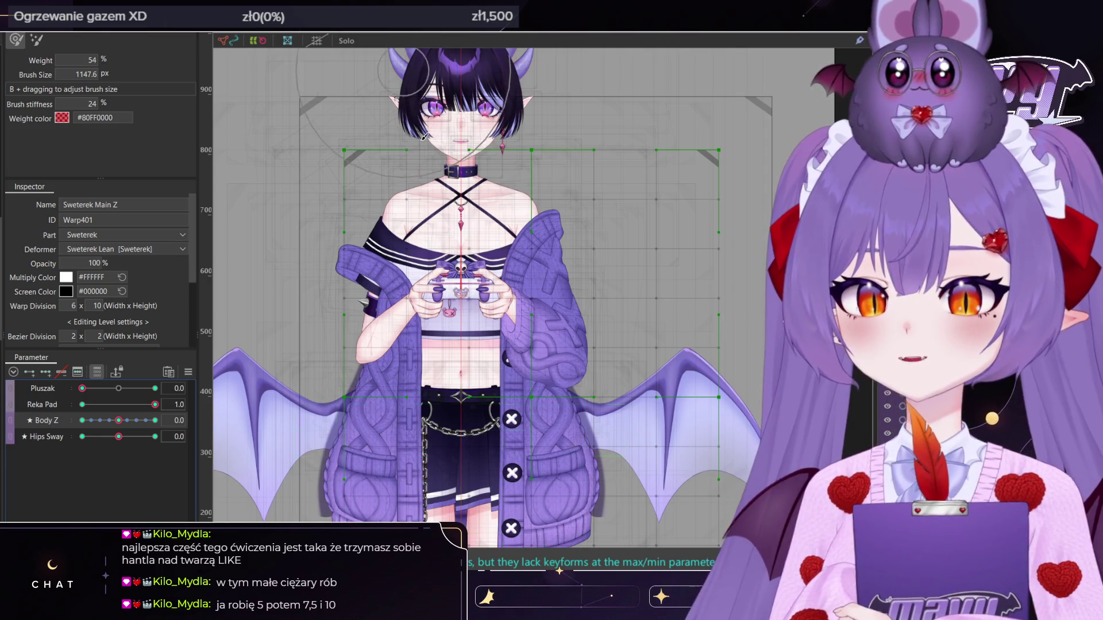
scroll(519, 205, "down", 2)
scroll(519, 204, "up", 2)
scroll(519, 205, "down", 2)
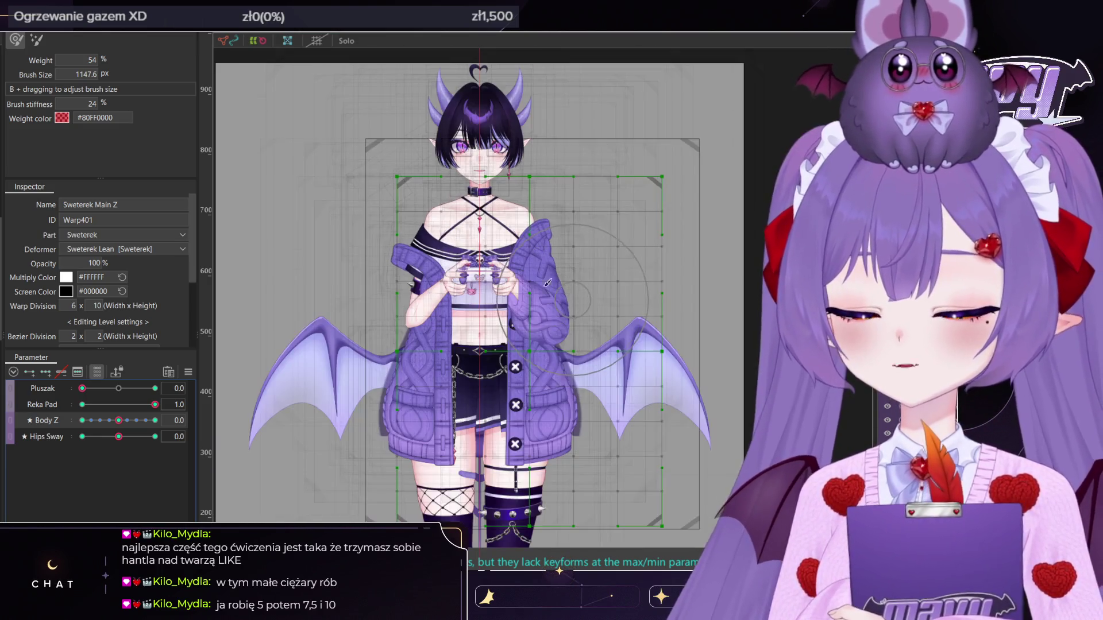
scroll(581, 201, "up", 2)
Lean the body fully to one side, return Body Z to neutral, and set Reka Pad to 0
mouse_move(155, 406)
left_mouse_down()
mouse_move(50, 416)
mouse_move(341, 409)
left_mouse_up()
left_click_drag(120, 424, 17, 420)
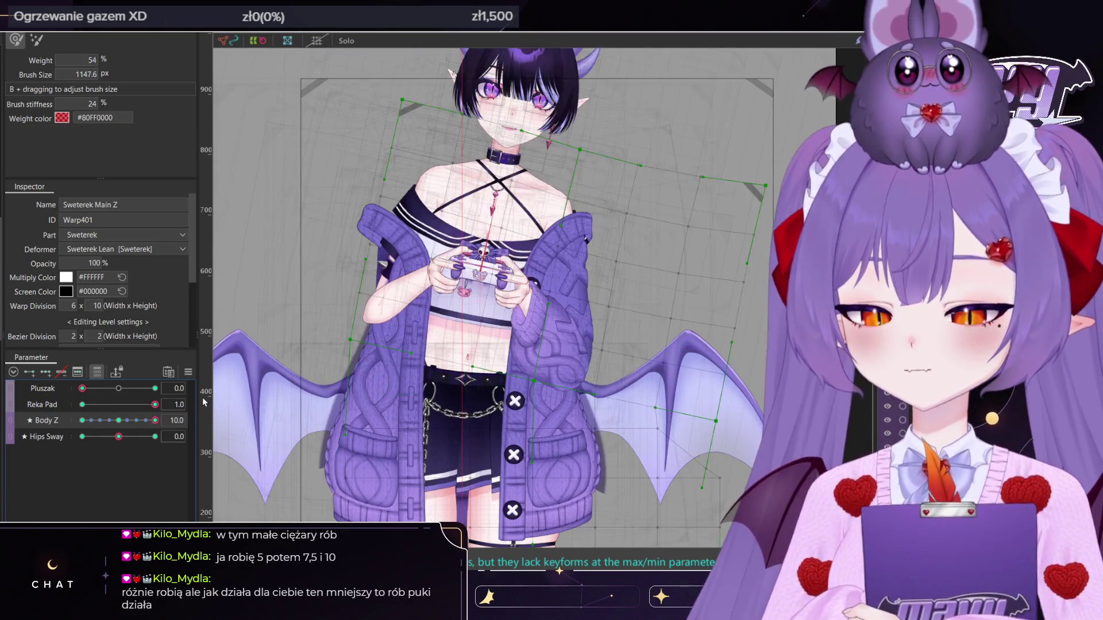
left_click_drag(82, 420, 131, 425)
left_click(83, 405)
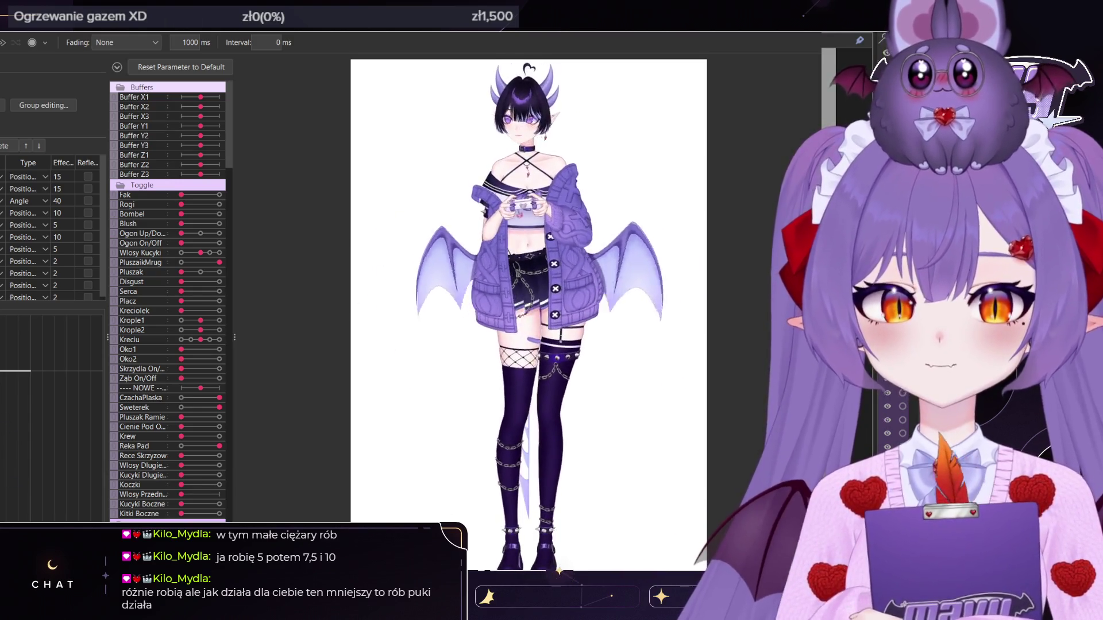
Zoom the preview in on the cardigan's chest, then zoom back out
scroll(489, 259, "up", 5)
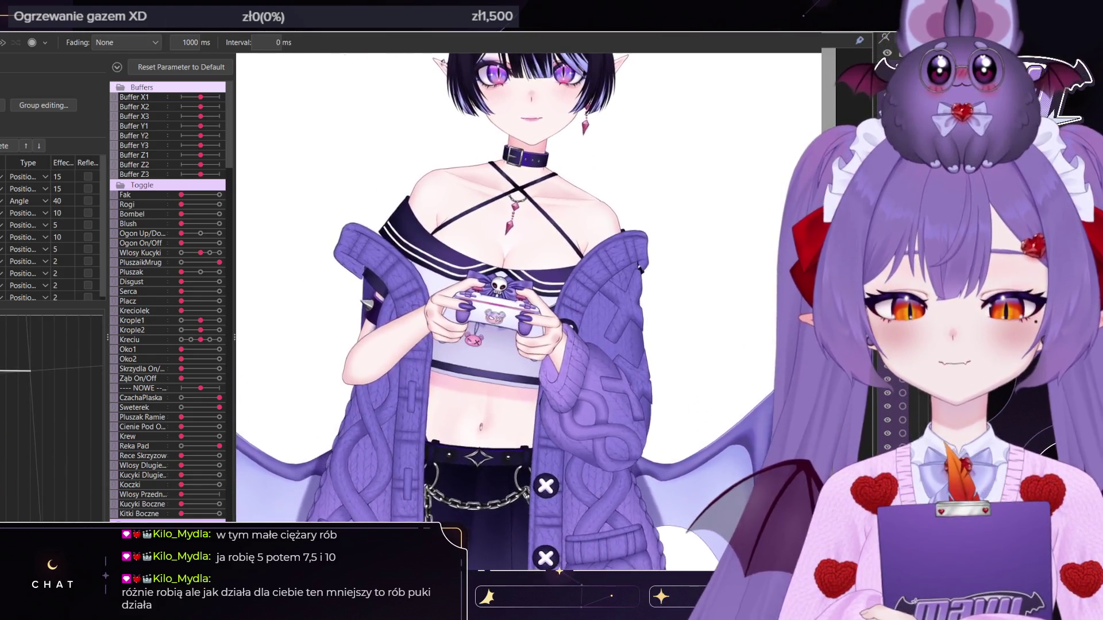
scroll(632, 229, "up", 5)
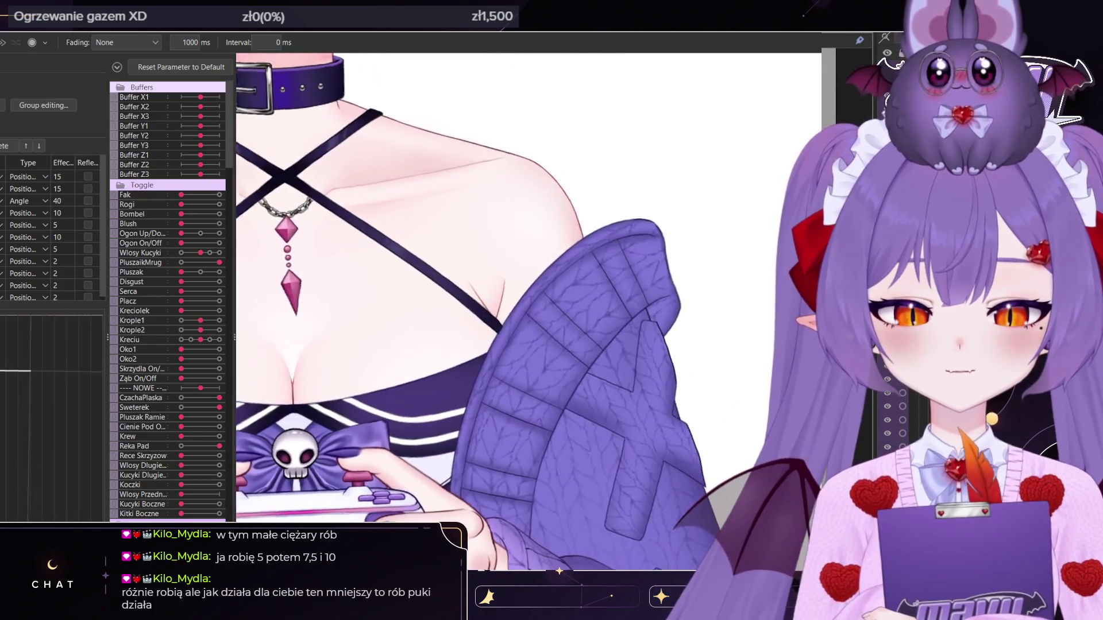
scroll(529, 287, "down", 5)
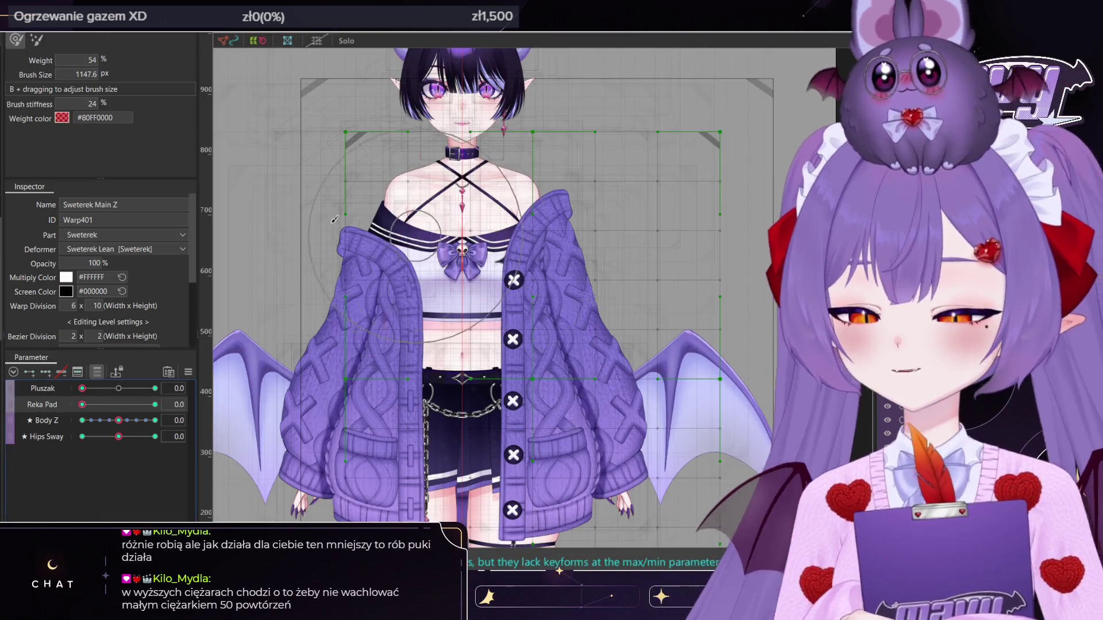
Select the SwetrPasL sleeve mesh and the Sweterek Fiz deformer, then sway the sweater physics
scroll(576, 236, "up", 3)
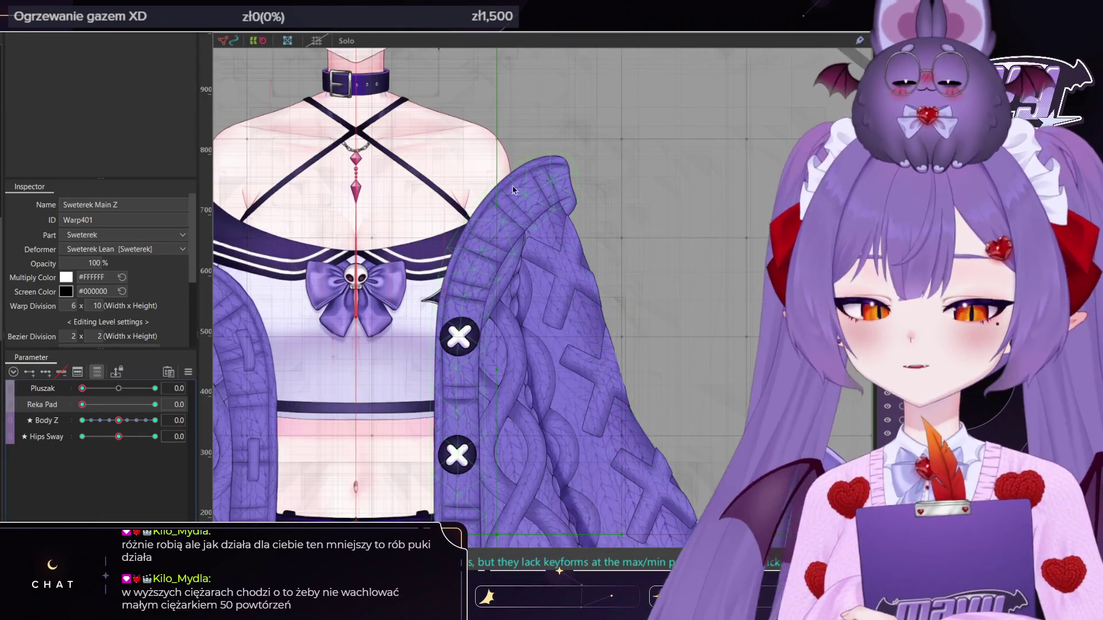
left_click(522, 183)
left_click(522, 183)
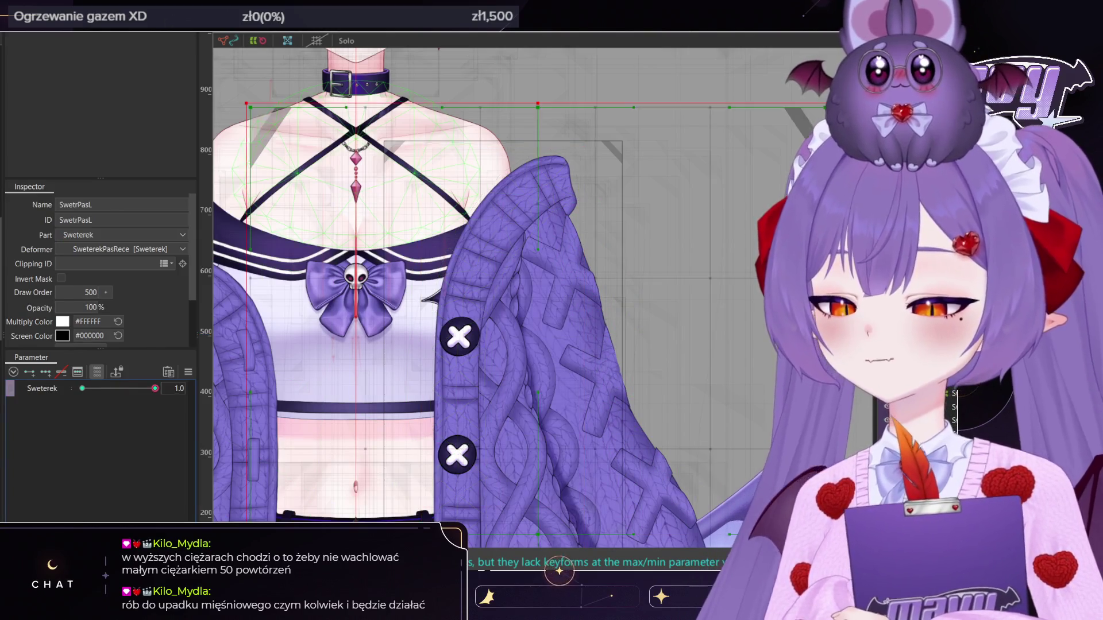
mouse_move(119, 388)
left_mouse_down()
mouse_move(141, 388)
mouse_move(119, 389)
left_mouse_up()
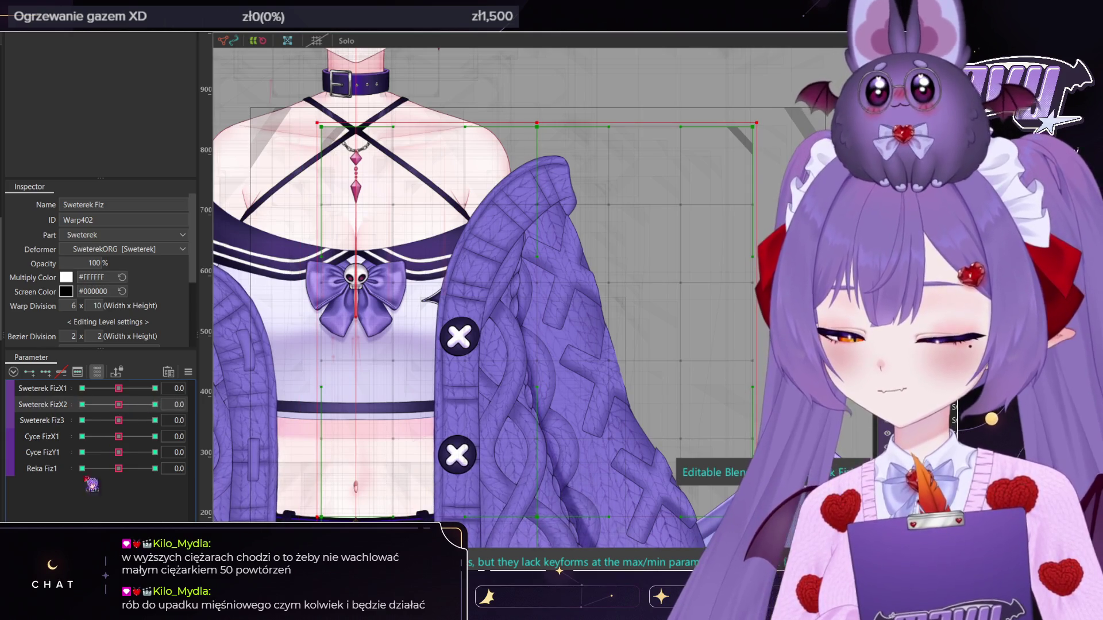
Push the arm, chest and third sweater physics values to their extremes and reset them
left_click(82, 469)
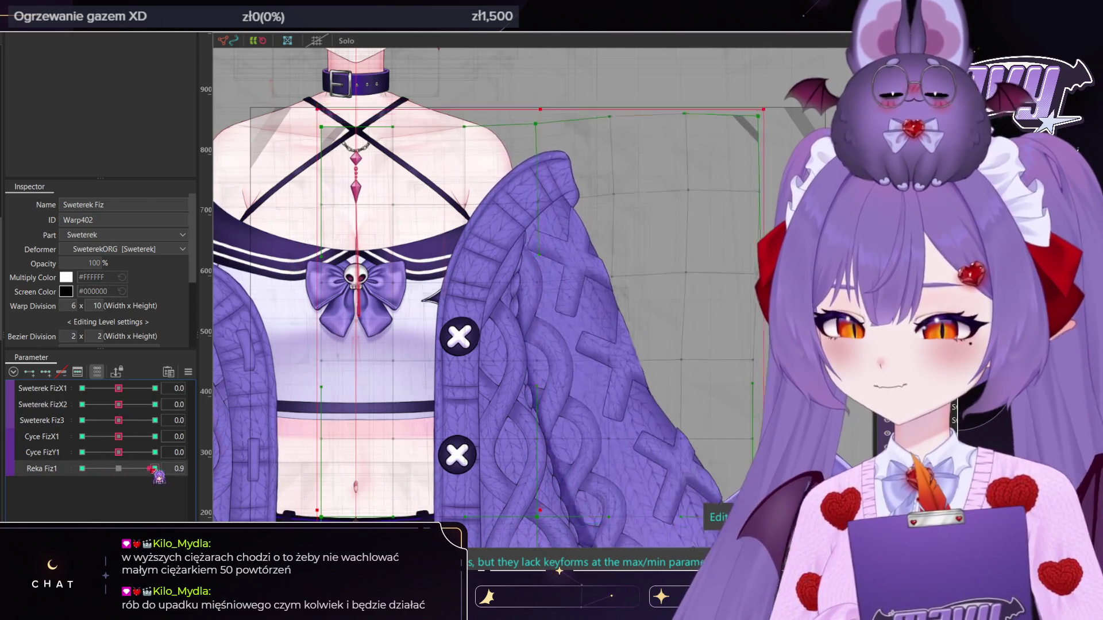
left_click(119, 468)
mouse_move(118, 453)
left_mouse_down()
mouse_move(143, 453)
mouse_move(118, 453)
mouse_move(155, 437)
mouse_move(118, 437)
left_mouse_up()
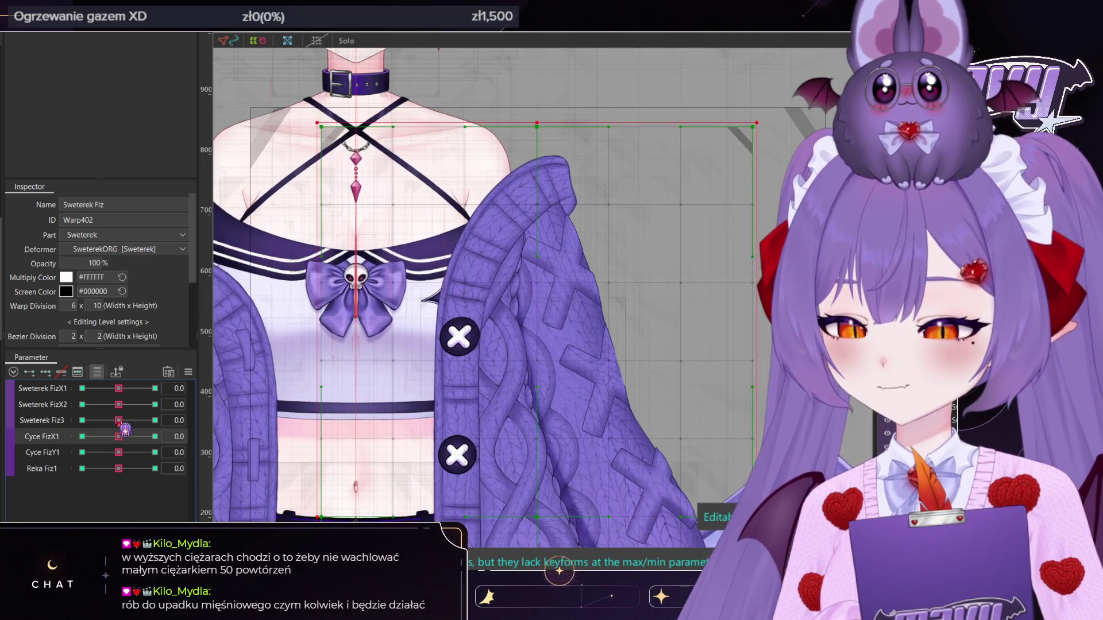
left_click(150, 422)
scroll(605, 352, "down", 4)
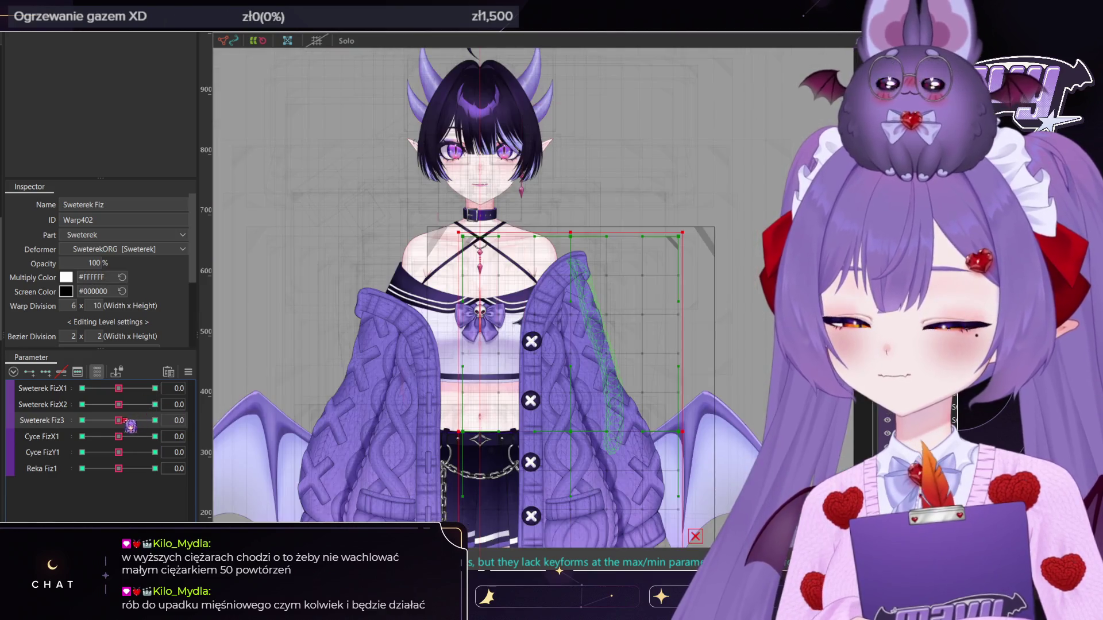
mouse_move(133, 425)
left_mouse_down()
mouse_move(155, 420)
mouse_move(83, 421)
mouse_move(154, 421)
mouse_move(119, 420)
left_mouse_up()
scroll(565, 239, "up", 2)
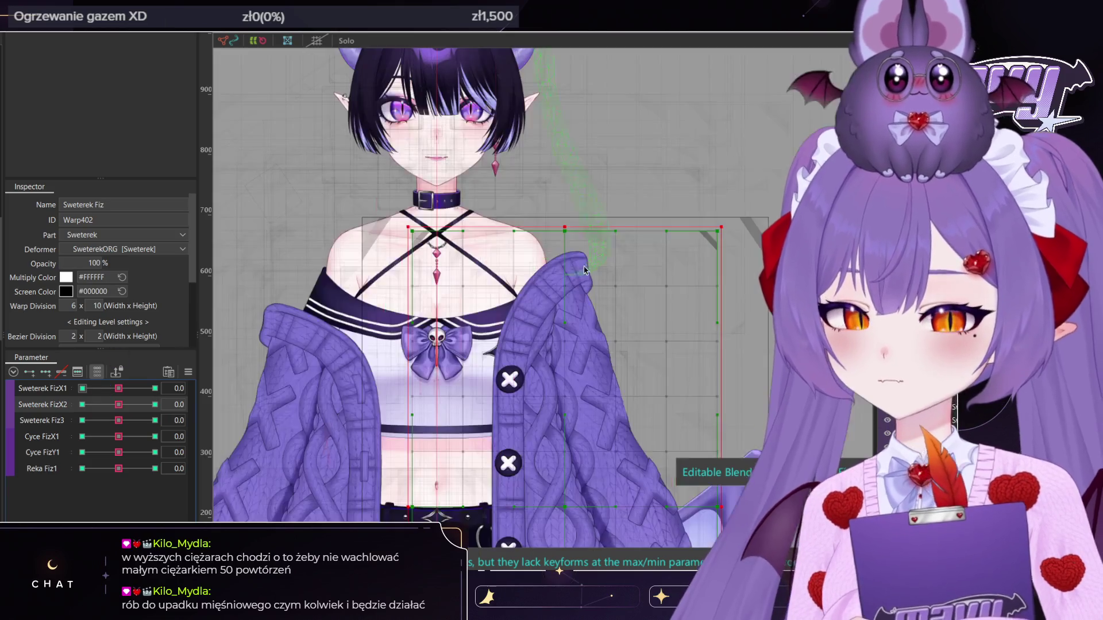
Test the left sleeve with Reka Shake, reset it, then select the SweterekPasRece warp deformer
left_click(581, 267)
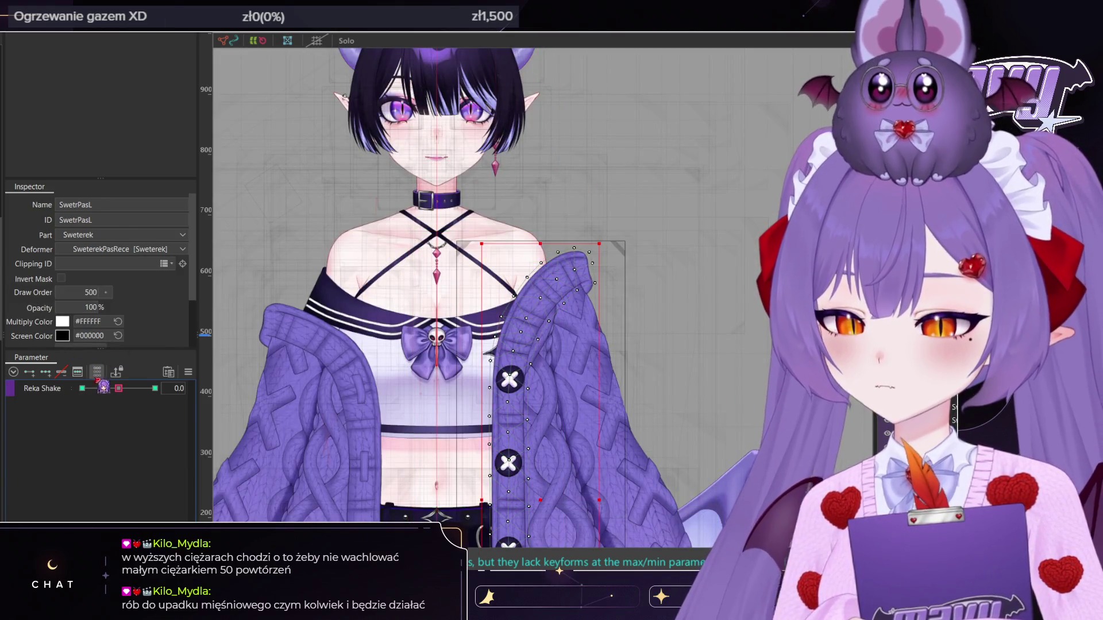
mouse_move(118, 388)
left_mouse_down()
mouse_move(87, 388)
mouse_move(149, 388)
mouse_move(127, 401)
mouse_move(53, 404)
left_mouse_up()
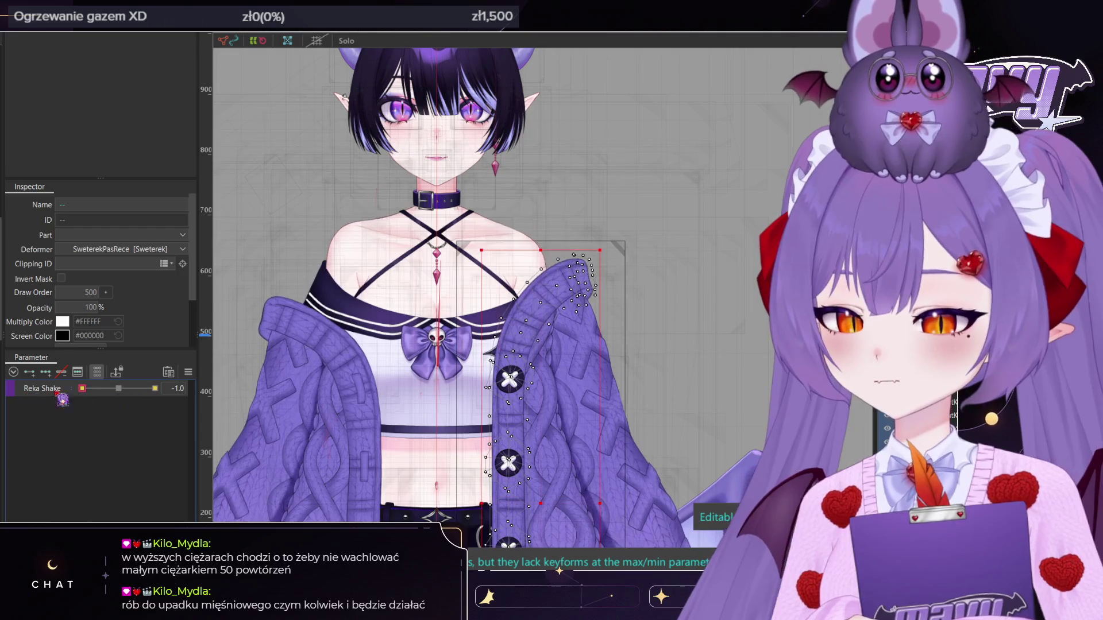
left_click(118, 389)
left_click(271, 418)
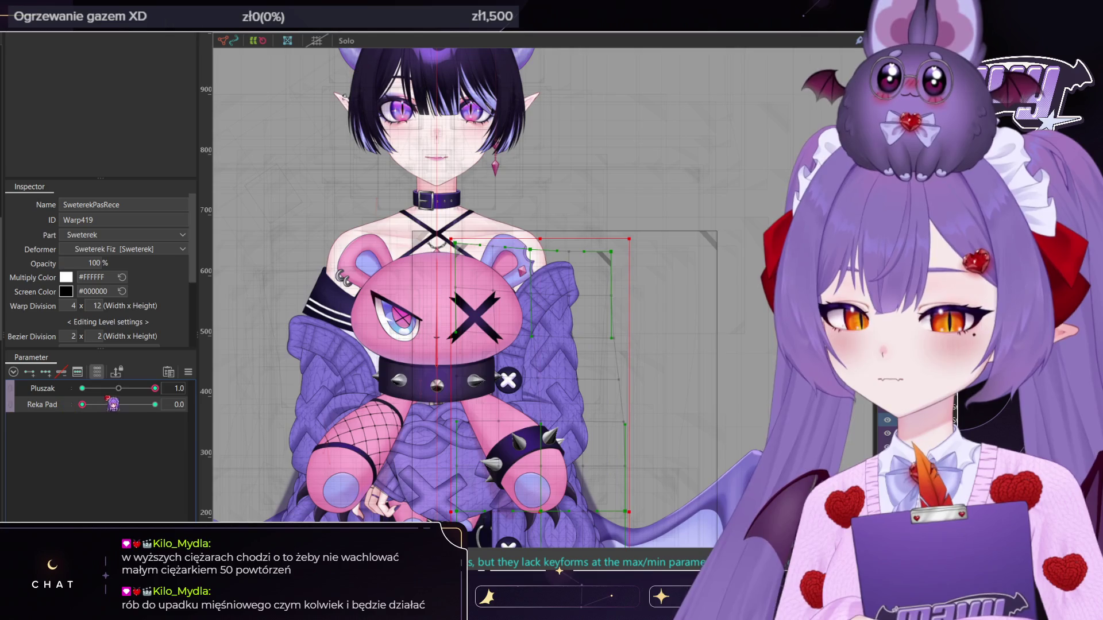
Reset the Pluszak and Reka Pad poses and rename the sleeve warp to SweterekPasReceORG
left_click(142, 393)
left_click(164, 205)
type("ORG")
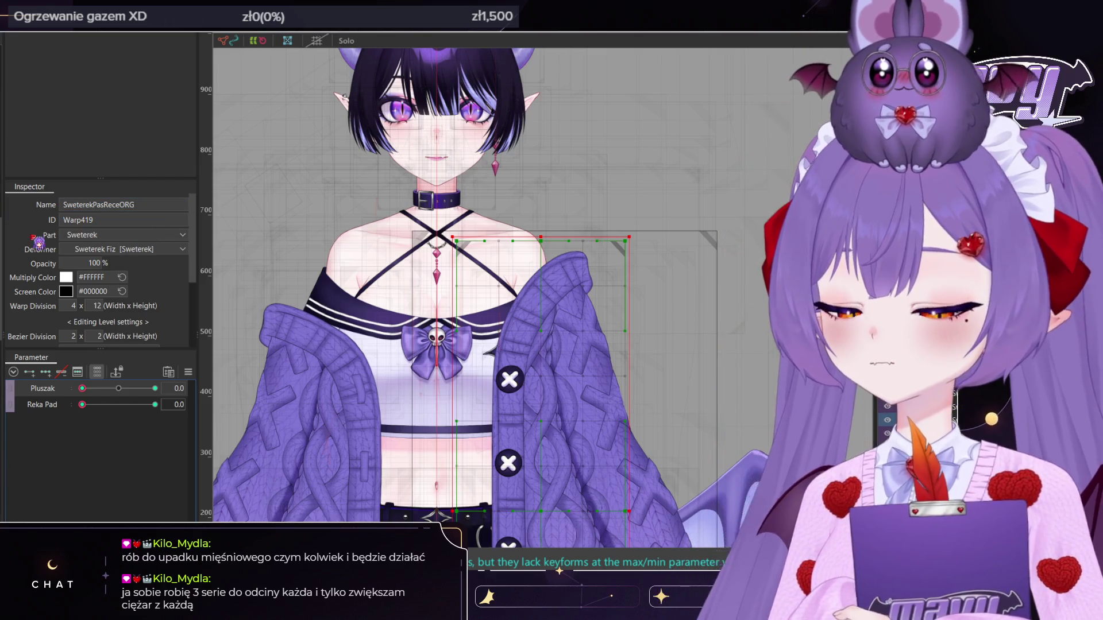
Step up through Sweterek Fiz, SweterekORG, SweterekMainL XY and Sweterek Main Z, bending the body to test
left_click(82, 389)
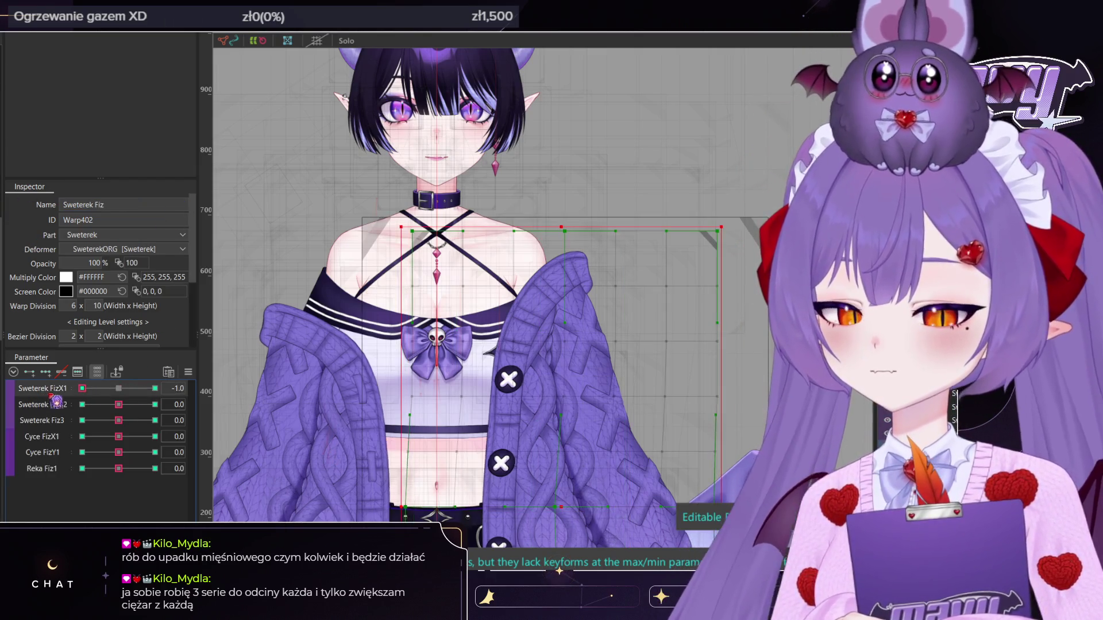
left_click(118, 388)
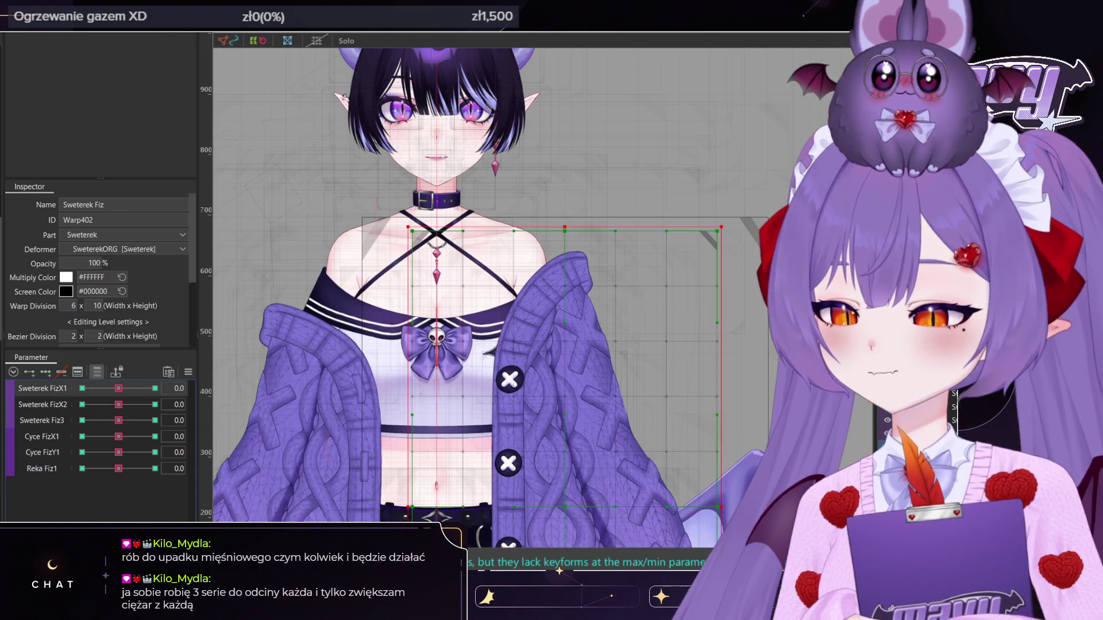
left_click(258, 392)
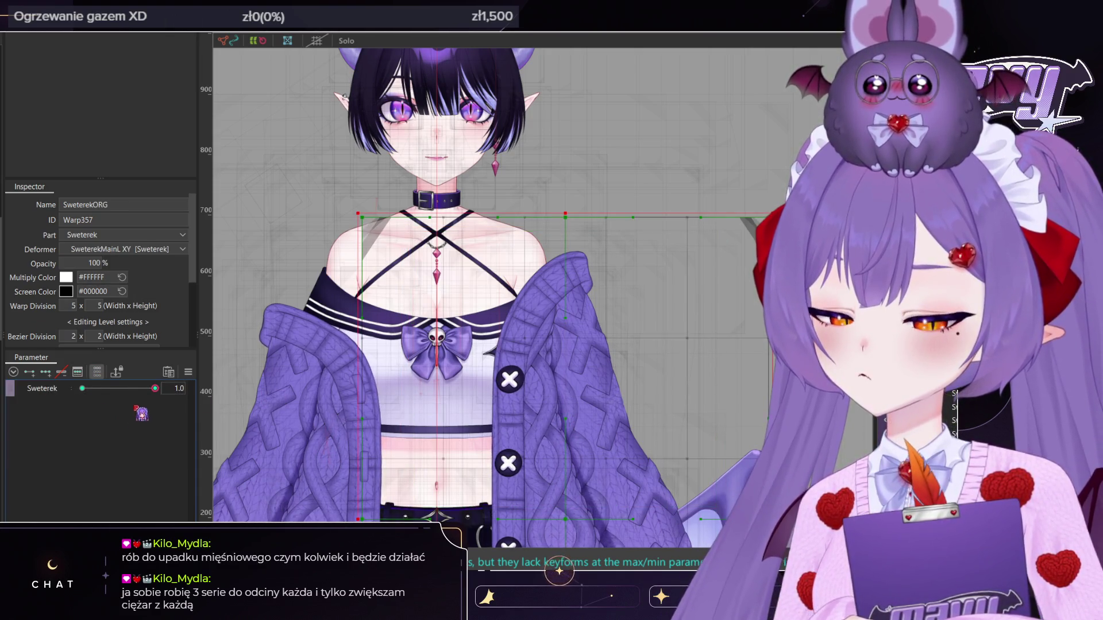
left_click(287, 392)
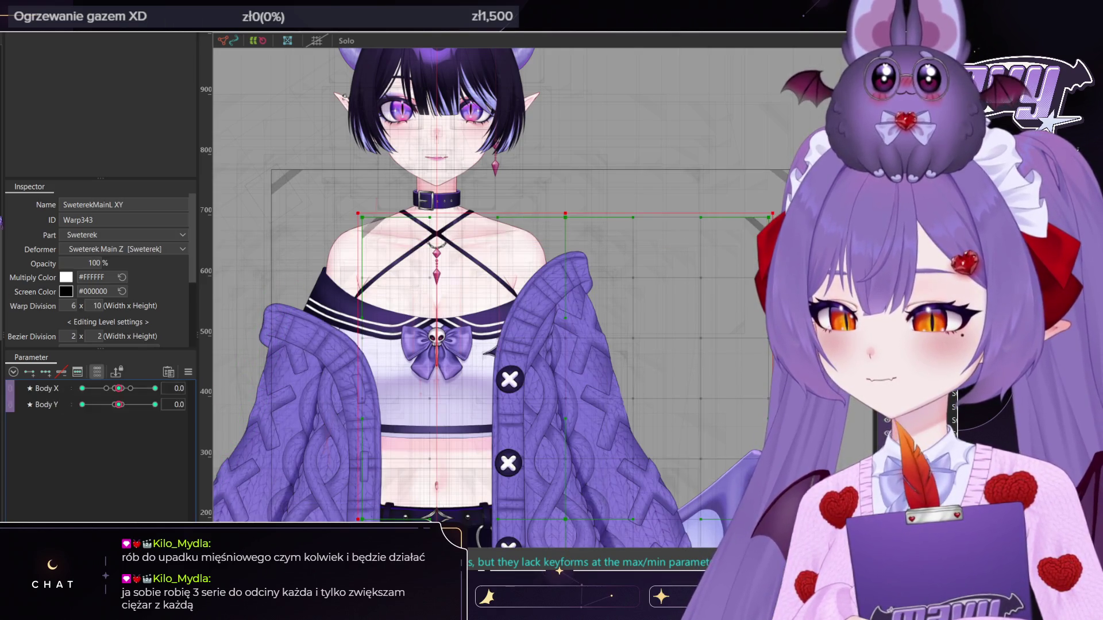
mouse_move(127, 403)
left_mouse_down()
mouse_move(36, 417)
mouse_move(127, 411)
mouse_move(141, 430)
mouse_move(179, 438)
mouse_move(118, 437)
mouse_move(118, 426)
mouse_move(201, 394)
left_mouse_up()
left_click(288, 392)
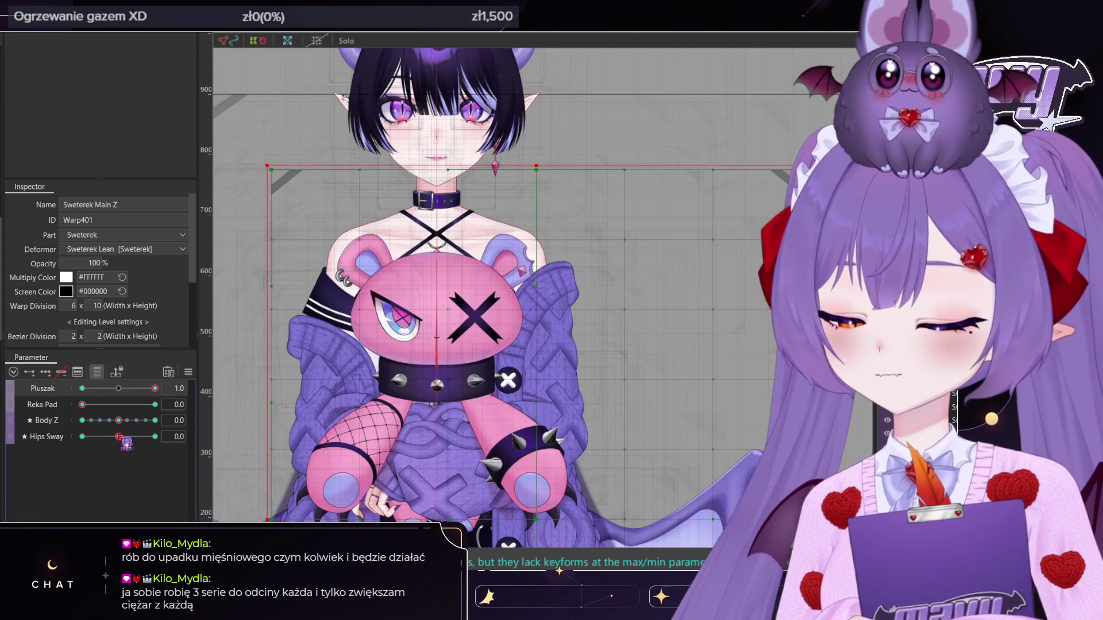
Turn the body and sway the hips to both extremes with the plush, then return both to neutral
left_click(156, 421)
left_click_drag(118, 436, 122, 437)
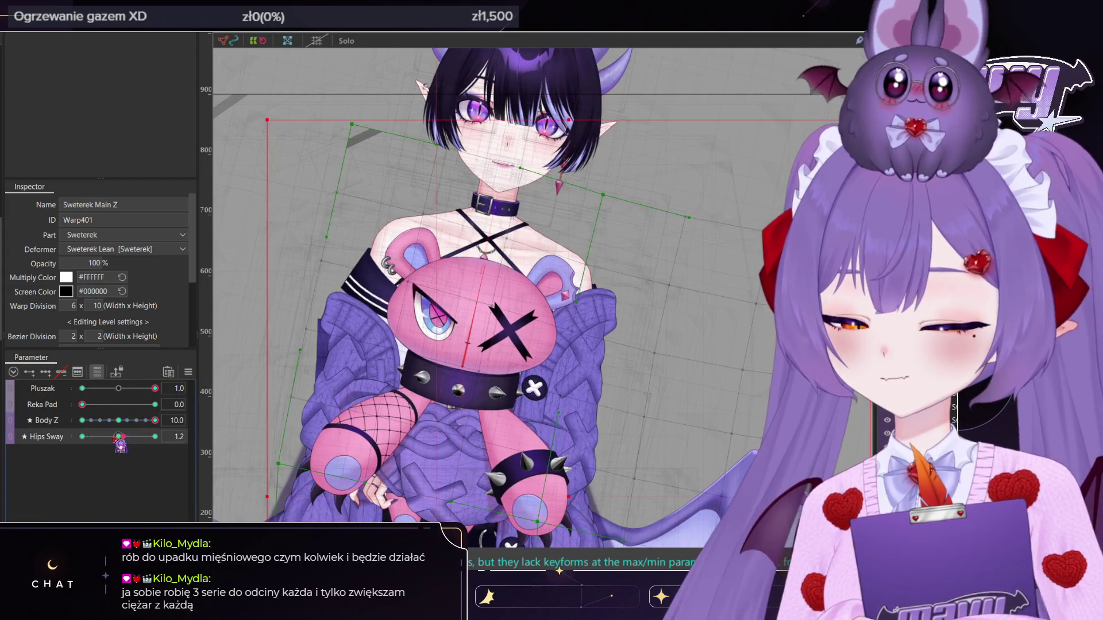
left_click(82, 437)
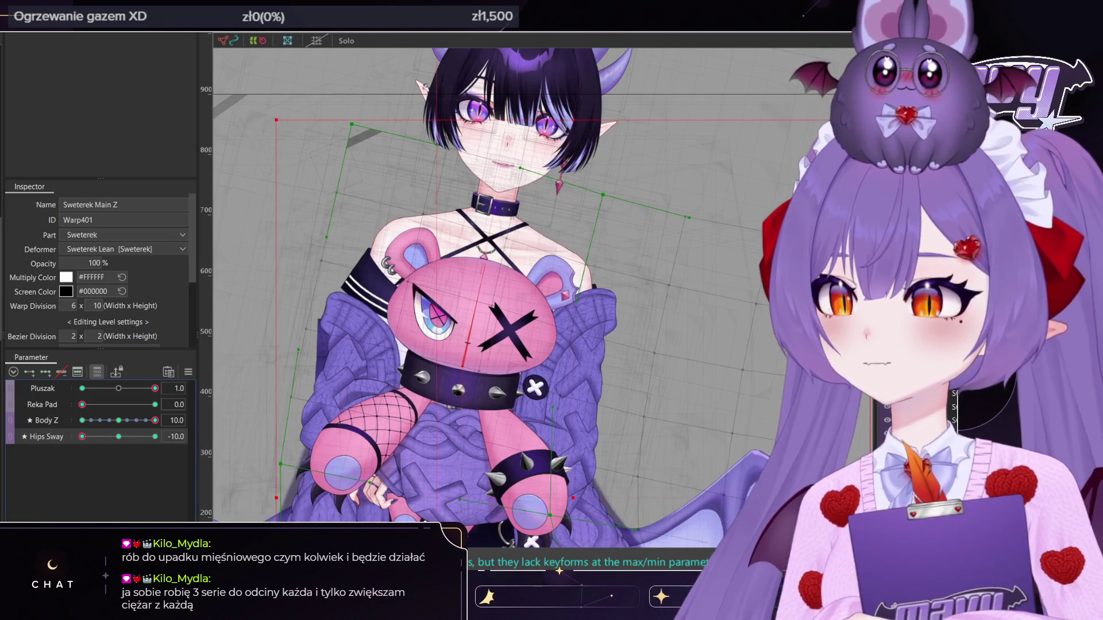
left_click(118, 421)
left_click(118, 436)
Swap the plush for the controller pose and test the body turn and full hip sway
left_click(82, 388)
left_click(156, 405)
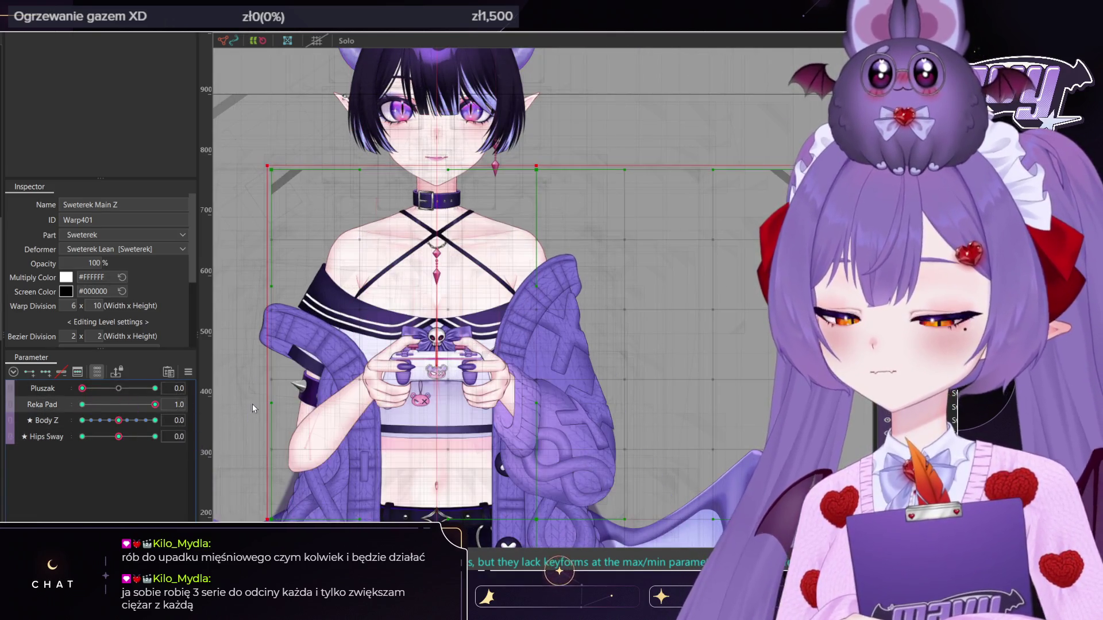
left_click(155, 421)
left_click(82, 436)
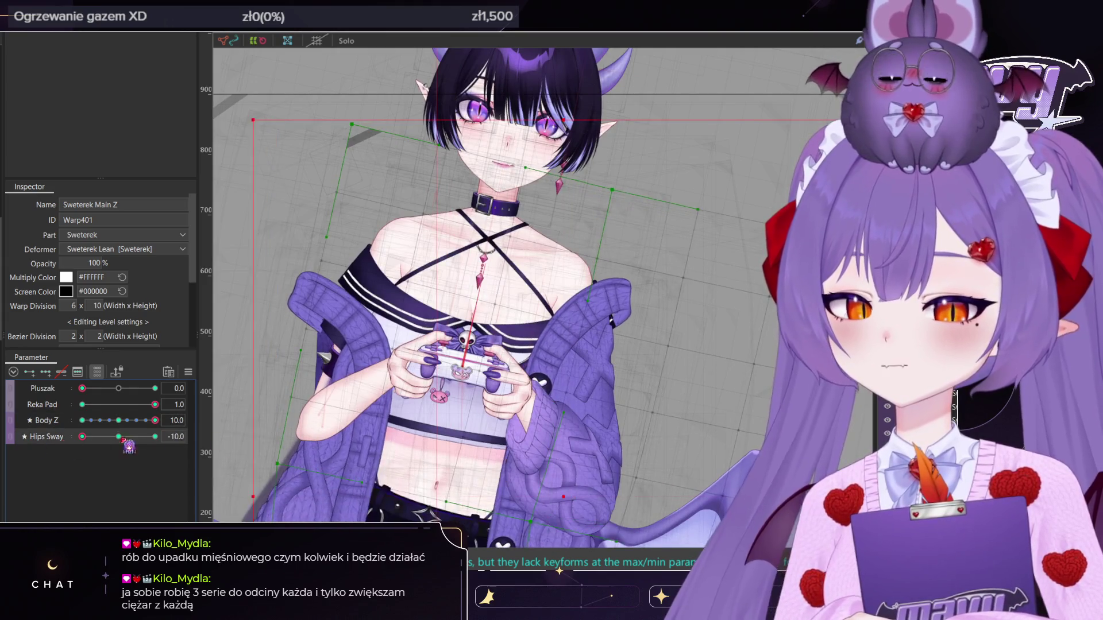
left_click(155, 437)
Frame the upper body, select the Main Z warp grid, and retest Body Z and Hips Sway
scroll(517, 230, "down", 2)
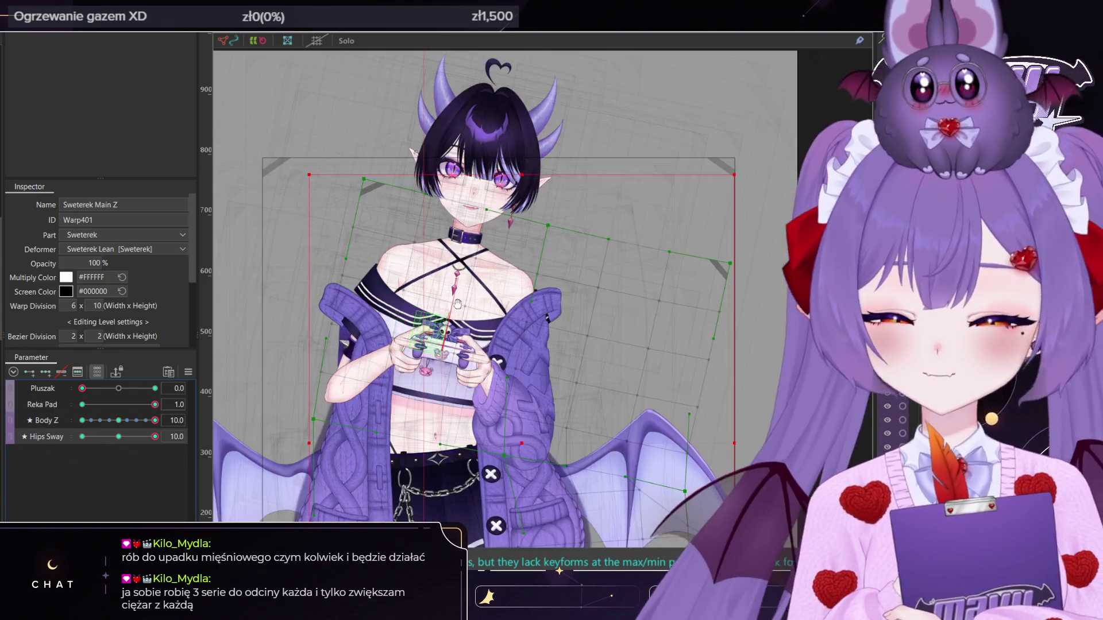
left_click_drag(542, 99, 520, 60)
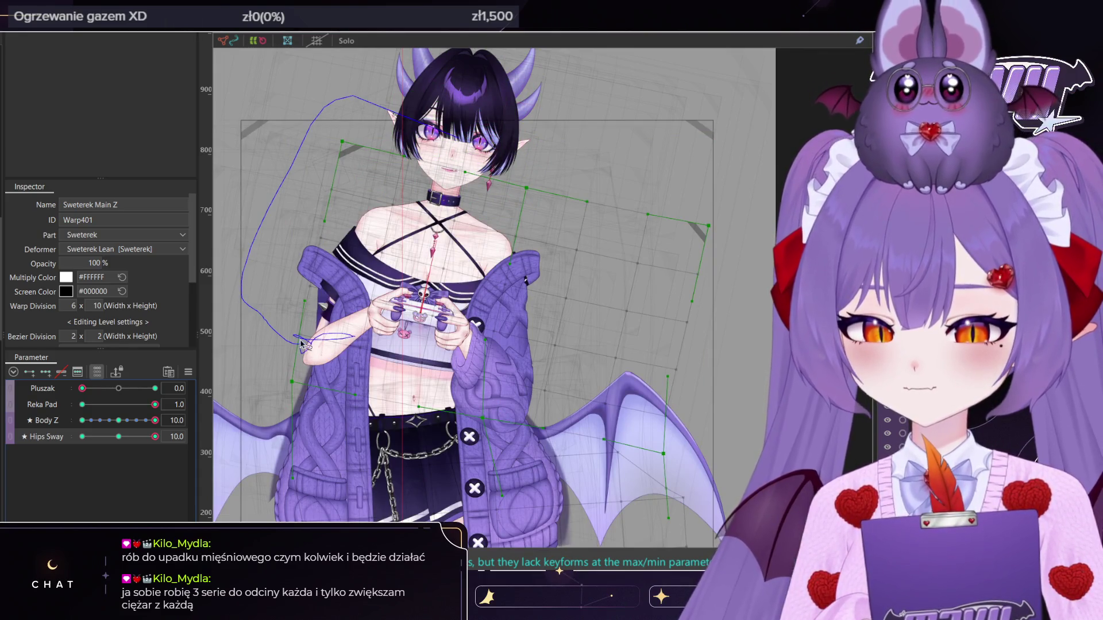
left_click(332, 318)
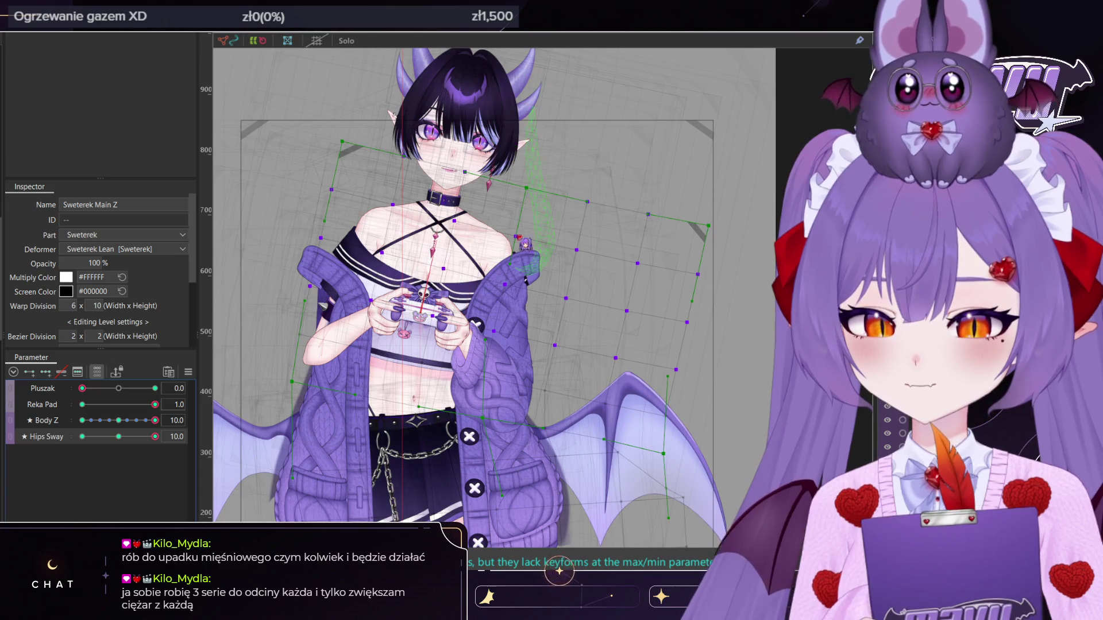
left_click(119, 420)
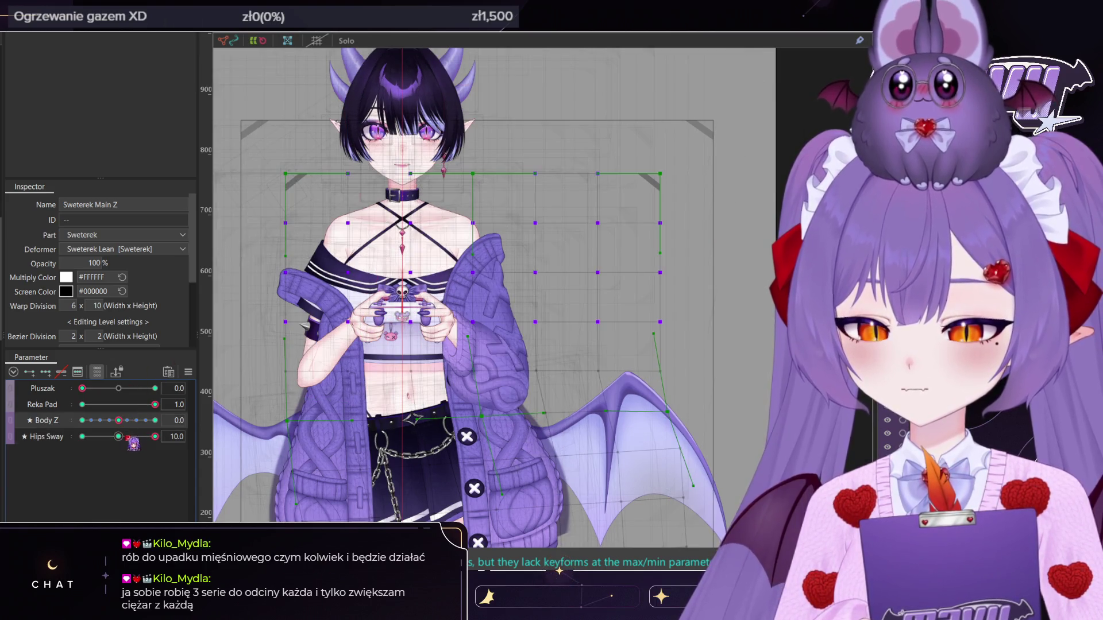
left_click(156, 421)
left_click(120, 436)
Sweep Hips Sway and Body Z between opposite extremes, then straighten the model to neutral
mouse_move(120, 437)
left_mouse_down()
mouse_move(172, 443)
mouse_move(58, 444)
left_mouse_up()
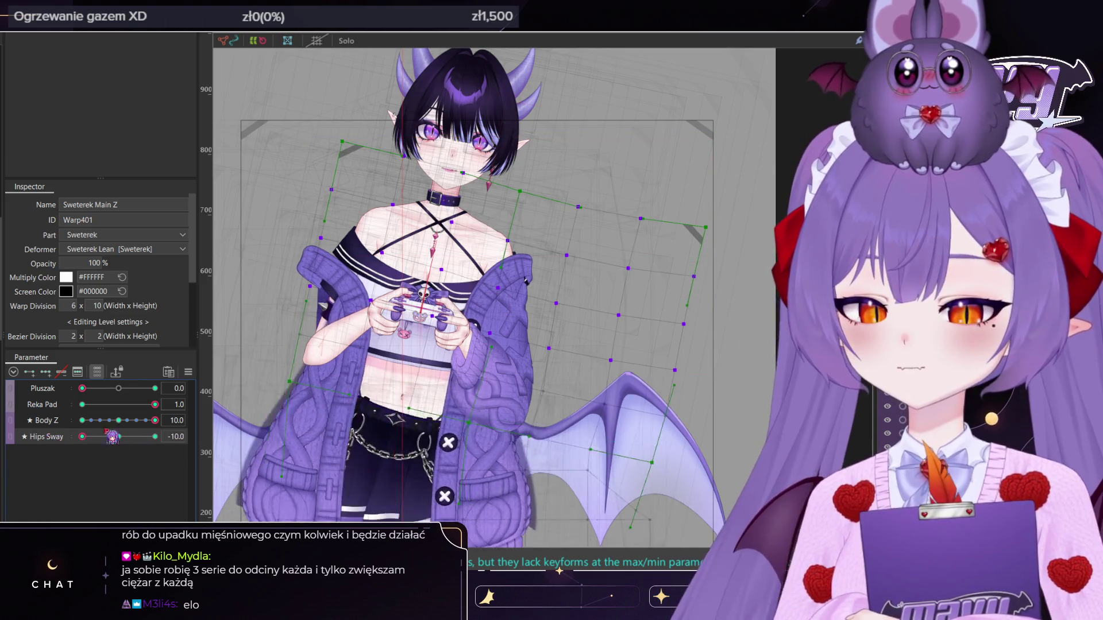
left_click_drag(66, 442, 119, 440)
left_click(82, 421)
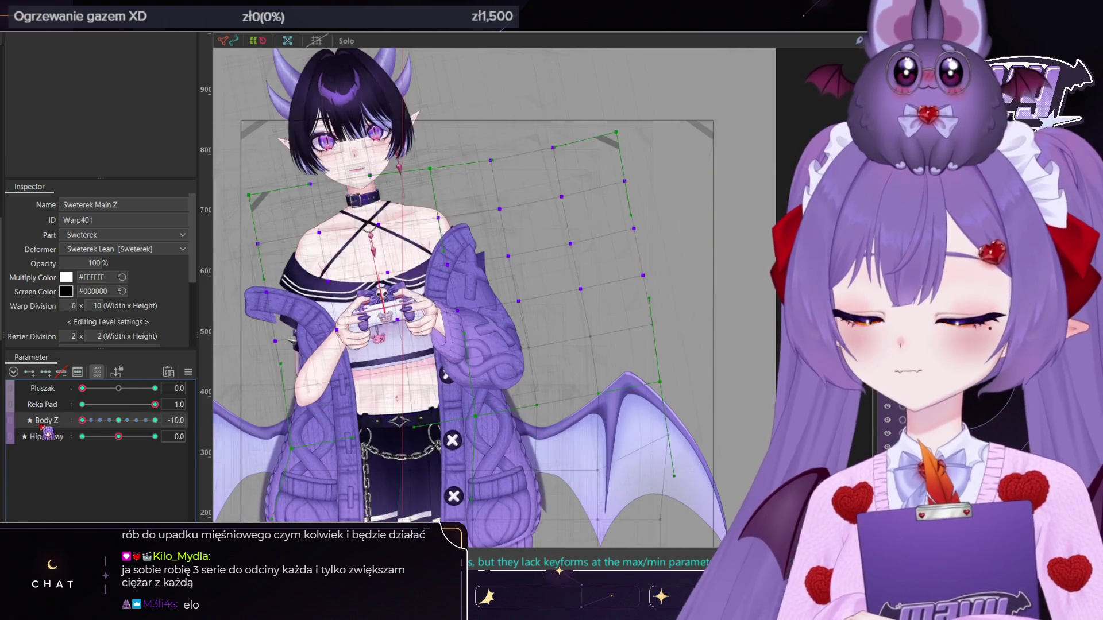
mouse_move(129, 438)
left_mouse_down()
mouse_move(217, 438)
mouse_move(49, 451)
mouse_move(178, 441)
mouse_move(118, 440)
left_mouse_up()
left_click(119, 421)
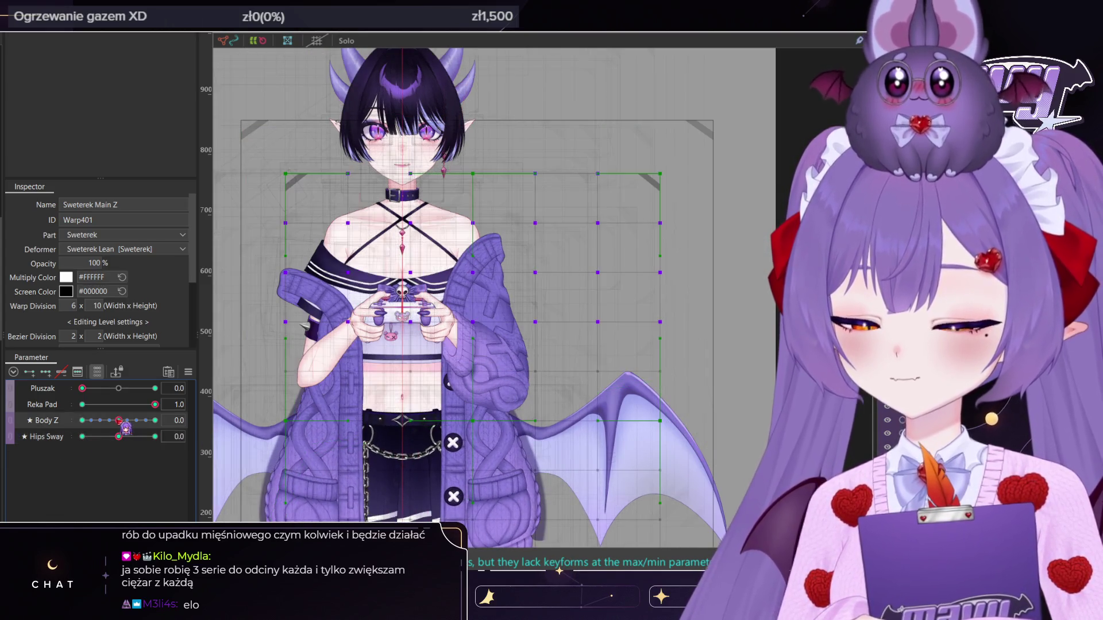
Set Pluszak to 1.0 and test Body Z at ±10 and full hip sway with the plush
left_click(144, 389)
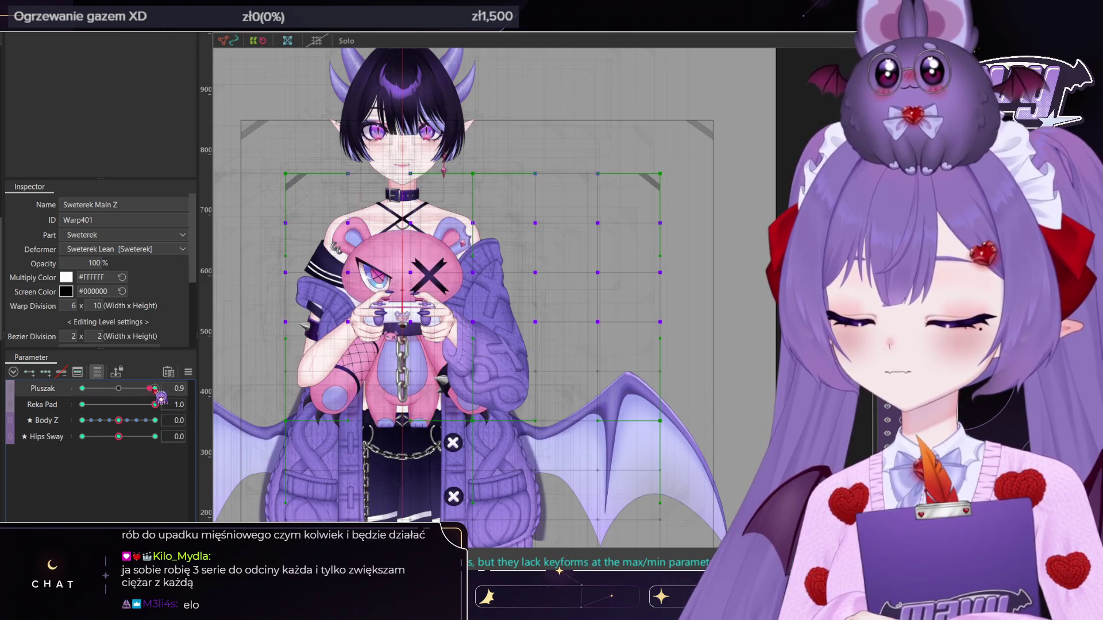
left_click(154, 389)
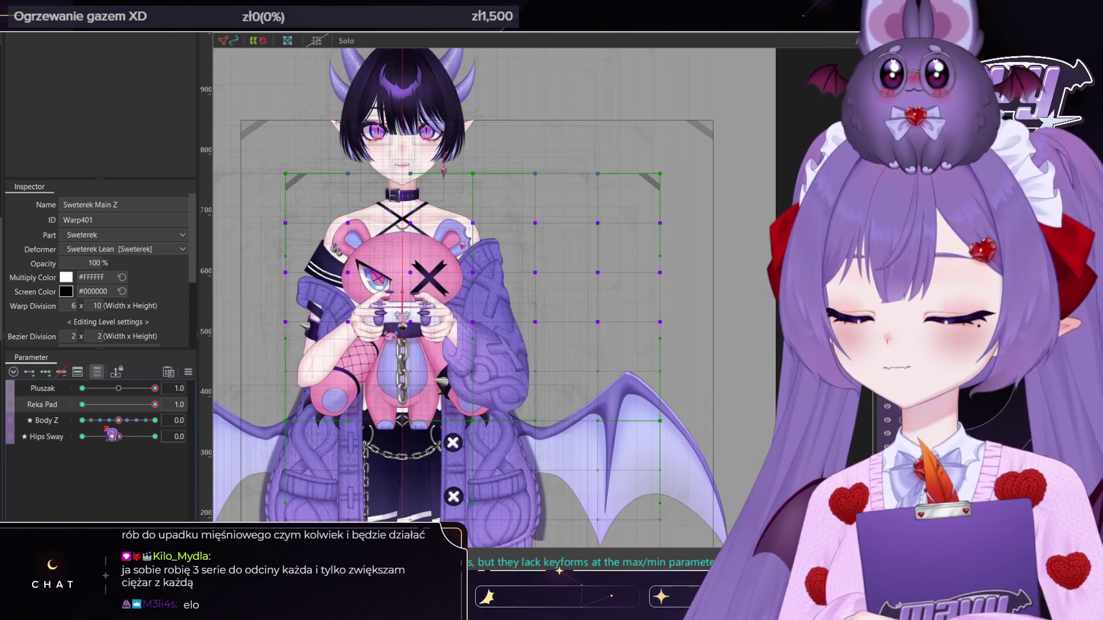
left_click(155, 420)
left_click(155, 437)
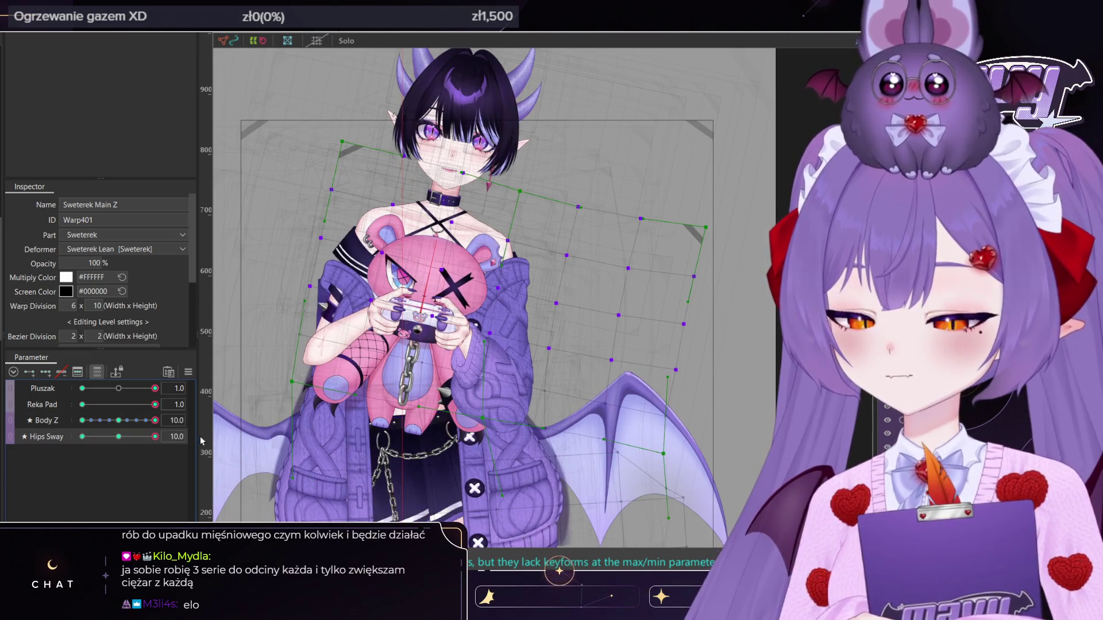
left_click(139, 420)
left_click(82, 421)
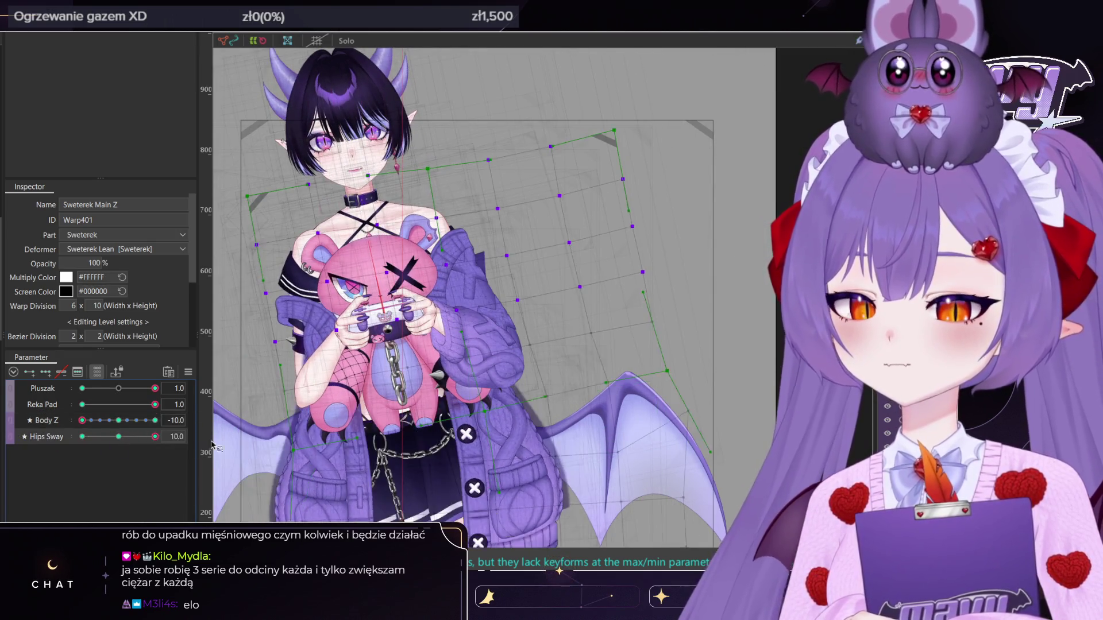
left_click(118, 437)
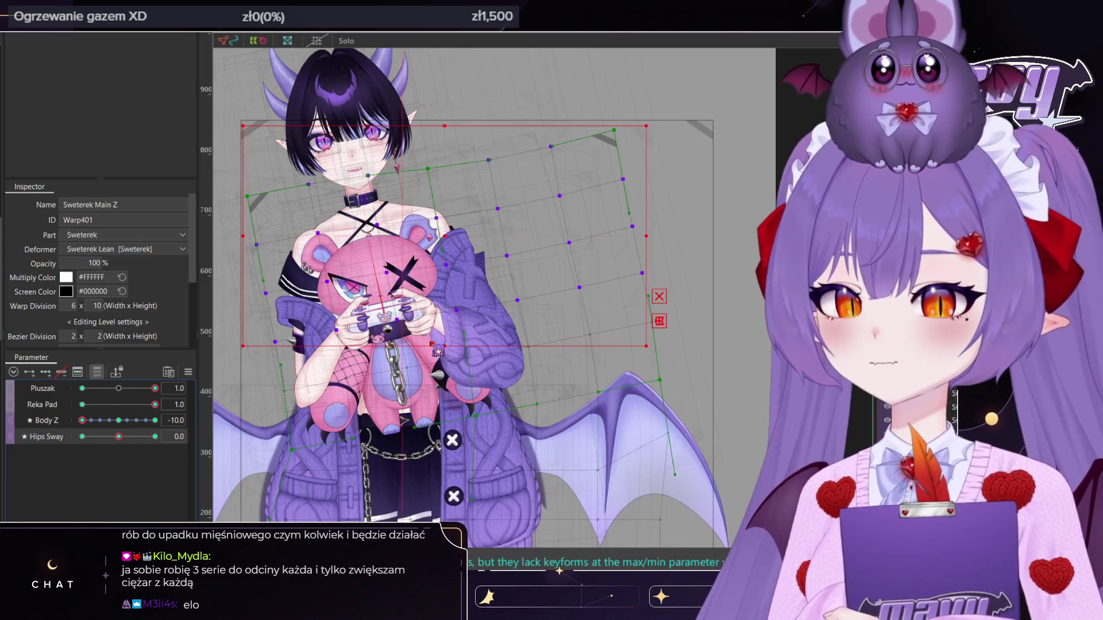
left_click(431, 345)
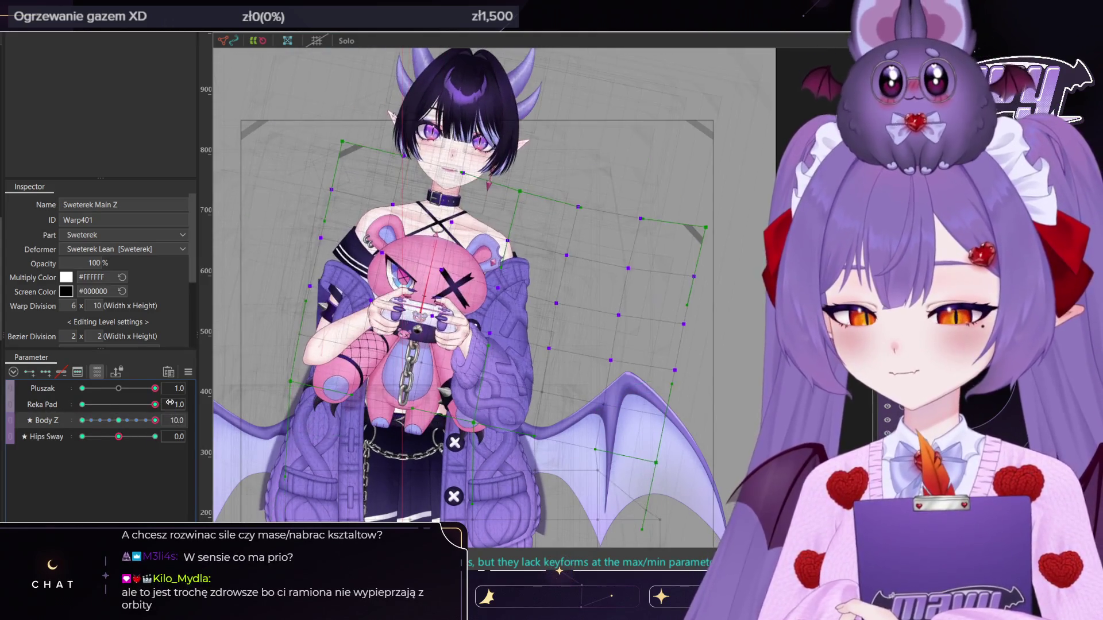
Flip the body turn and hip sway, reset the parameters, then push Body Z and Hips Sway to extremes
mouse_move(82, 421)
left_mouse_down()
mouse_move(155, 421)
mouse_move(50, 442)
left_mouse_up()
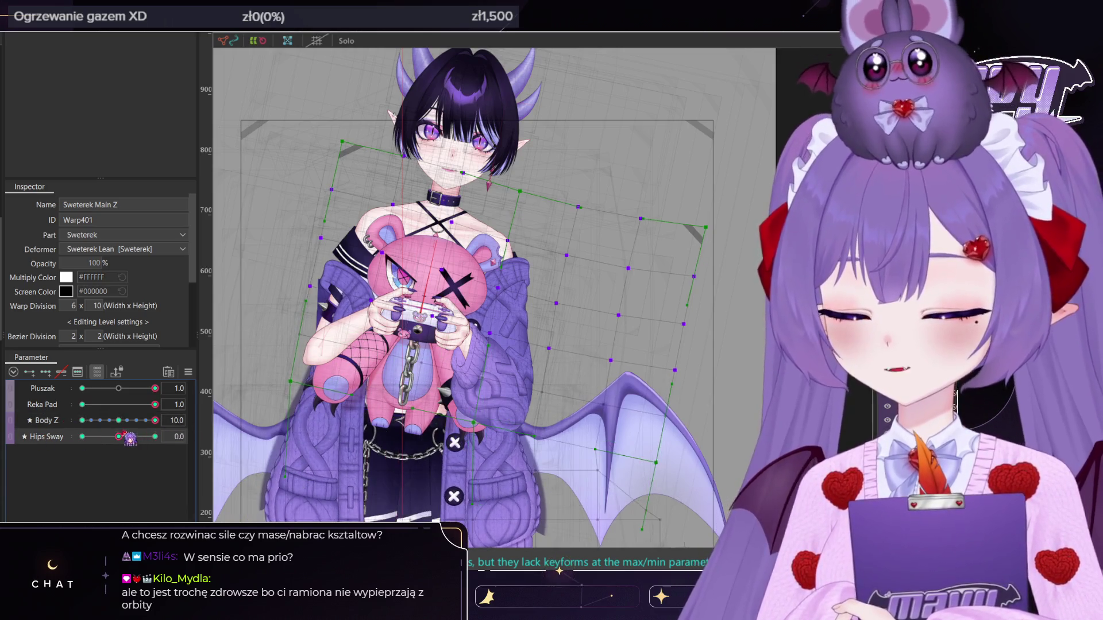
key("ctrl+shift+r")
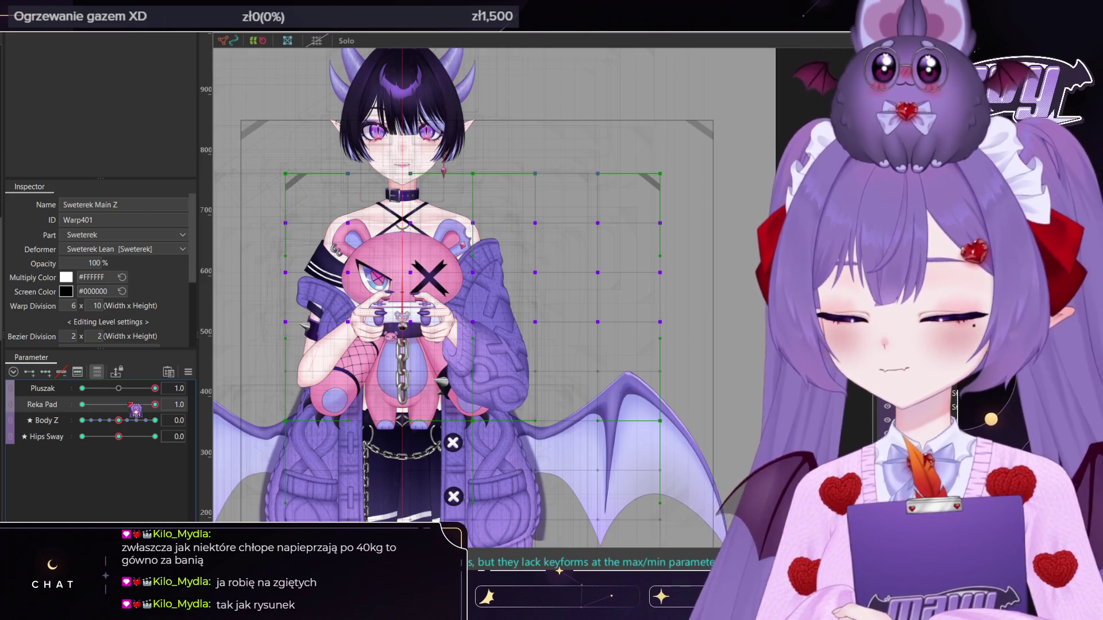
left_click_drag(118, 420, 82, 421)
left_click(155, 421)
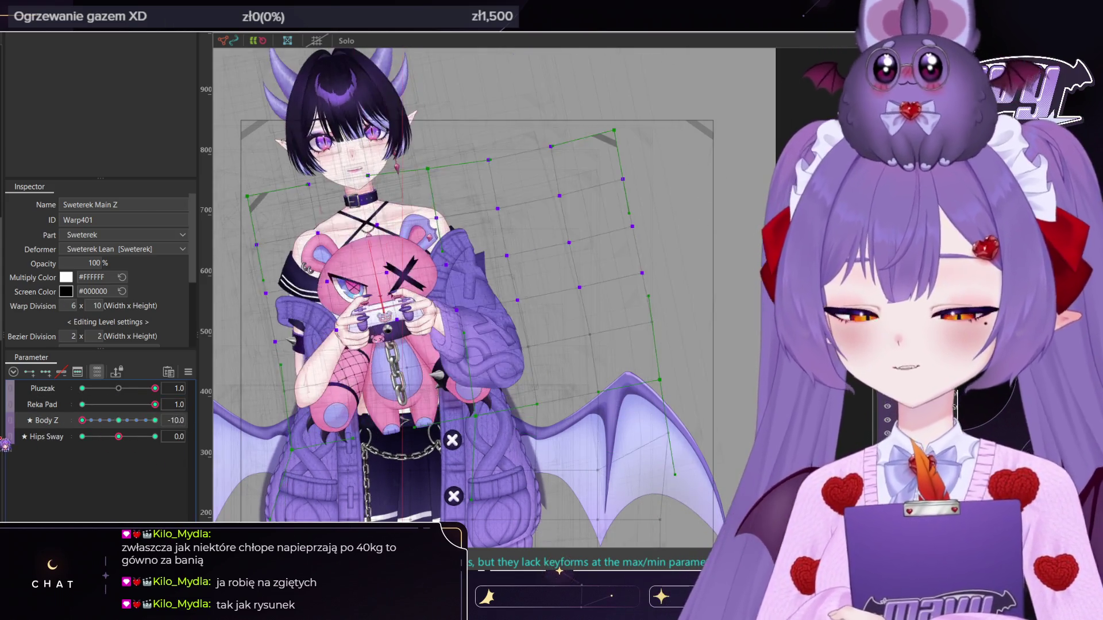
left_click(155, 437)
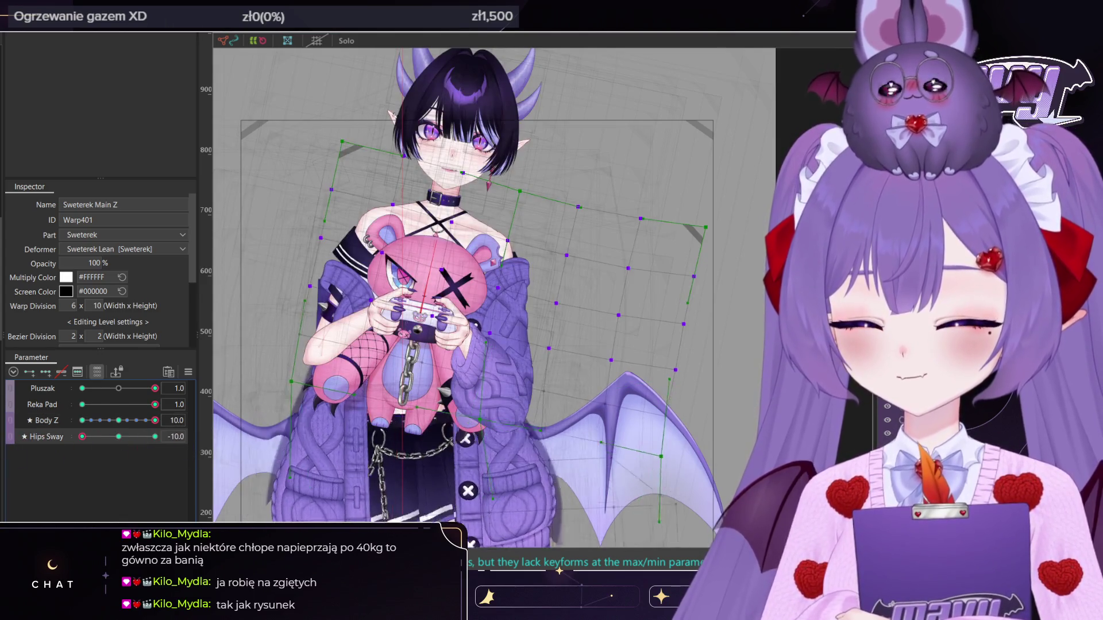
Return Body Z and Hips Sway to 0, test the opposite turn, and pan toward the sleeve
left_click(118, 421)
left_click(119, 436)
left_click(82, 421)
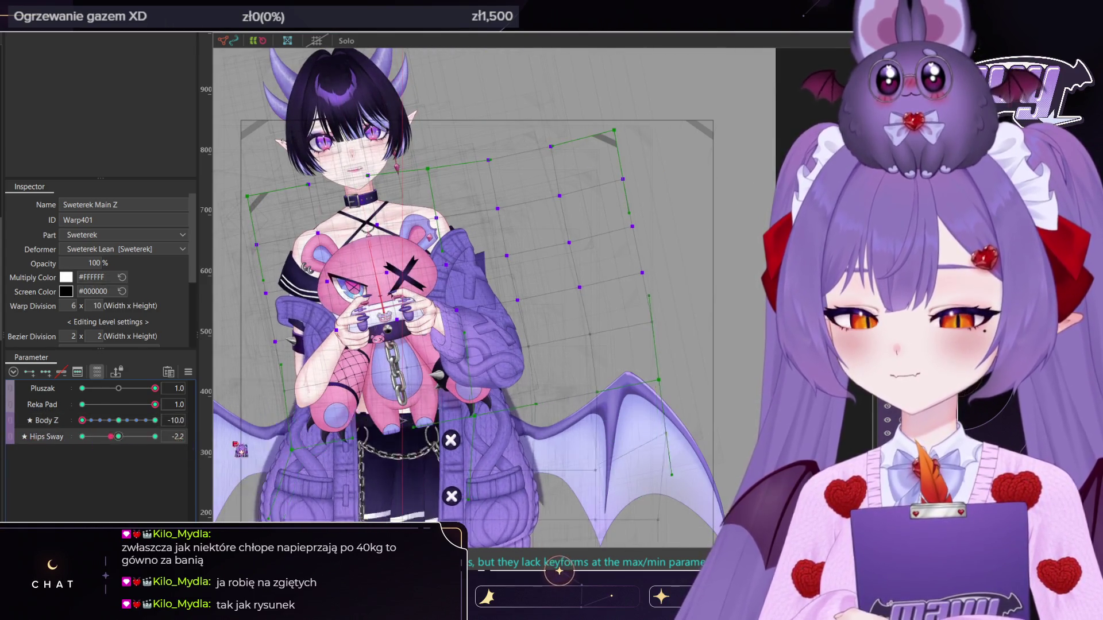
left_click(119, 421)
mouse_move(461, 282)
middle_mouse_down()
mouse_move(519, 240)
mouse_move(547, 287)
middle_mouse_up()
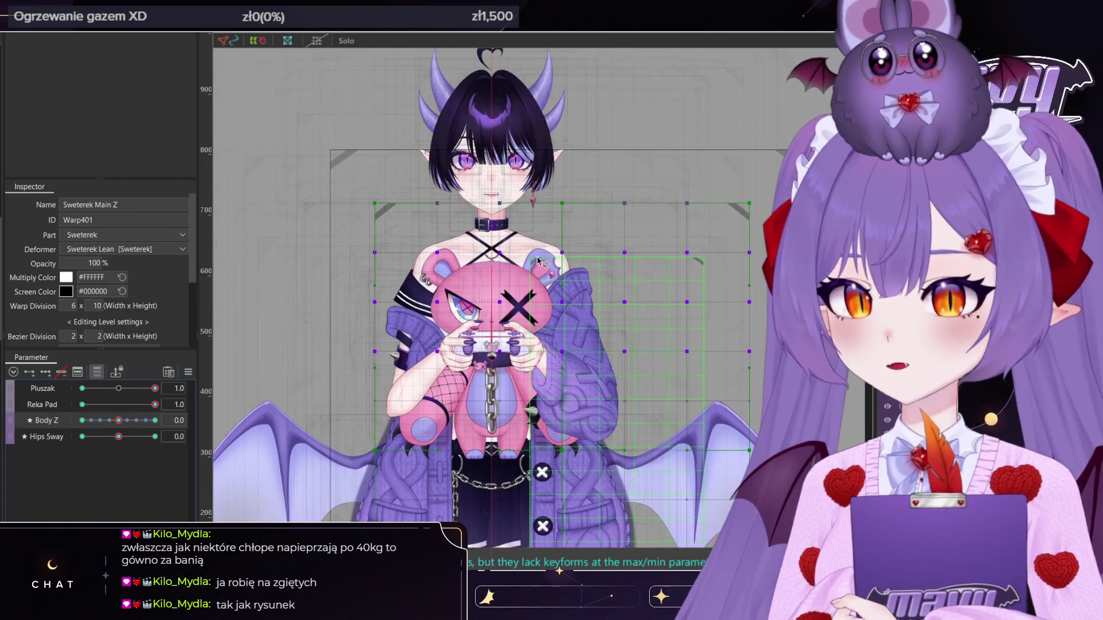
Zoom onto the right sleeve and select PadSwetrPrzedram, SwetrPrzedramPadButtDown, PadSwetr2 and the parent sweater deformer
scroll(581, 348, "down", 1)
scroll(563, 333, "up", 4)
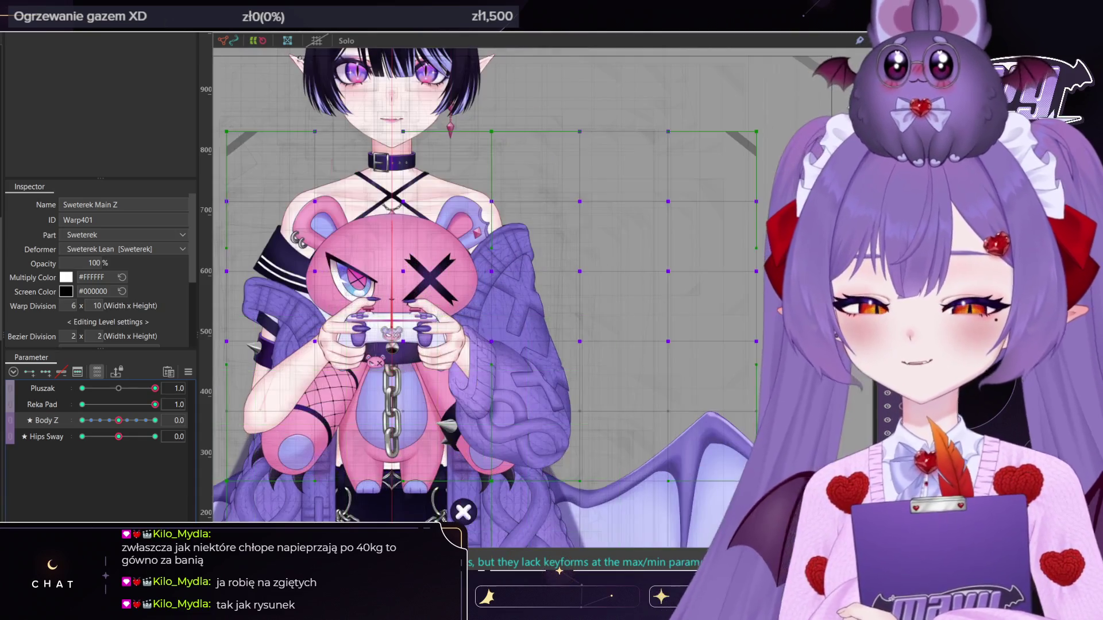
left_click(538, 318)
scroll(540, 311, "up", 2)
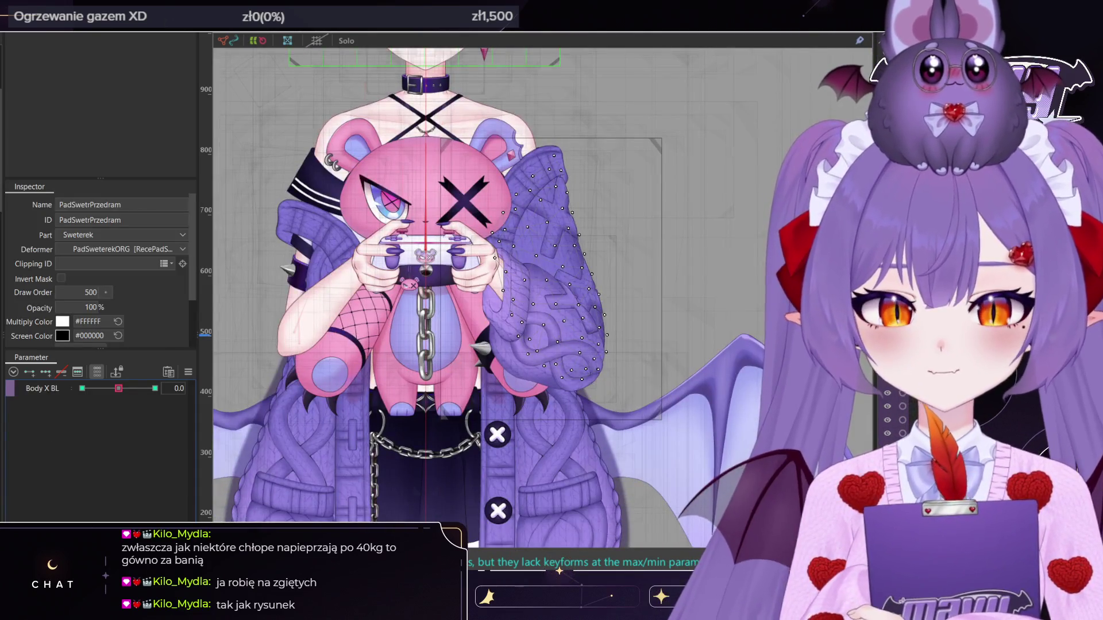
scroll(544, 287, "up", 2)
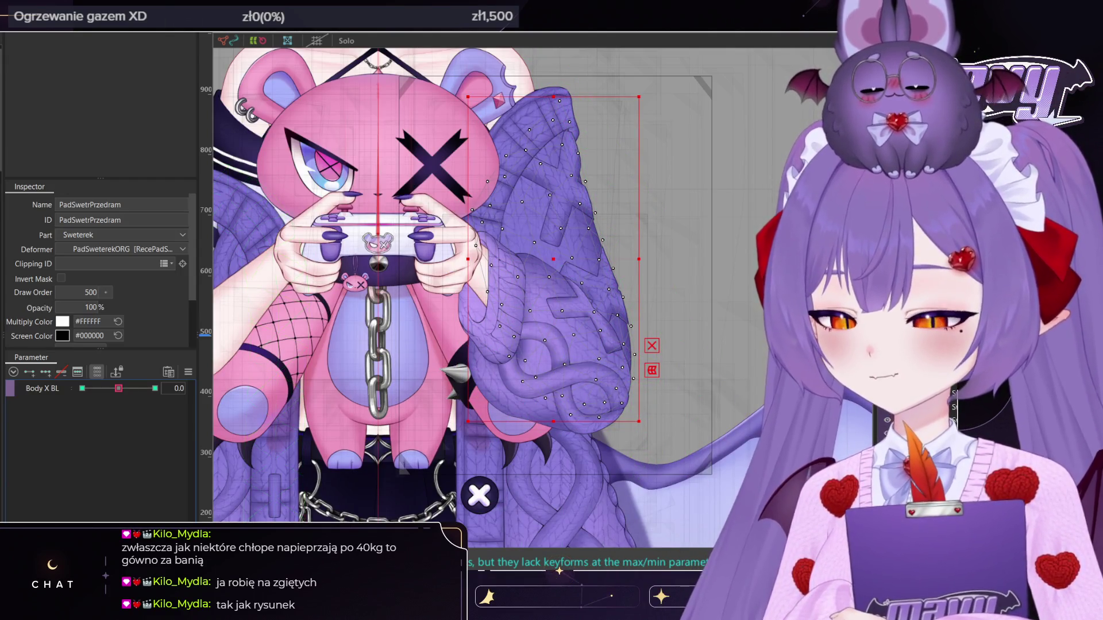
left_click(545, 332)
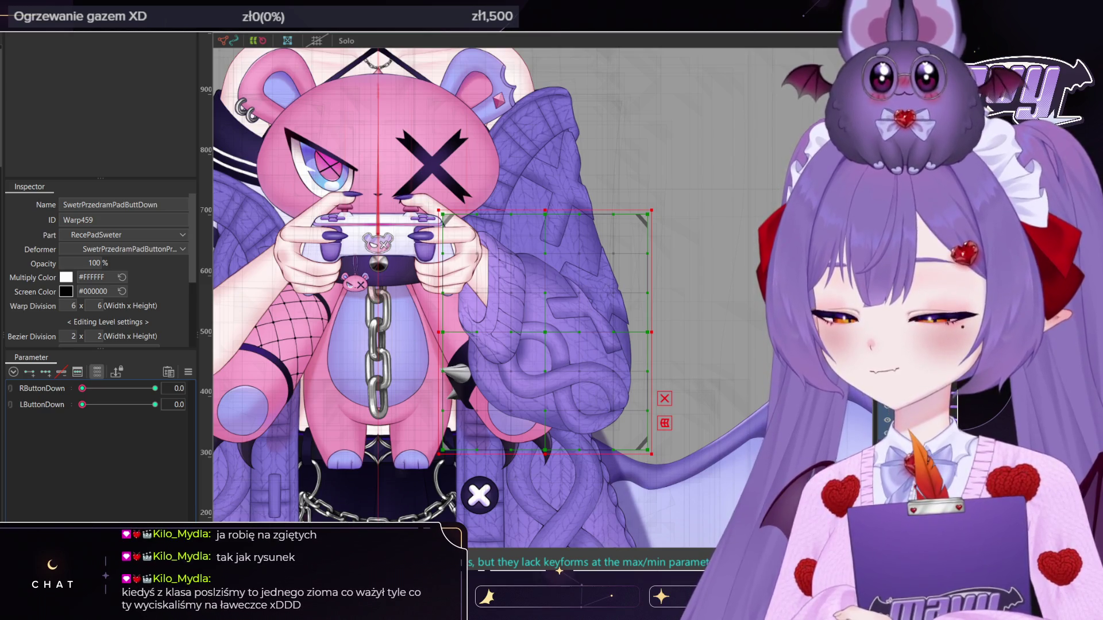
left_click(475, 281)
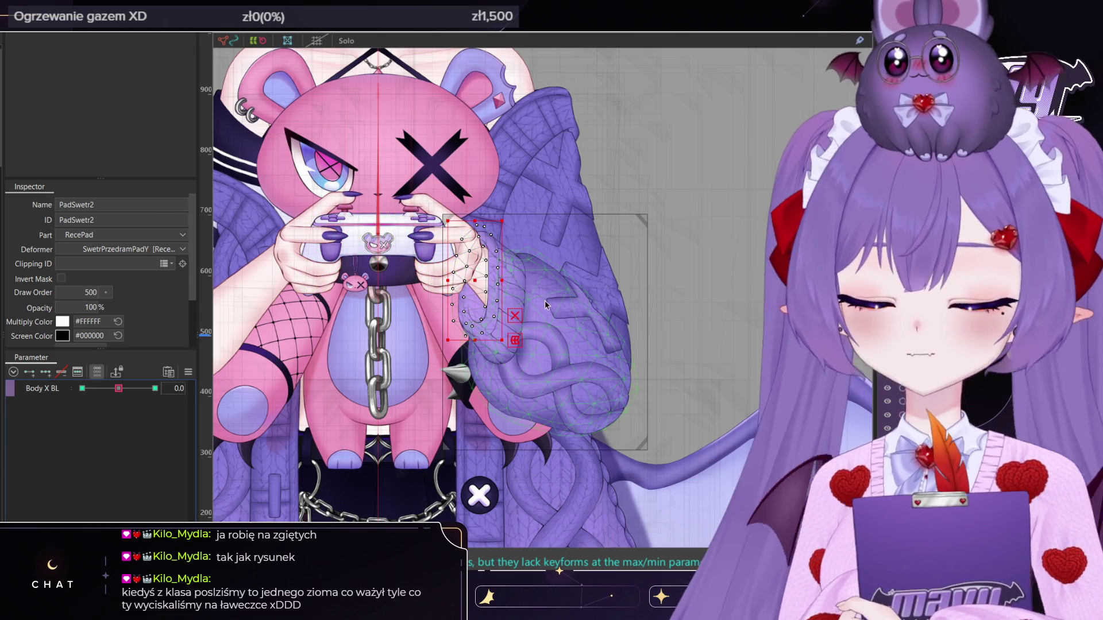
left_click(567, 259)
scroll(567, 259, "down", 3)
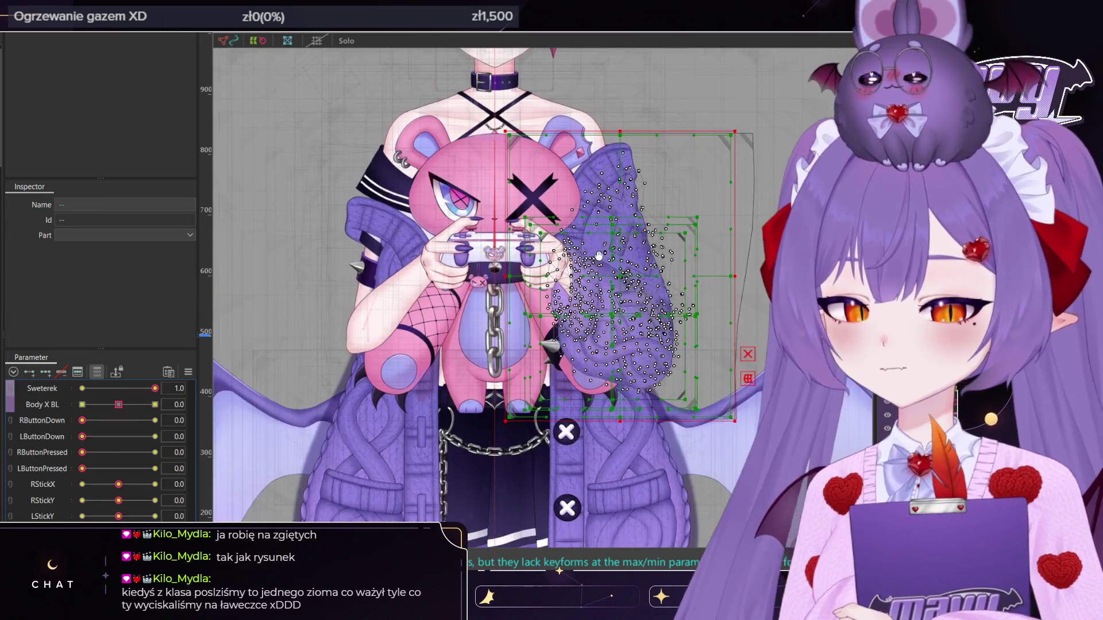
Zoom out and undo/redo until the sleeve meshes sit back on the sleeve with Body X restored
scroll(567, 259, "down", 2)
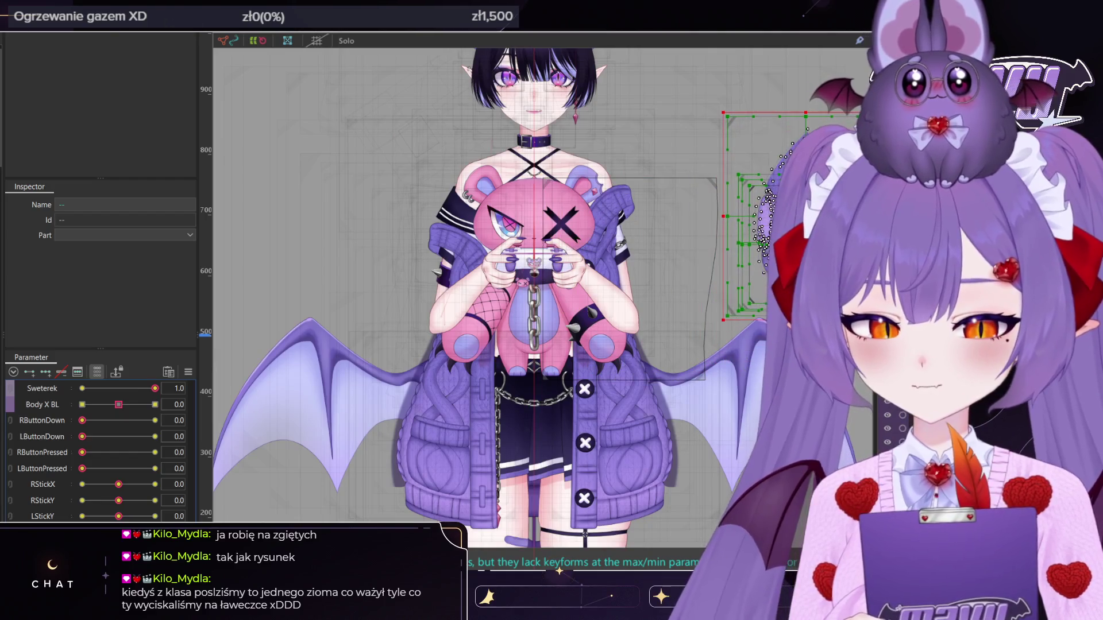
key("ctrl+z")
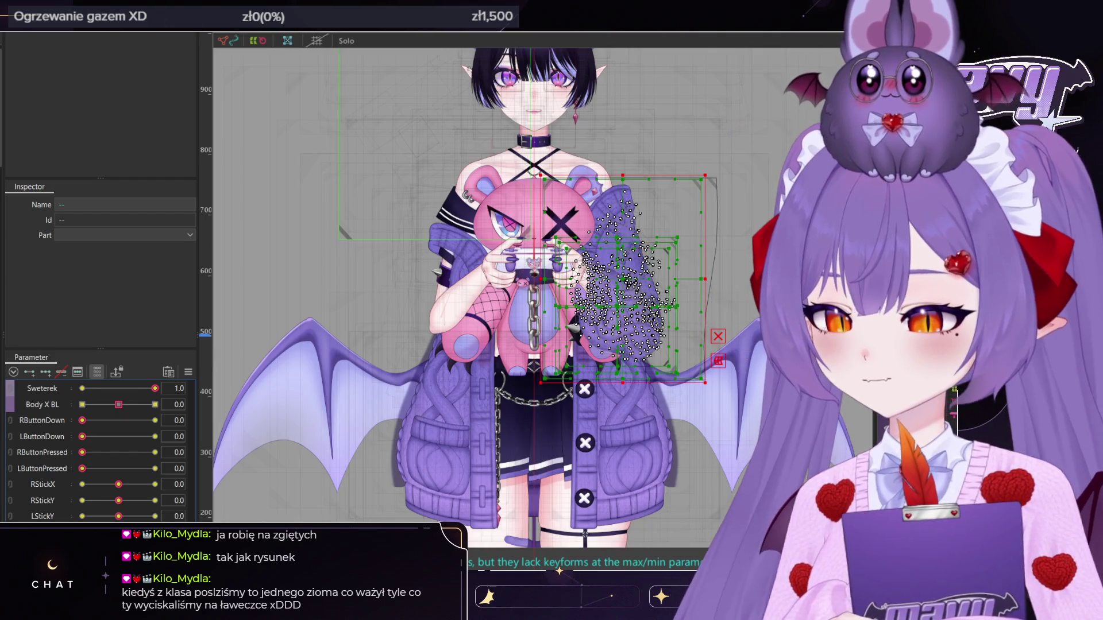
key("ctrl+z")
key("ctrl+z")
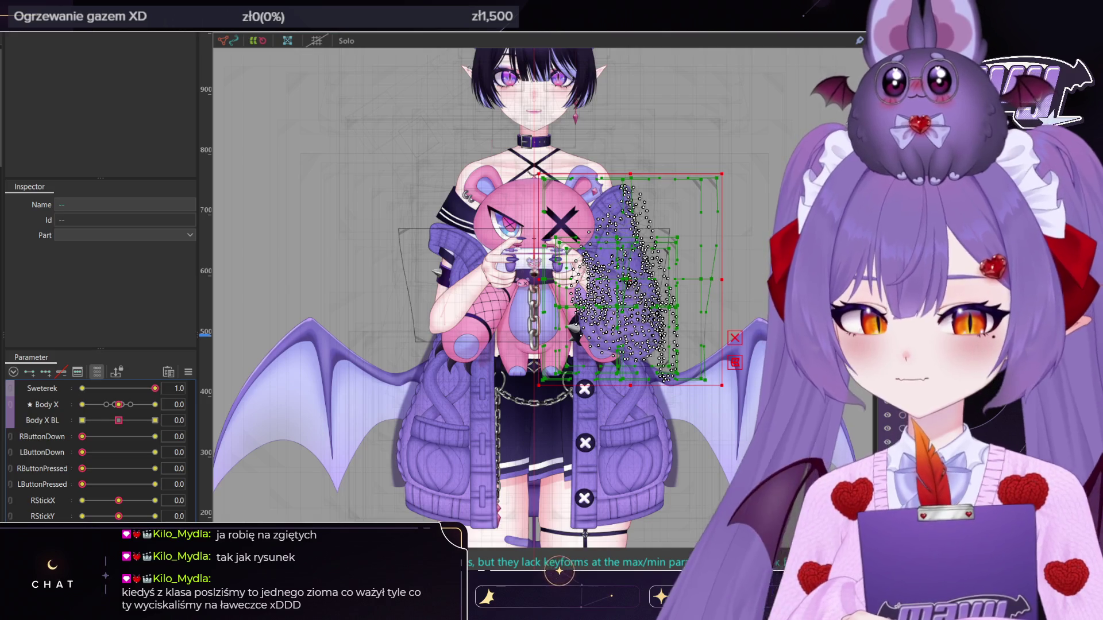
key("ctrl+y")
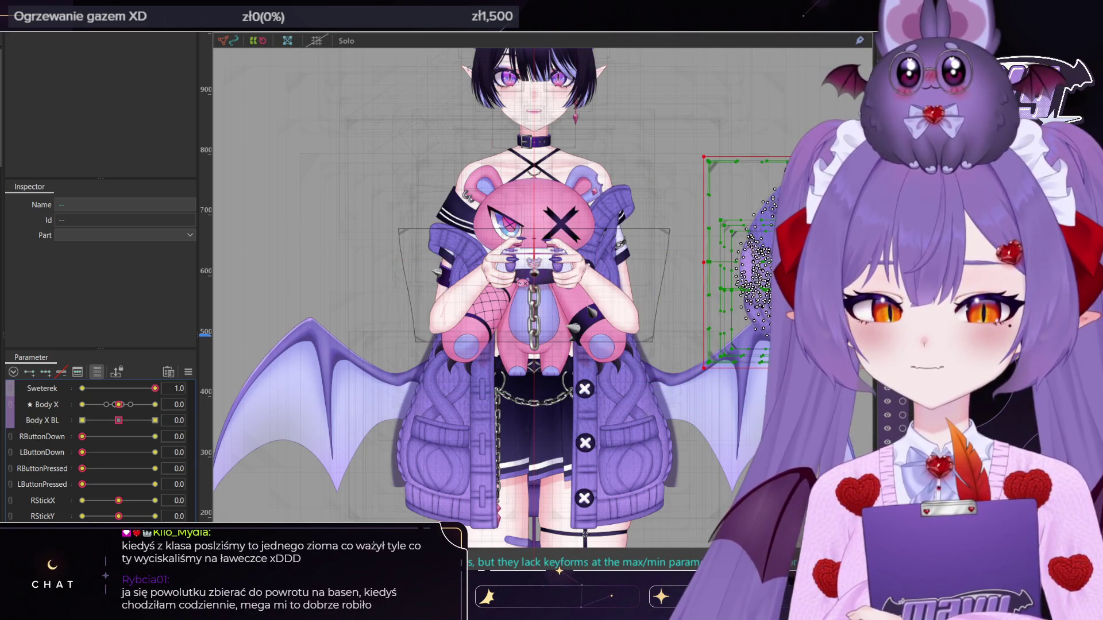
key("ctrl+z")
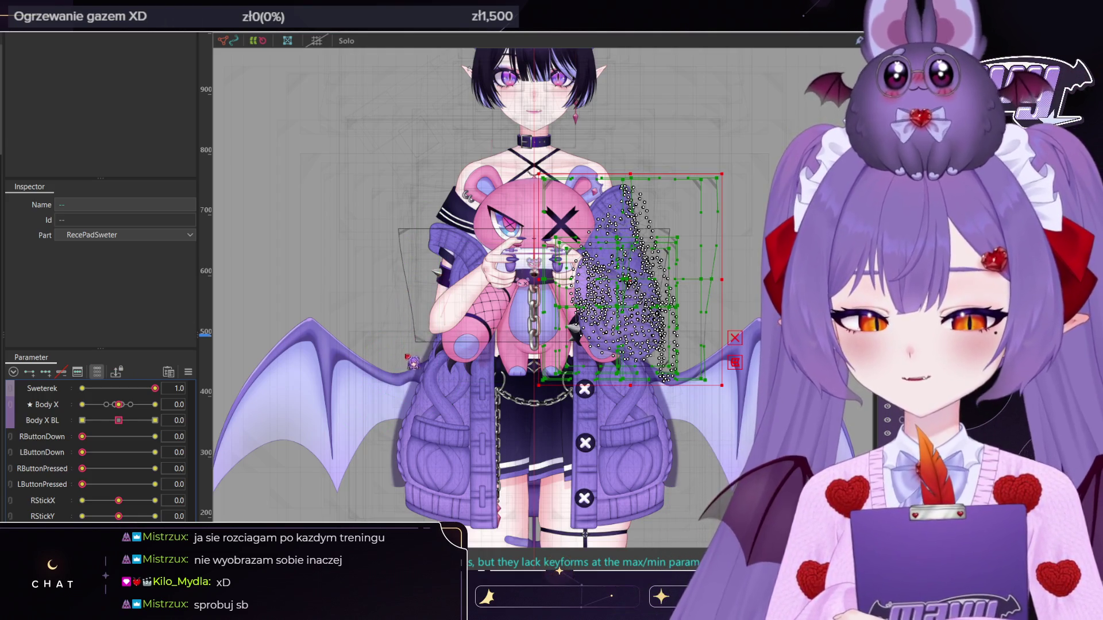
Move the gamepad sleeve mesh to the bear's left side and zoom the canvas out
key("ctrl+z")
scroll(396, 431, "down", 3)
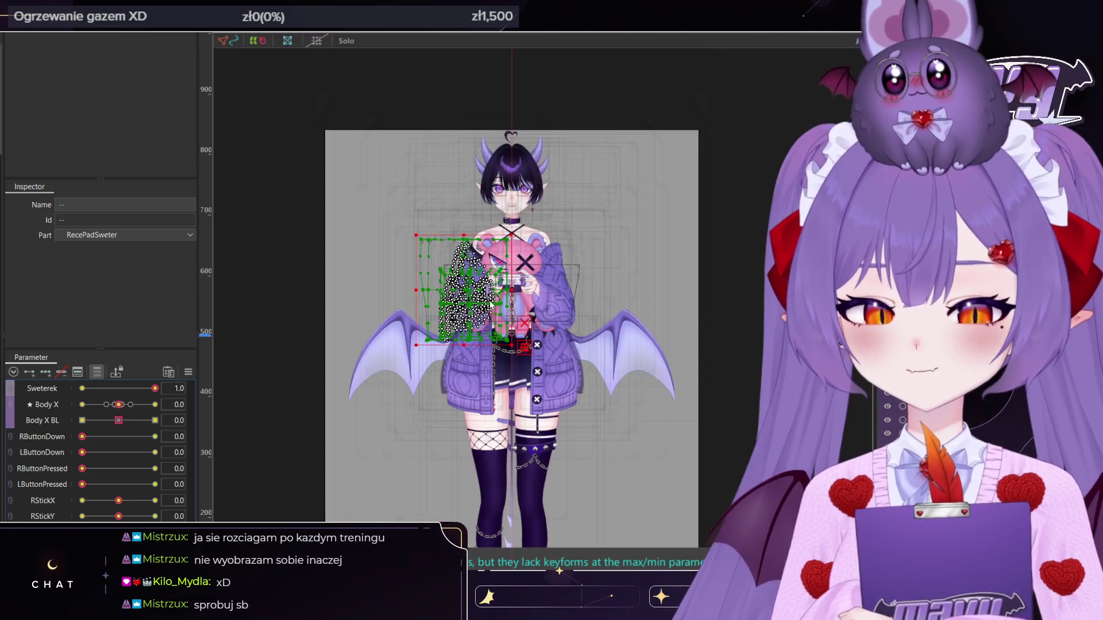
scroll(491, 287, "up", 6)
scroll(460, 258, "down", 5)
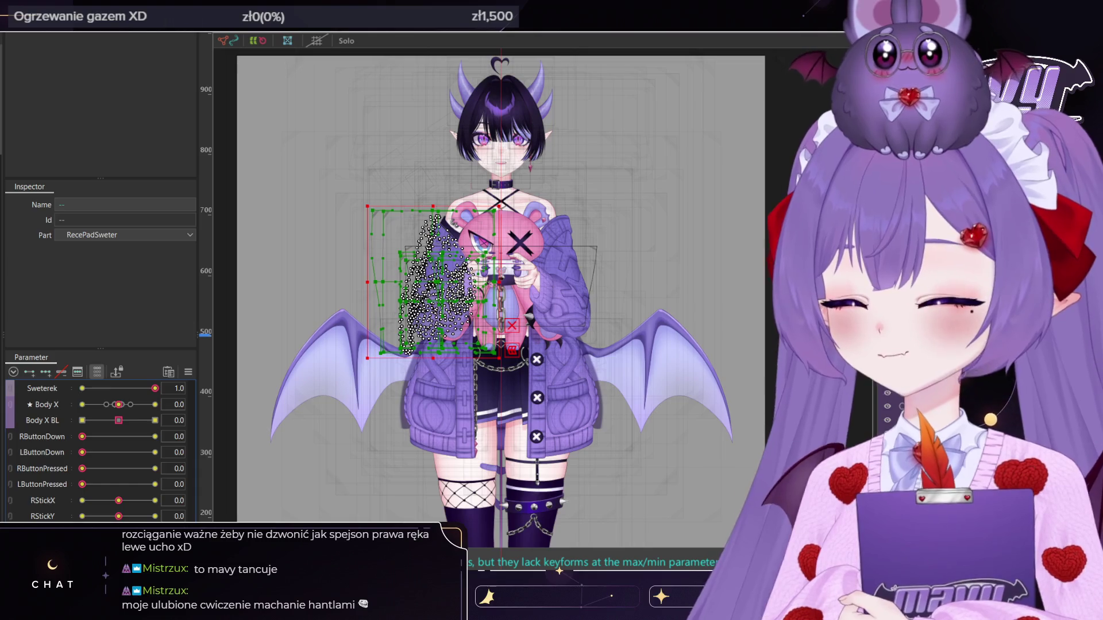
Select PadSwetrPrzedram and set Pluszak from 1.0 to 0.0 to hide the plush bear
left_click(437, 276)
scroll(449, 321, "up", 5)
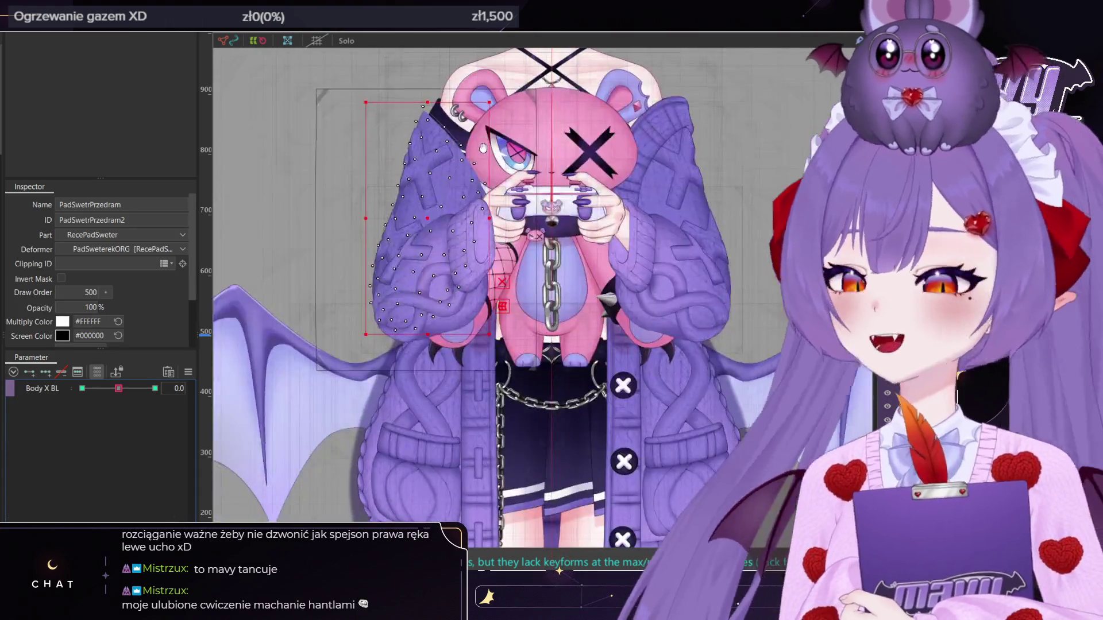
scroll(483, 148, "up", 5)
left_click(97, 372)
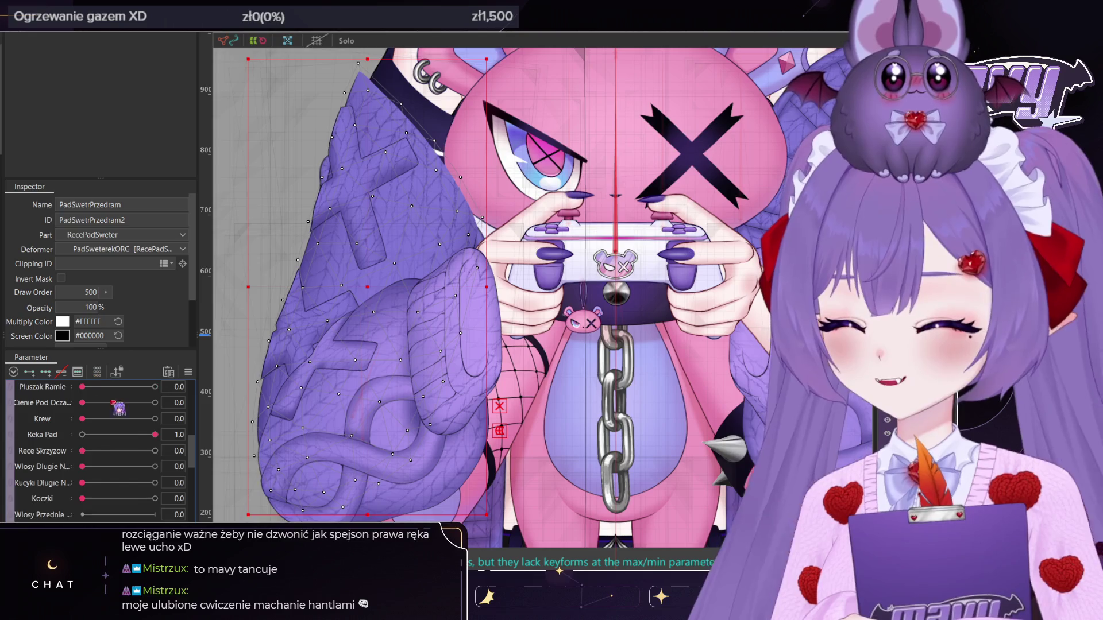
scroll(119, 408, "down", 10)
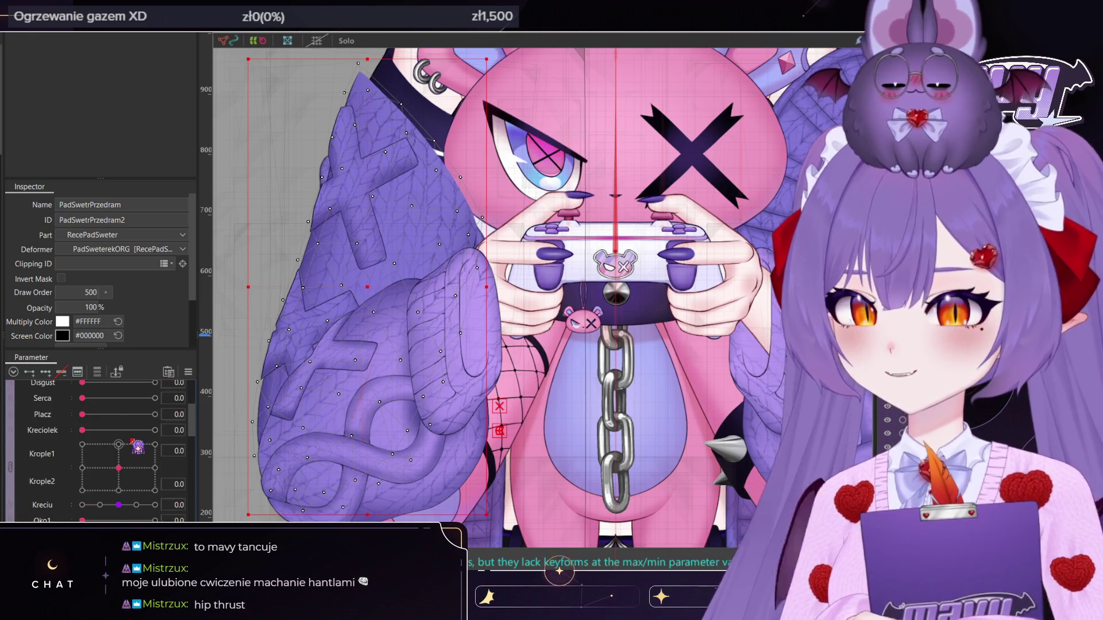
scroll(133, 442, "up", 3)
left_click(154, 416)
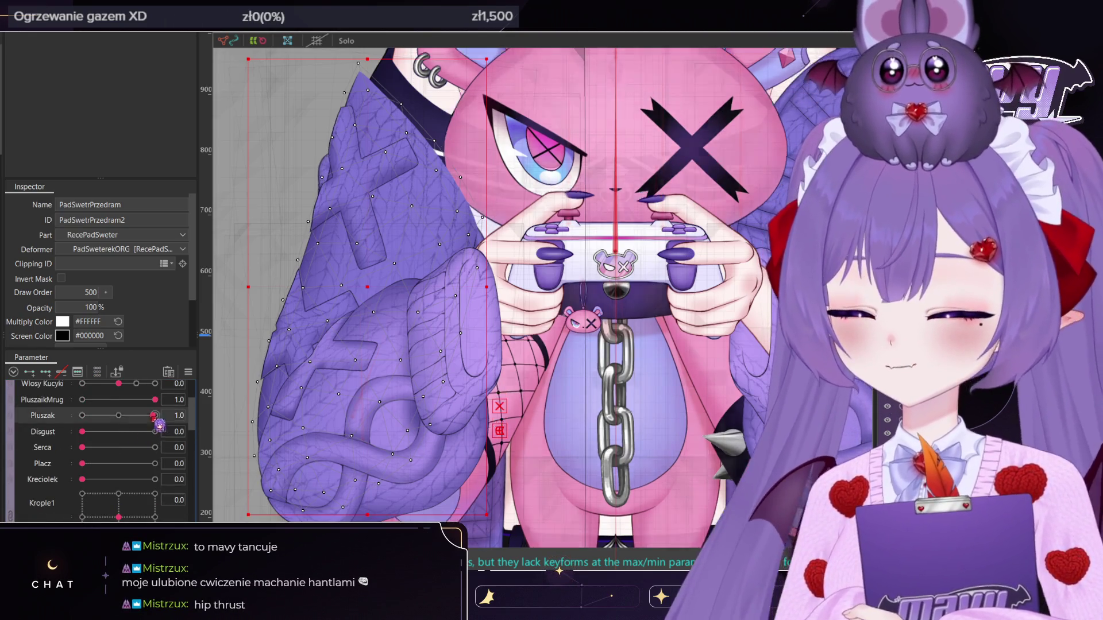
left_click_drag(155, 416, 82, 416)
scroll(350, 300, "down", 8)
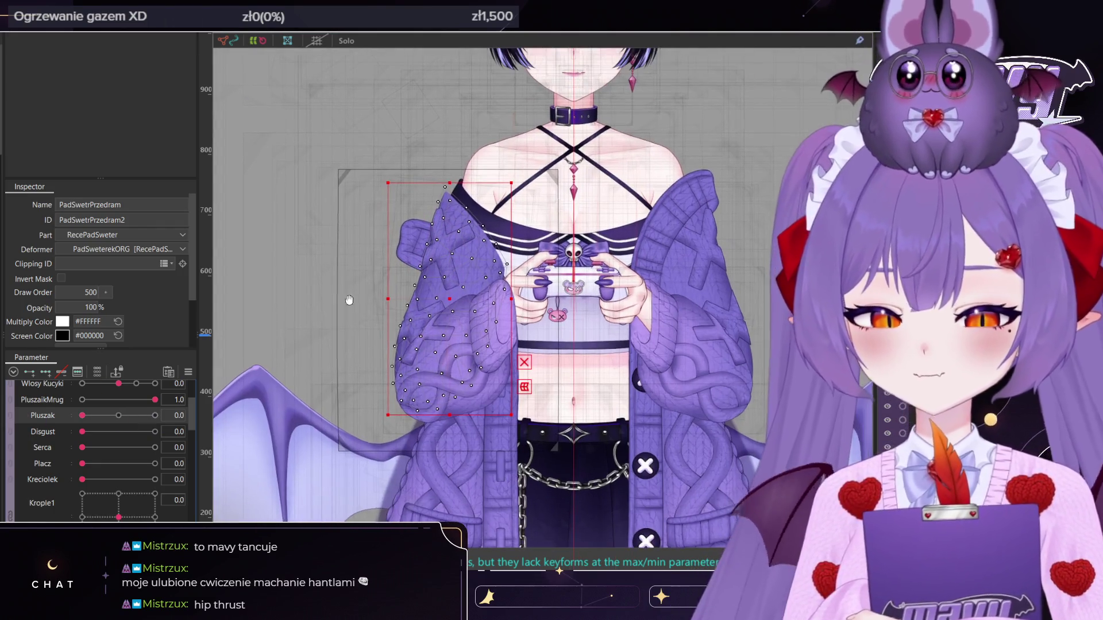
key("ctrl+z")
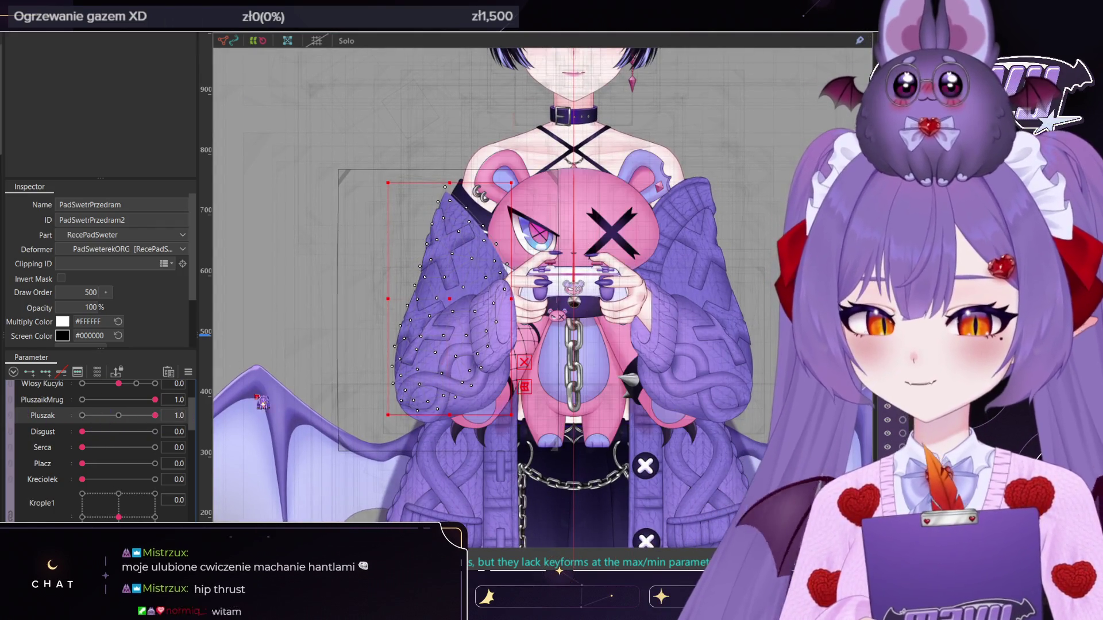
key("ctrl+y")
Select the PadSwetr2 and left sleeve meshes, then only the SwetrRekawXMask mask mesh
middle_click_drag(431, 237, 440, 172)
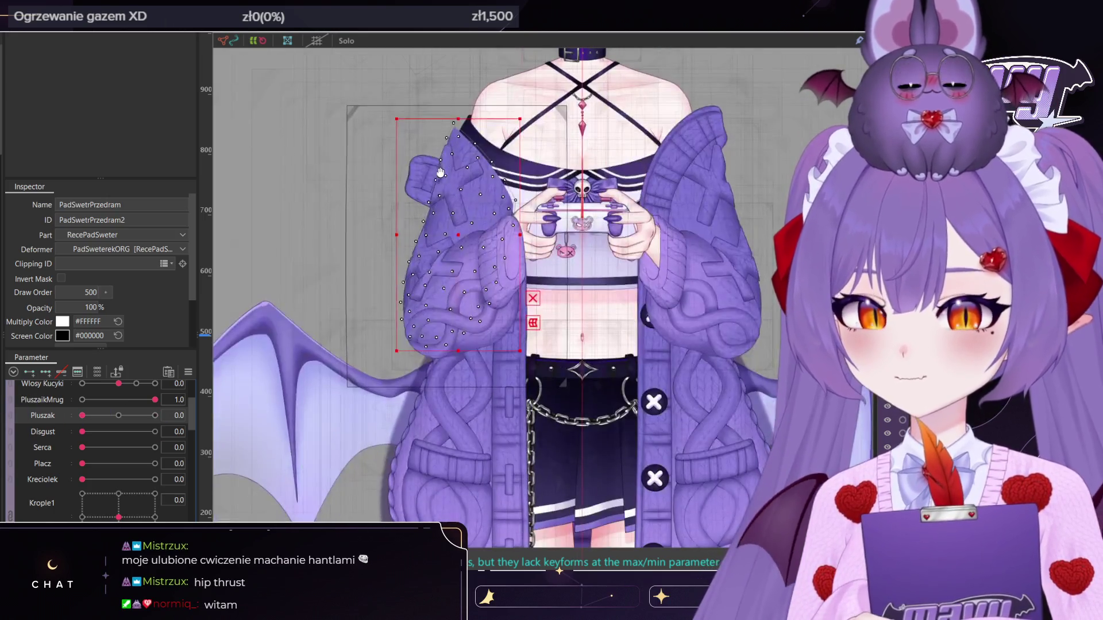
scroll(482, 155, "up", 2)
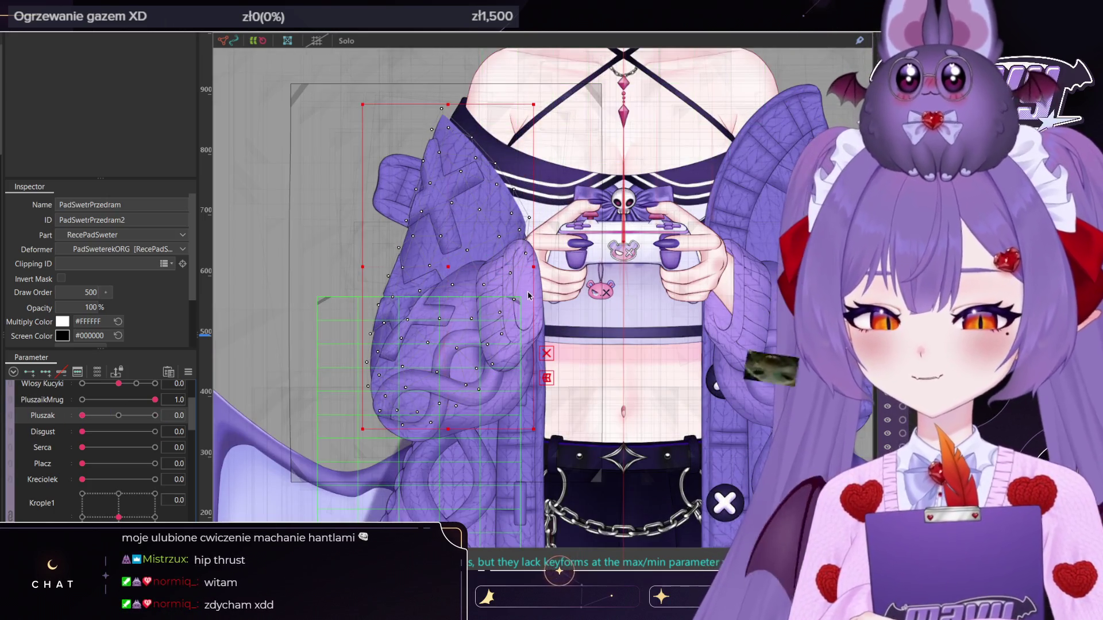
left_click(528, 296)
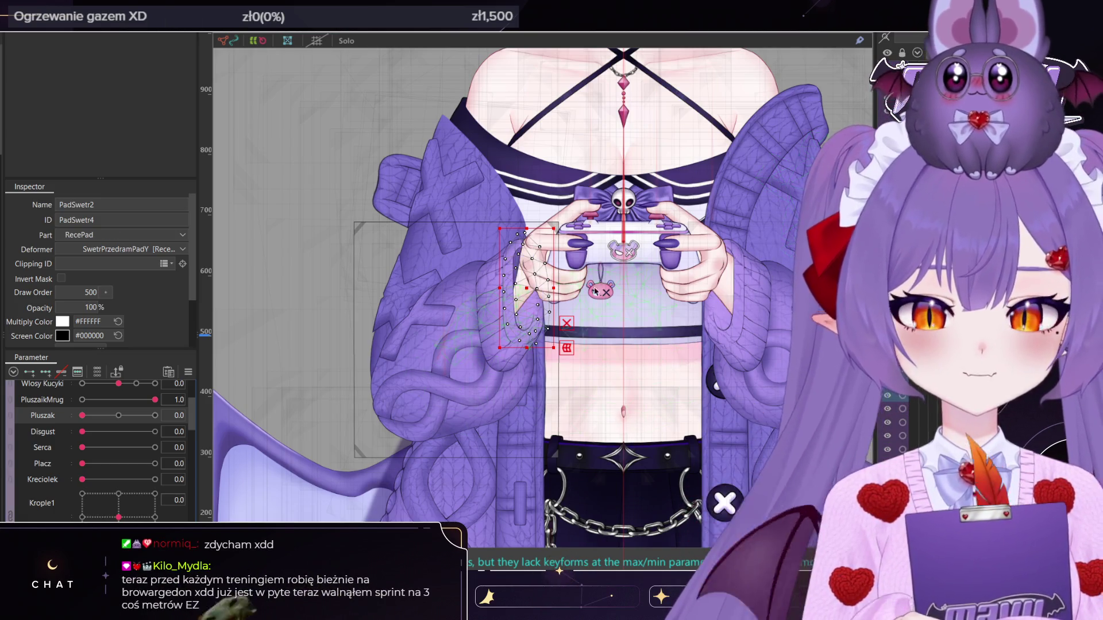
scroll(595, 291, "down", 2)
scroll(517, 275, "up", 6)
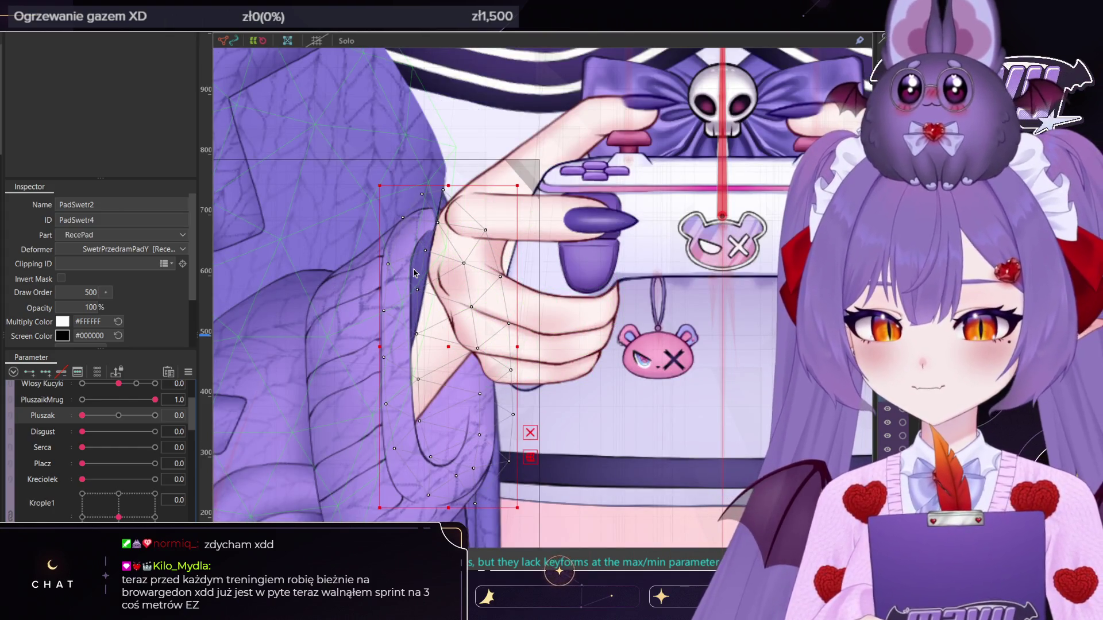
scroll(416, 274, "down", 3)
scroll(460, 207, "up", 2)
left_click(467, 203)
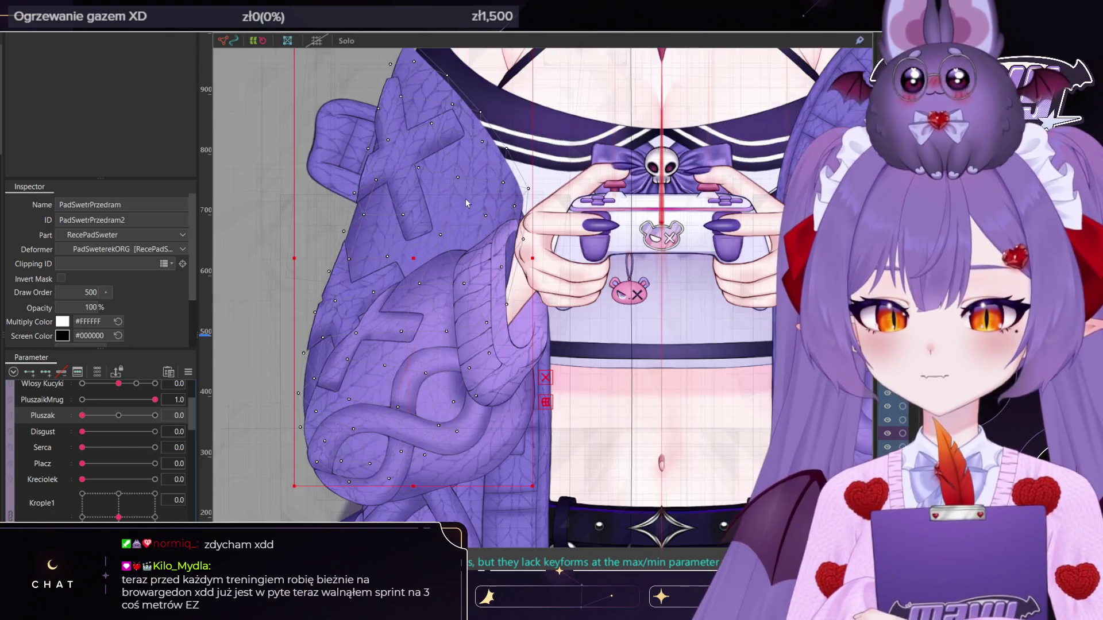
left_click(410, 178, "shift")
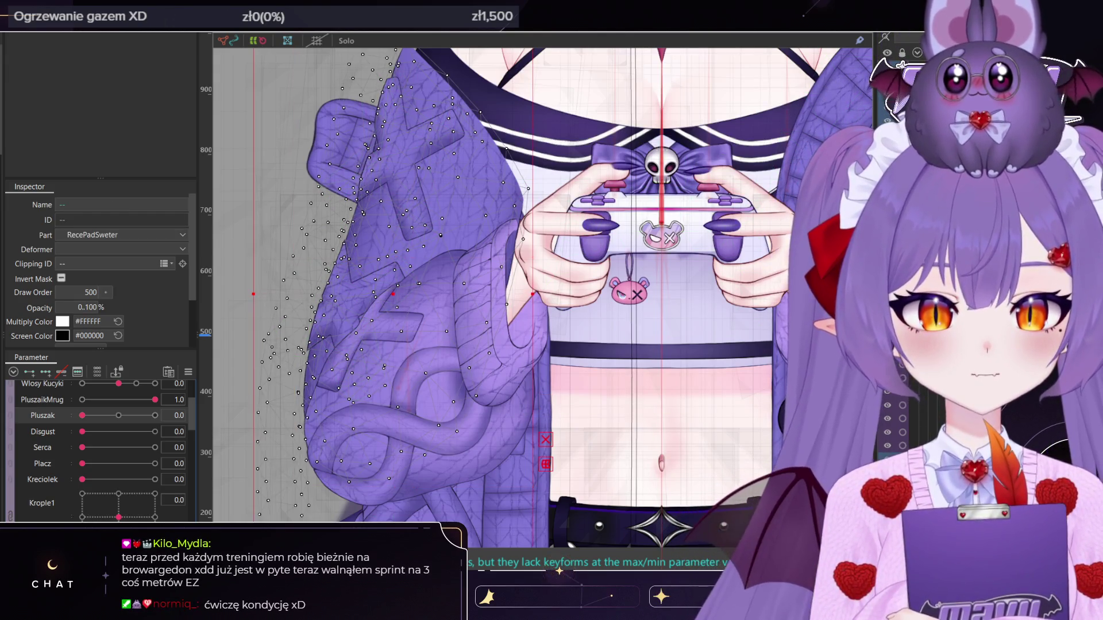
left_click(410, 178)
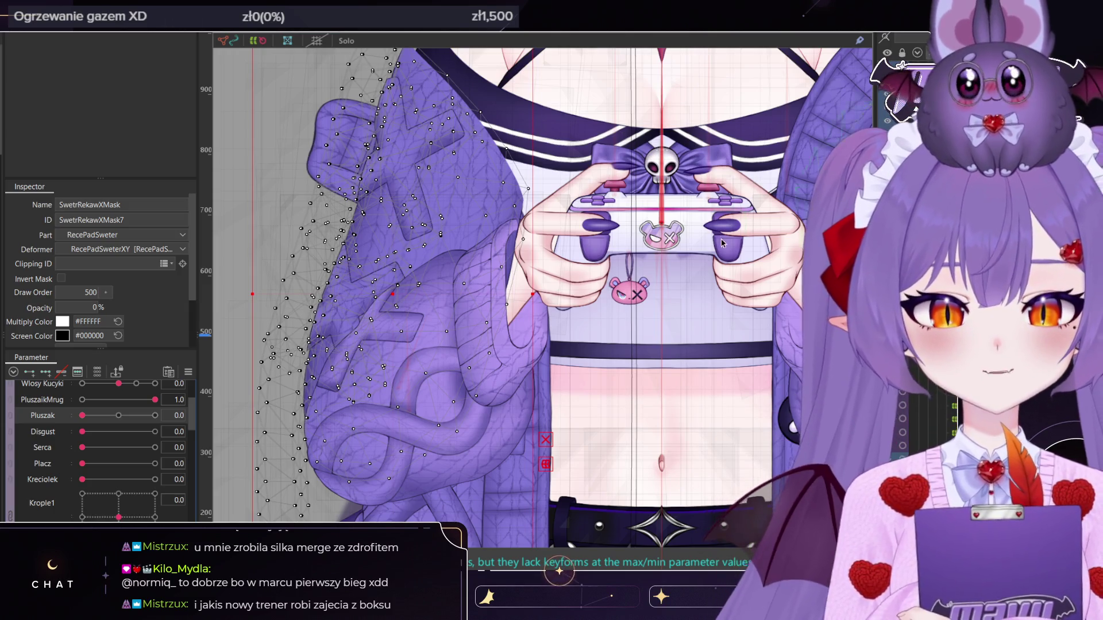
Select the right sleeve, the left sleeve mask and the Sweterek left sleeve meshes in turn
scroll(753, 277, "down", 5)
scroll(764, 188, "up", 7)
left_click(763, 164)
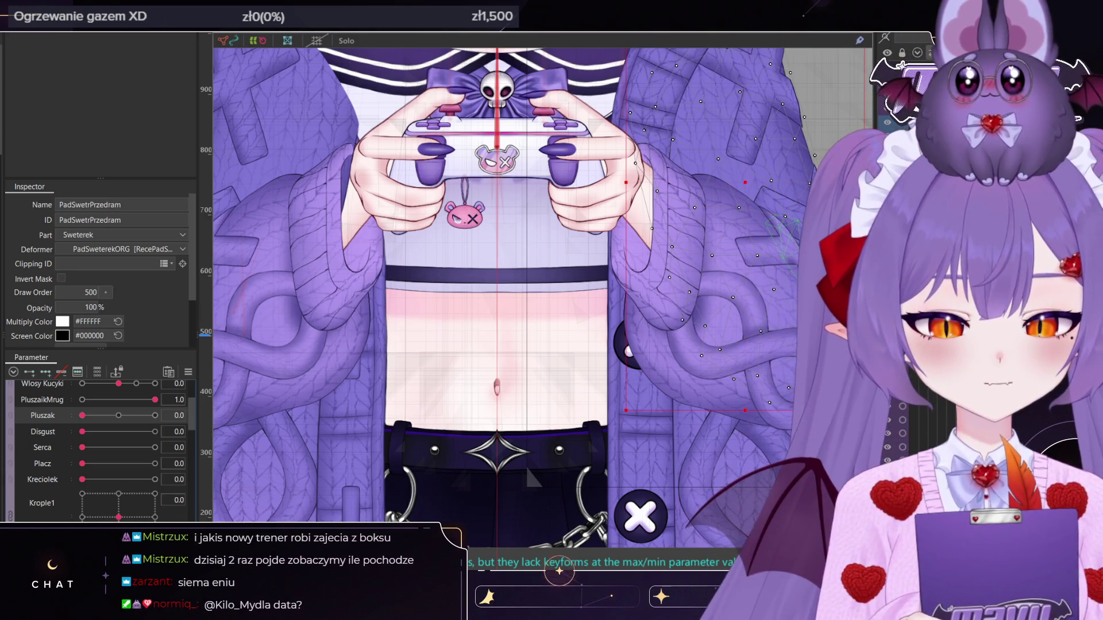
left_click(463, 475)
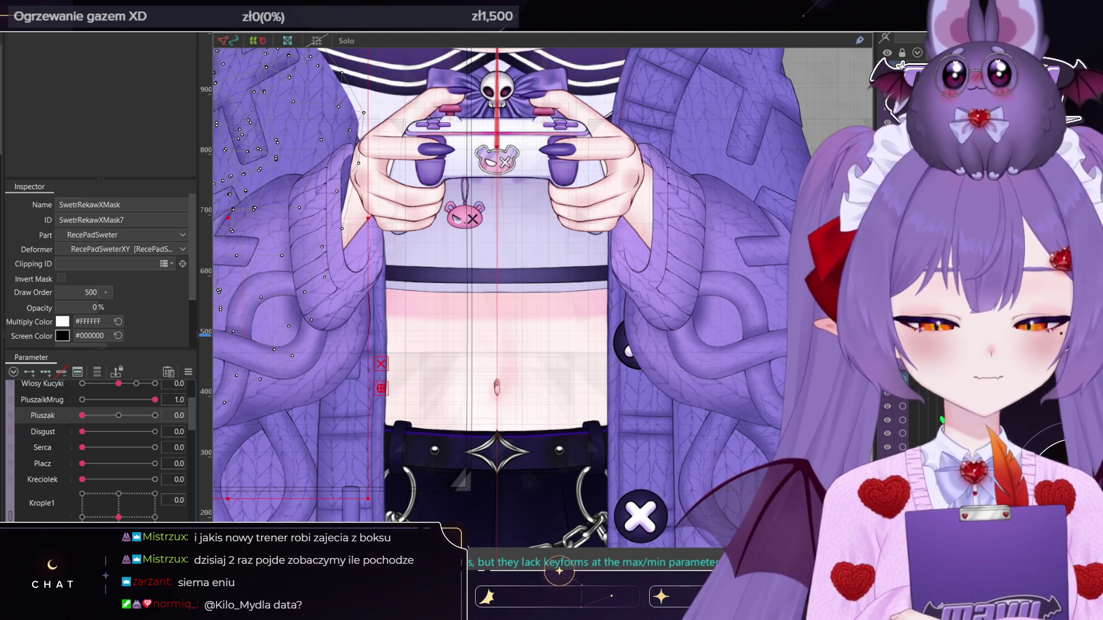
left_click(530, 168)
scroll(530, 167, "down", 5)
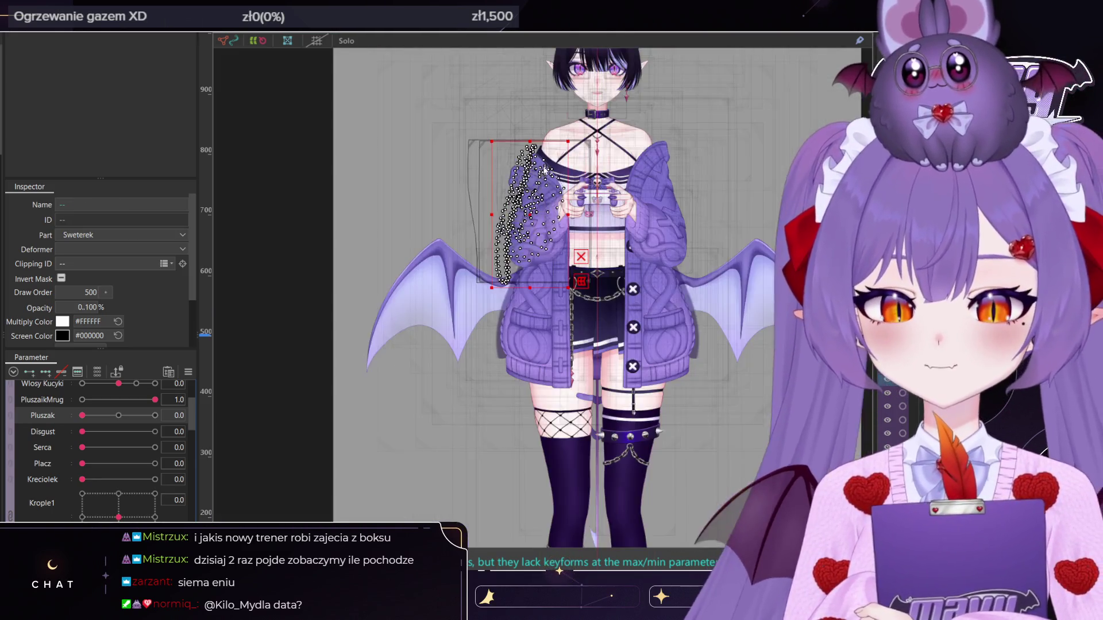
Select the SwetrmaskGoraP upper sweater mask, then the FakSwetrMainRam sleeve mesh
scroll(530, 168, "up", 5)
scroll(530, 168, "up", 2)
scroll(529, 168, "down", 5)
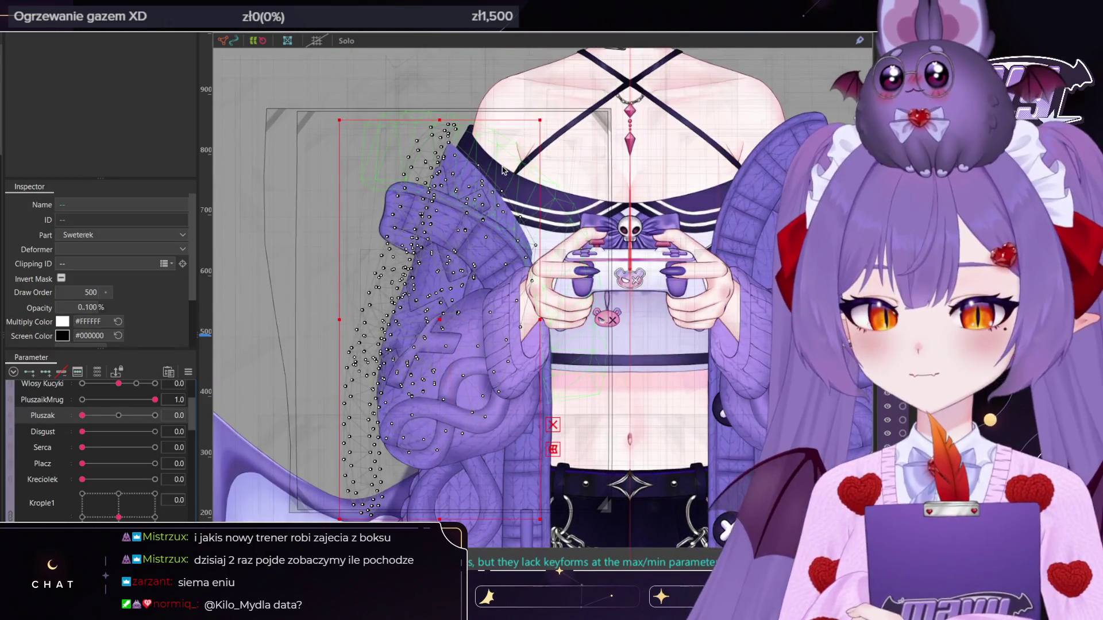
scroll(502, 170, "up", 2)
left_click(502, 170)
scroll(470, 167, "up", 2)
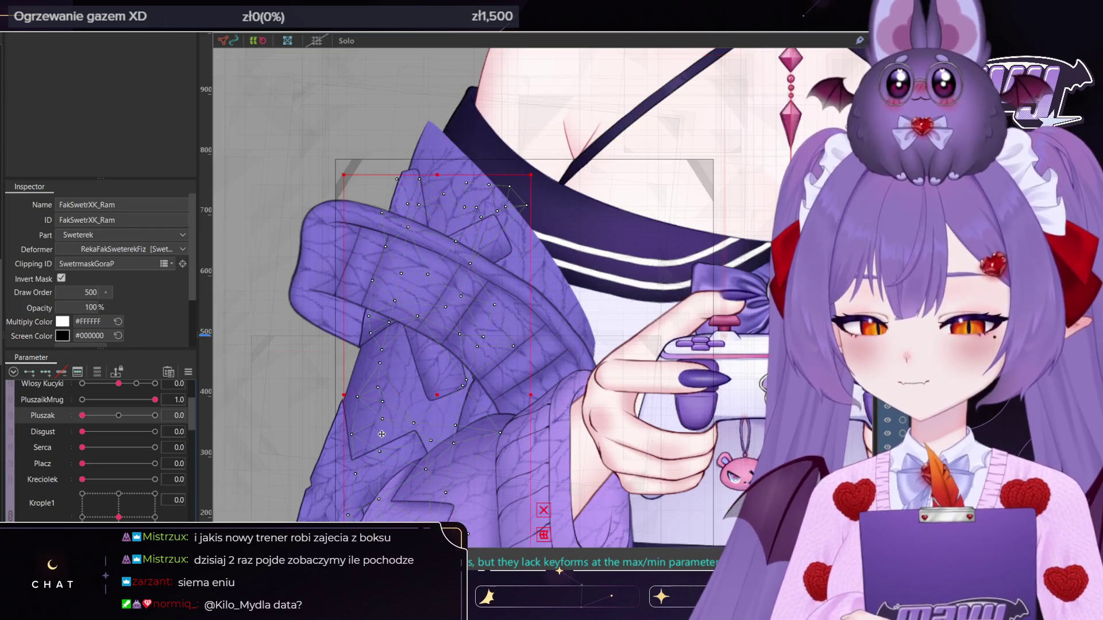
left_click(386, 349)
scroll(386, 349, "down", 2)
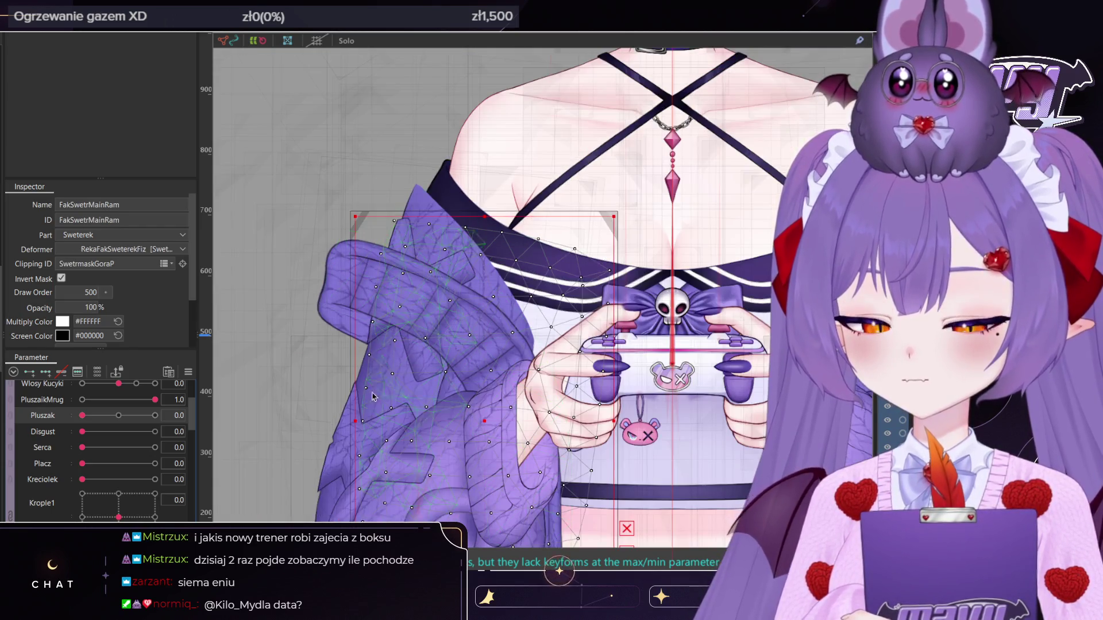
Clip PadSwetrPrzedram with the SwetrmaskGoraP mask and invert its masking
left_click(362, 407)
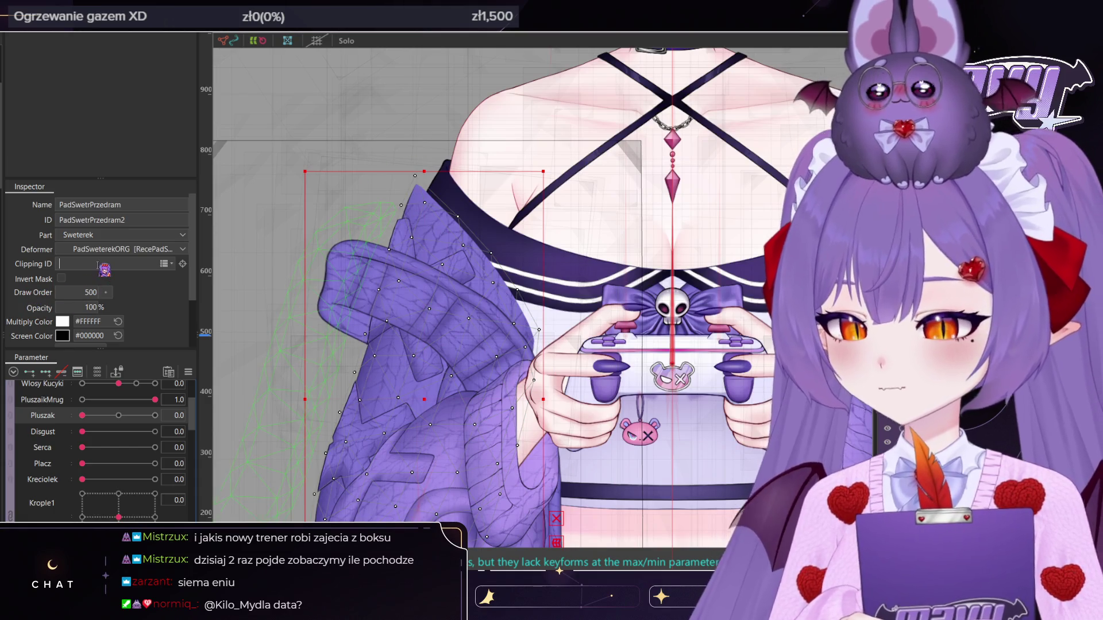
left_click_drag(104, 269, 103, 265)
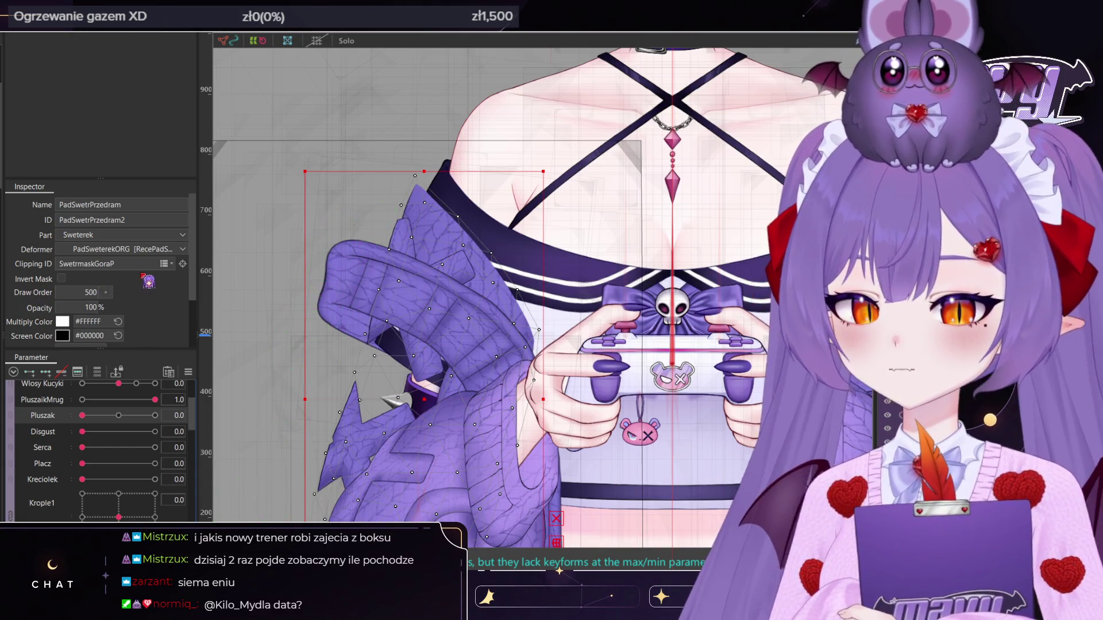
left_click(61, 279)
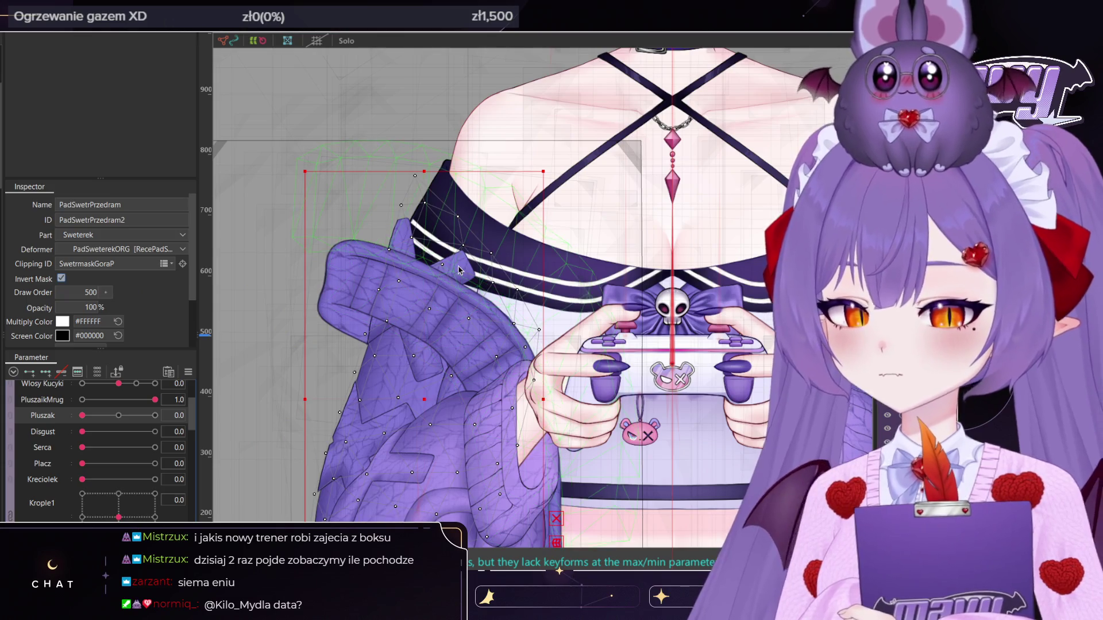
left_click(61, 278)
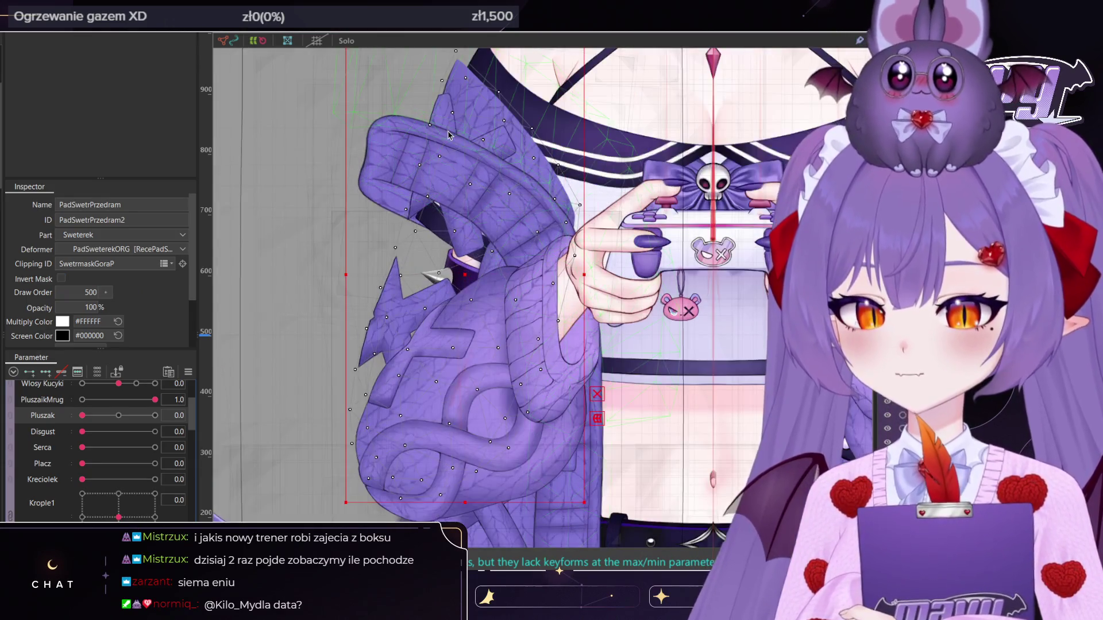
left_click(60, 278)
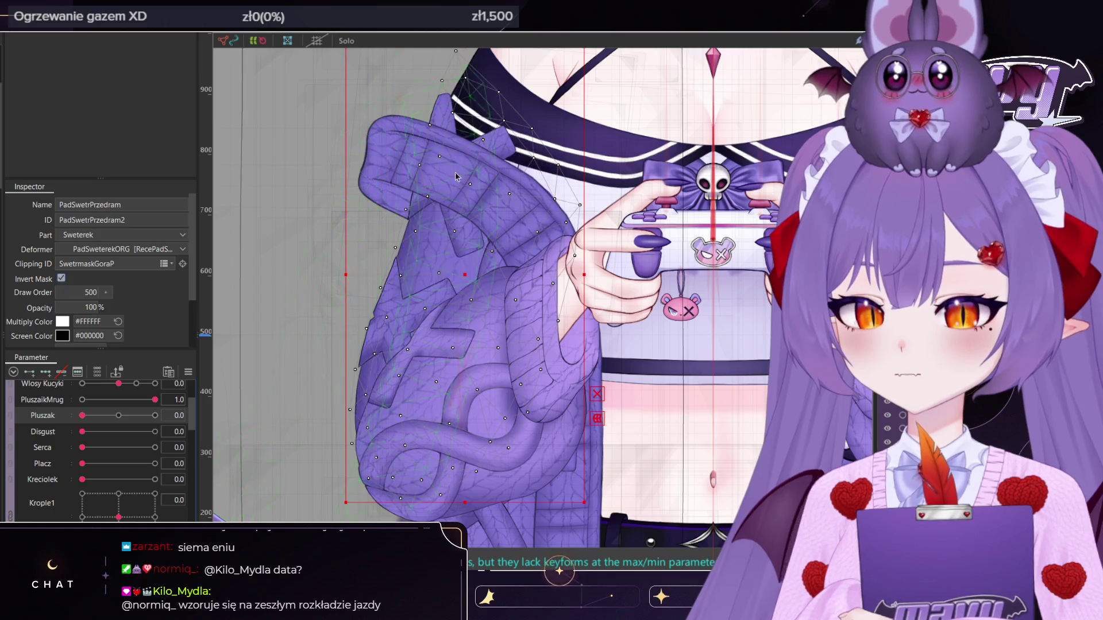
Paste the SwetrmaskGoraP ID into the sleeve pattern's Clipping ID, keeping Invert Mask on
left_click(397, 307, "ctrl")
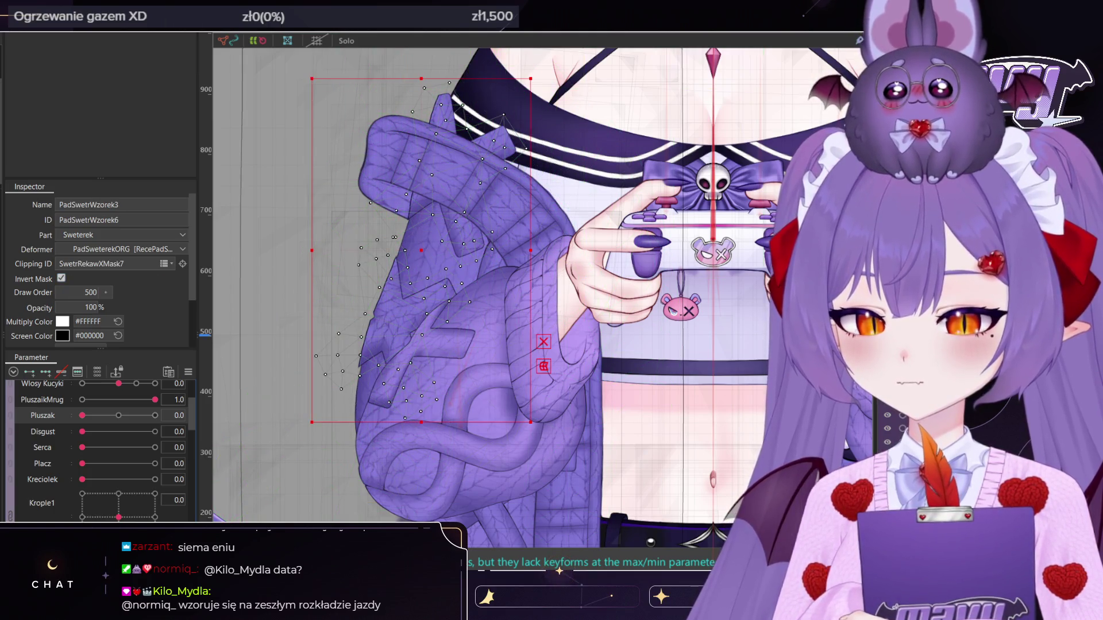
left_click(120, 267)
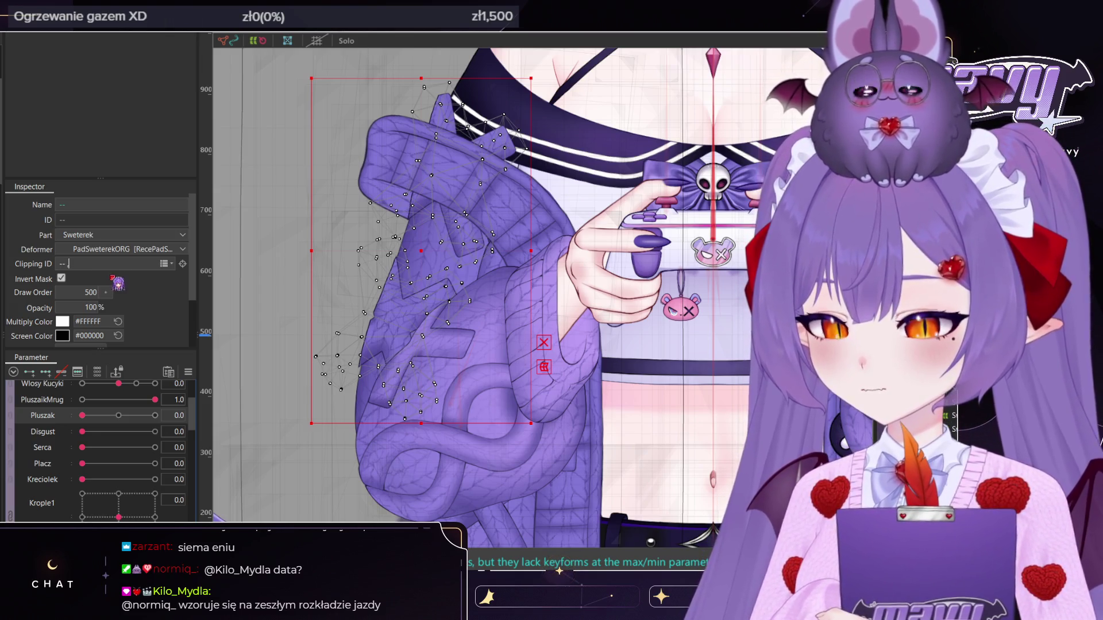
type("SwetrmaskGoraP")
key("Return")
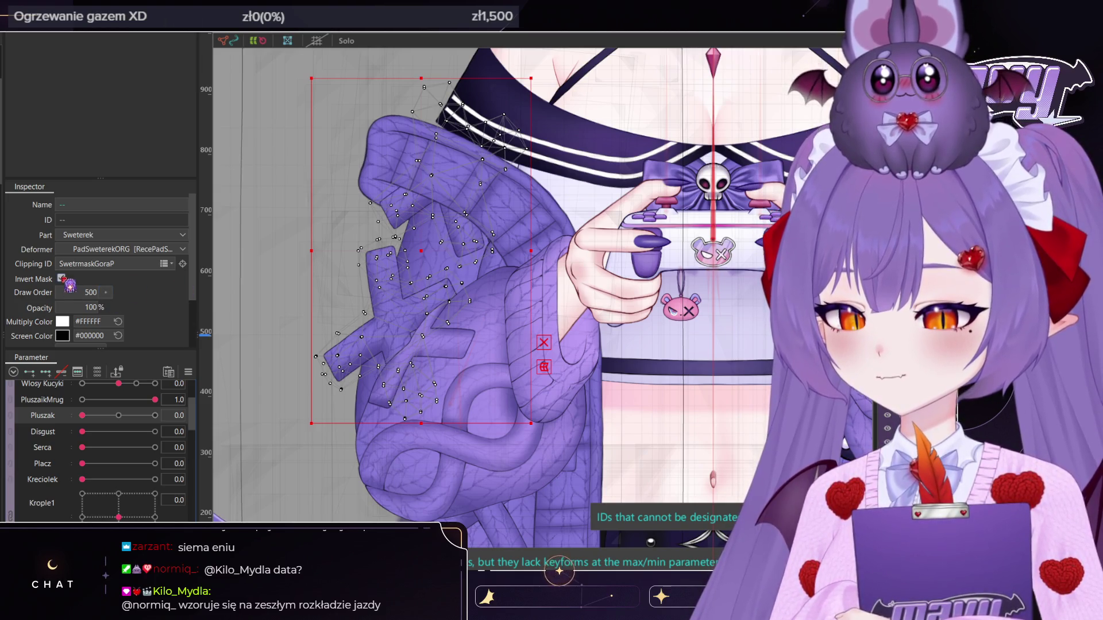
key("space")
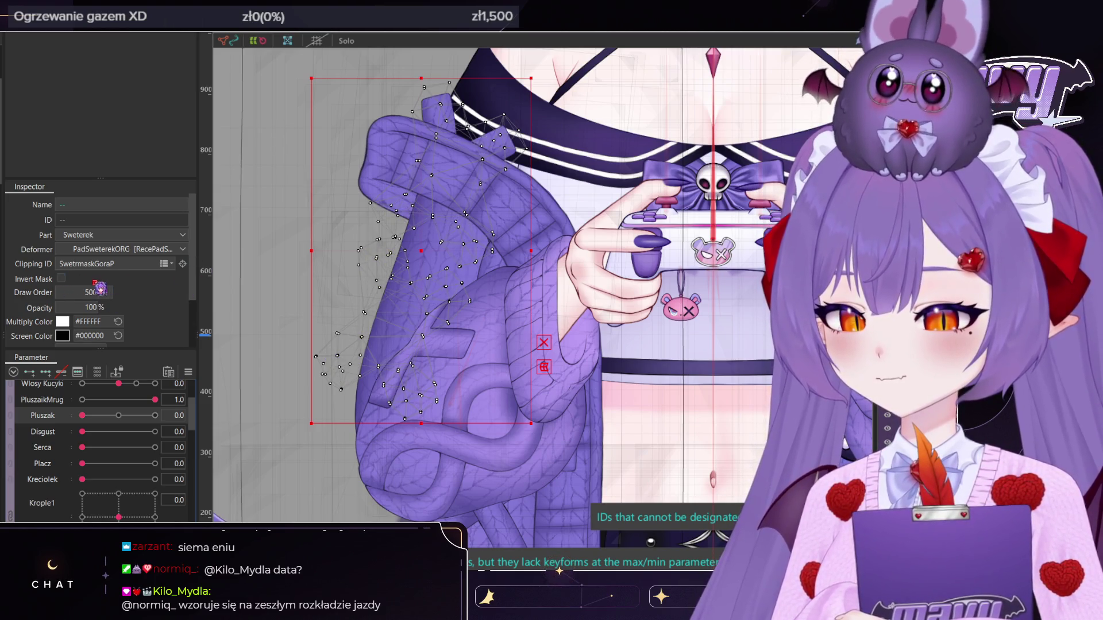
key("space")
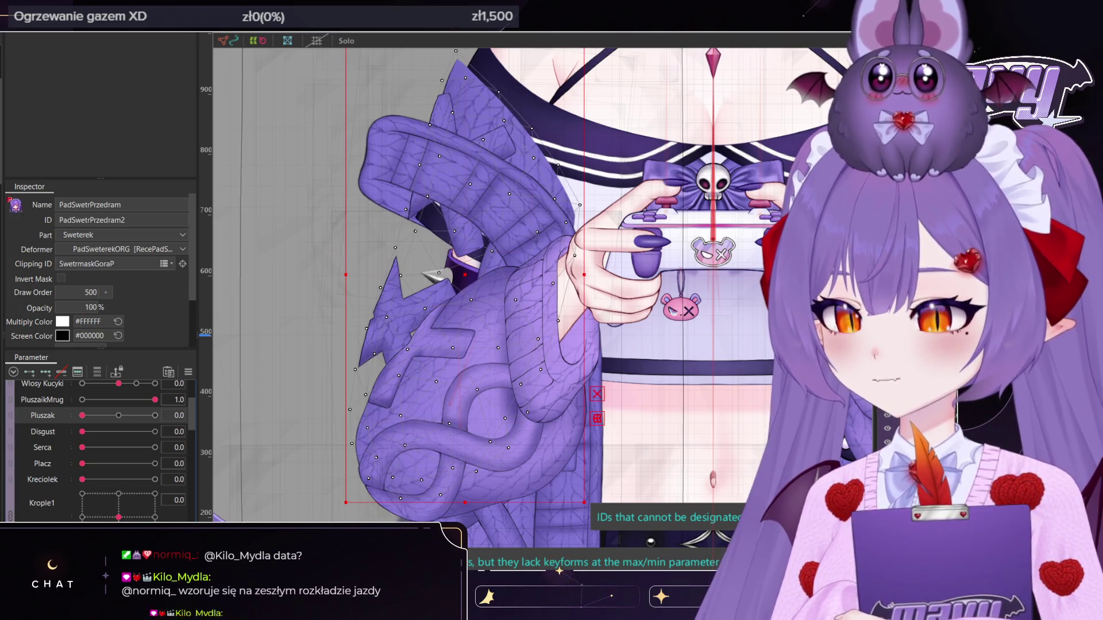
key("space")
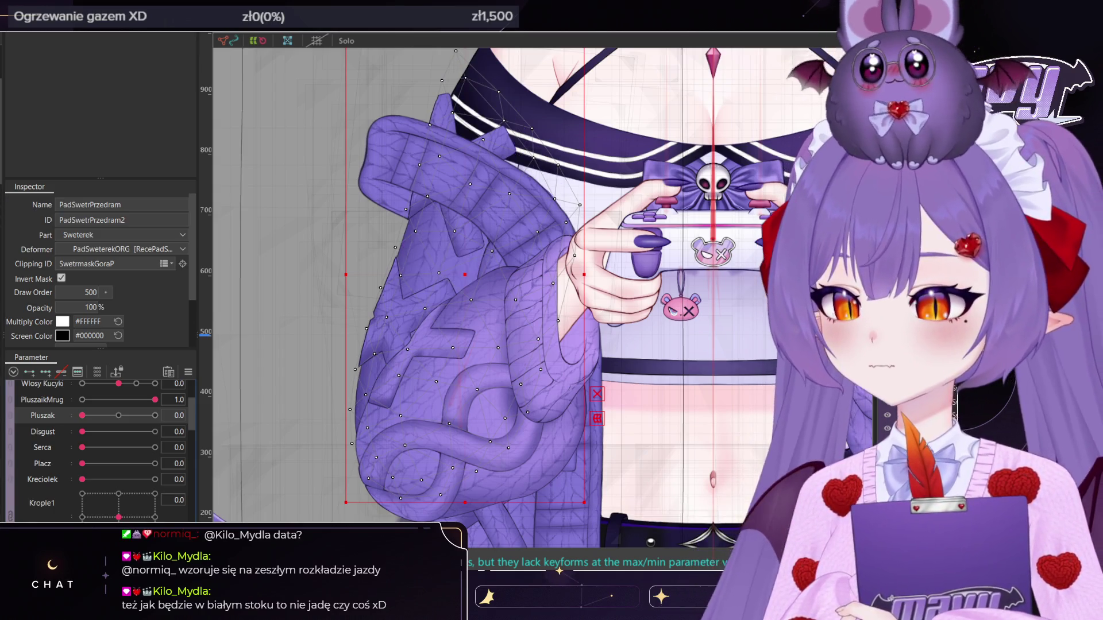
Add a second sleeve mask and the upper sweater mask to PadSwetrWzorek3's clipping
left_click_drag(146, 262, 144, 264)
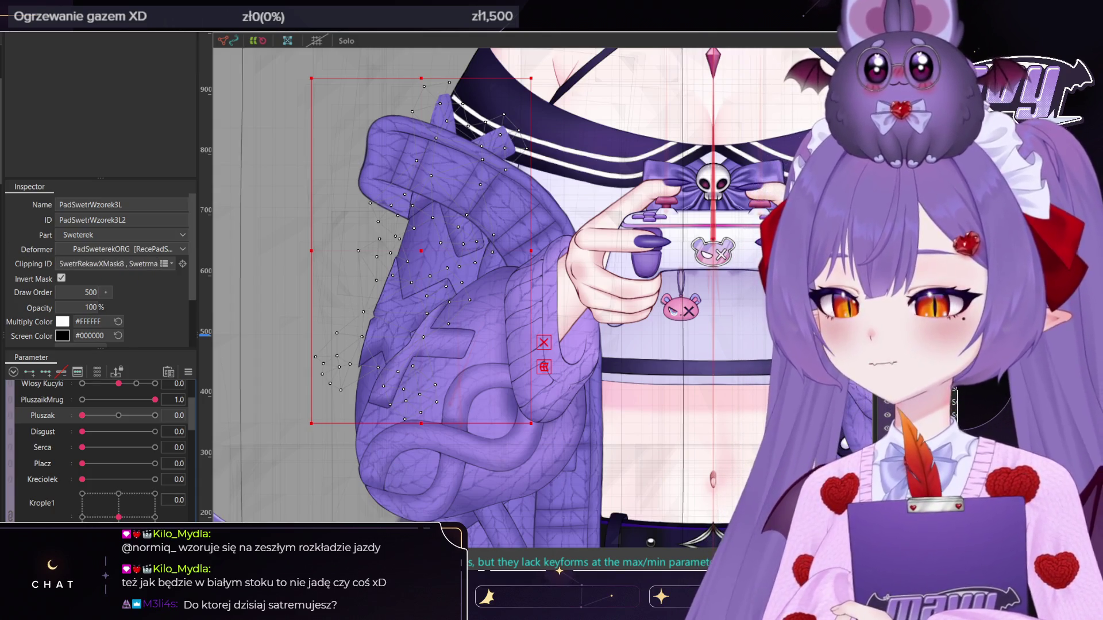
left_click(421, 250)
left_click_drag(55, 241, 128, 264)
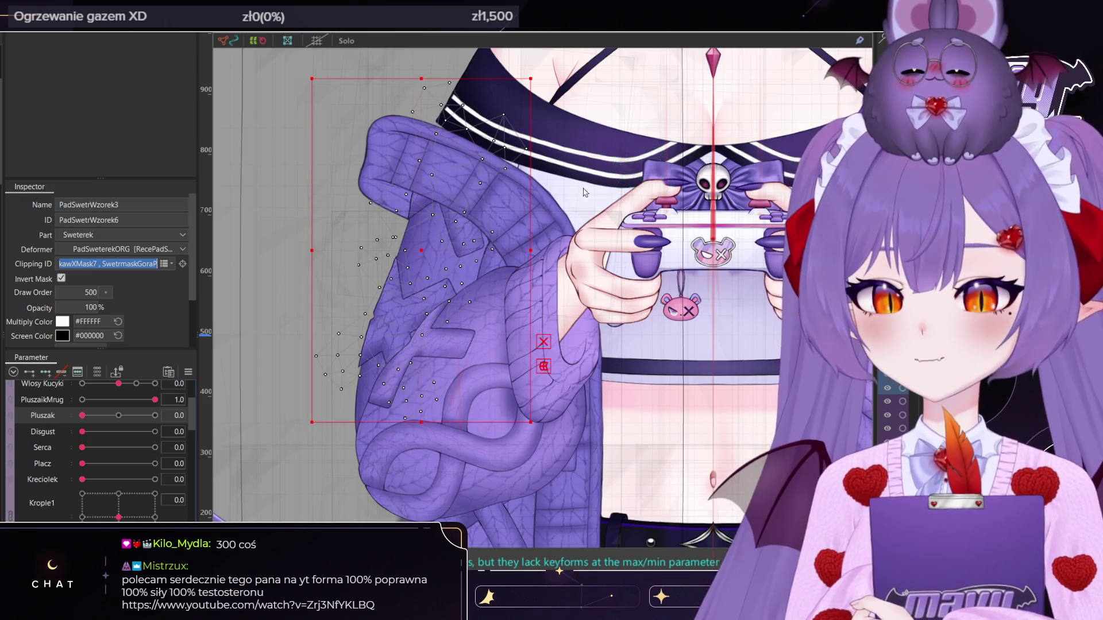
scroll(396, 158, "down", 2)
Select the SwetrPasRece warp deformer with the whole model in view
left_click(396, 158)
scroll(397, 158, "down", 2)
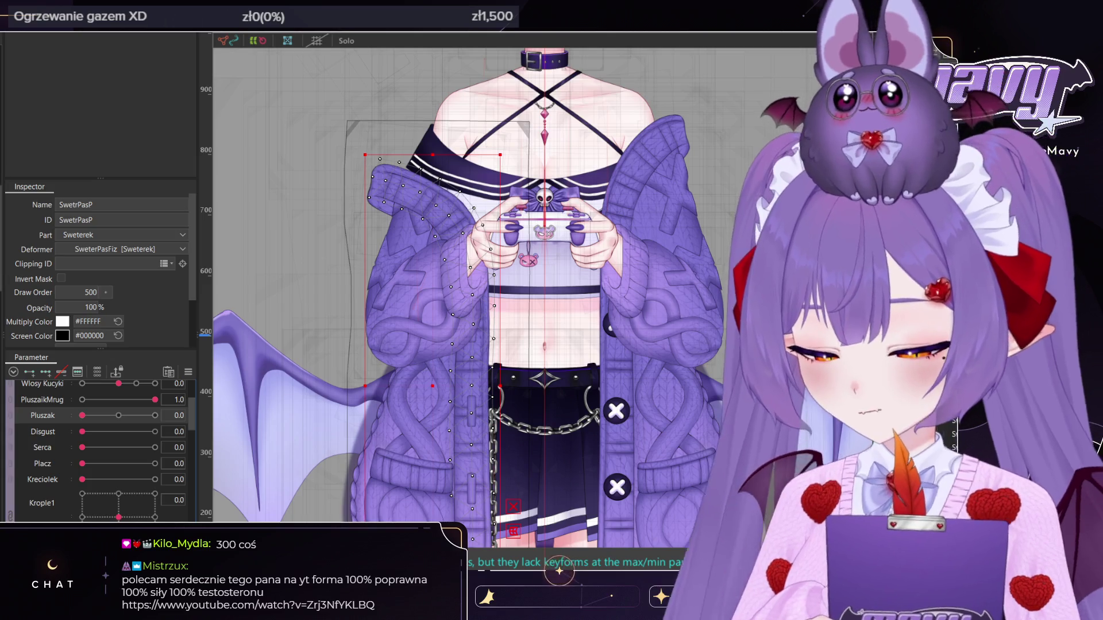
middle_click_drag(307, 178, 336, 201)
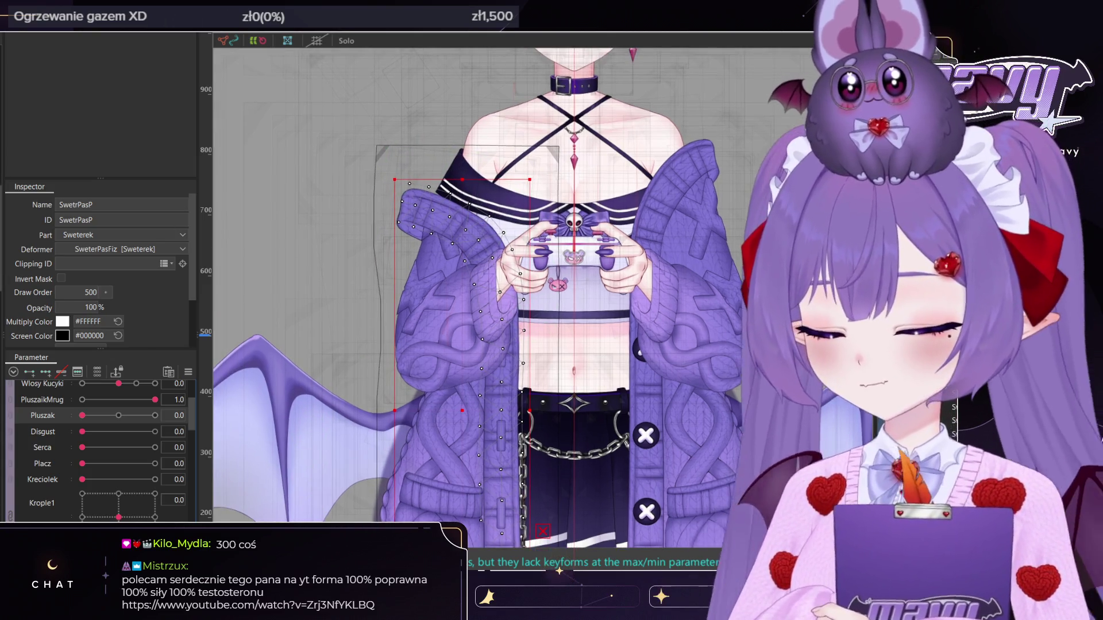
left_click(415, 243)
scroll(416, 243, "down", 2)
middle_click_drag(405, 207, 416, 242)
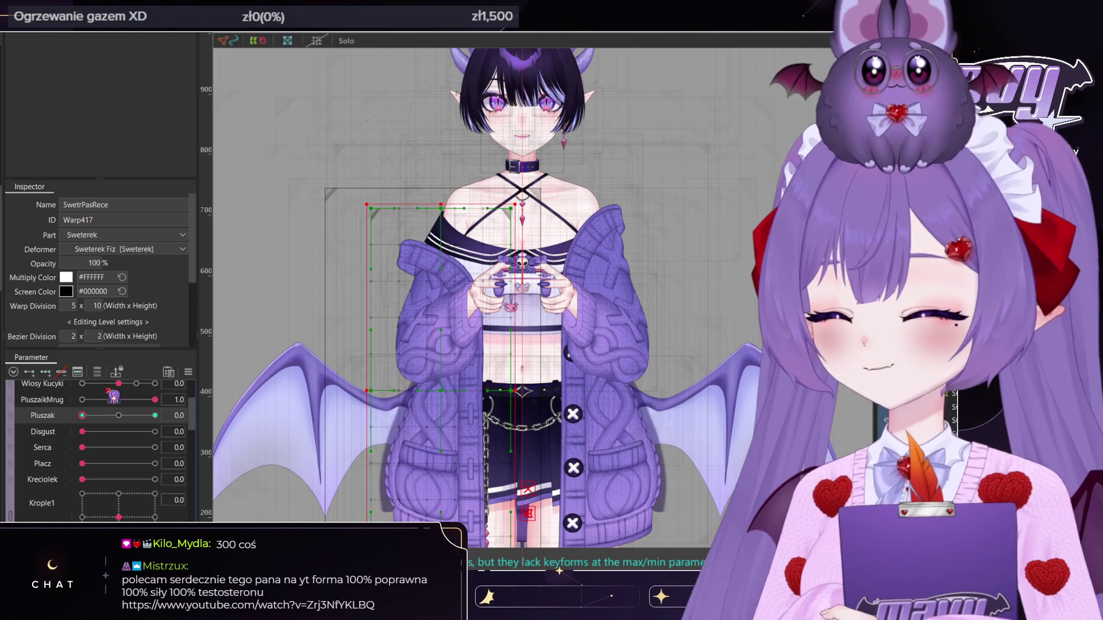
Return Pluszak to 0.0 and filter the parameters to Fak, Pluszak and Reka Pad
left_click(155, 415)
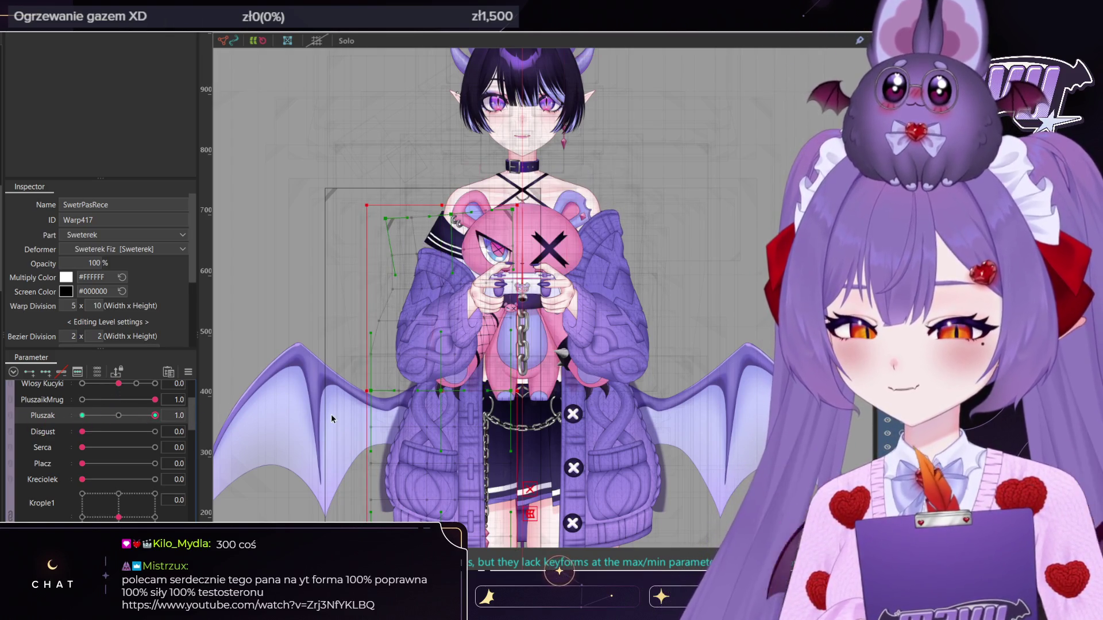
left_click(82, 415)
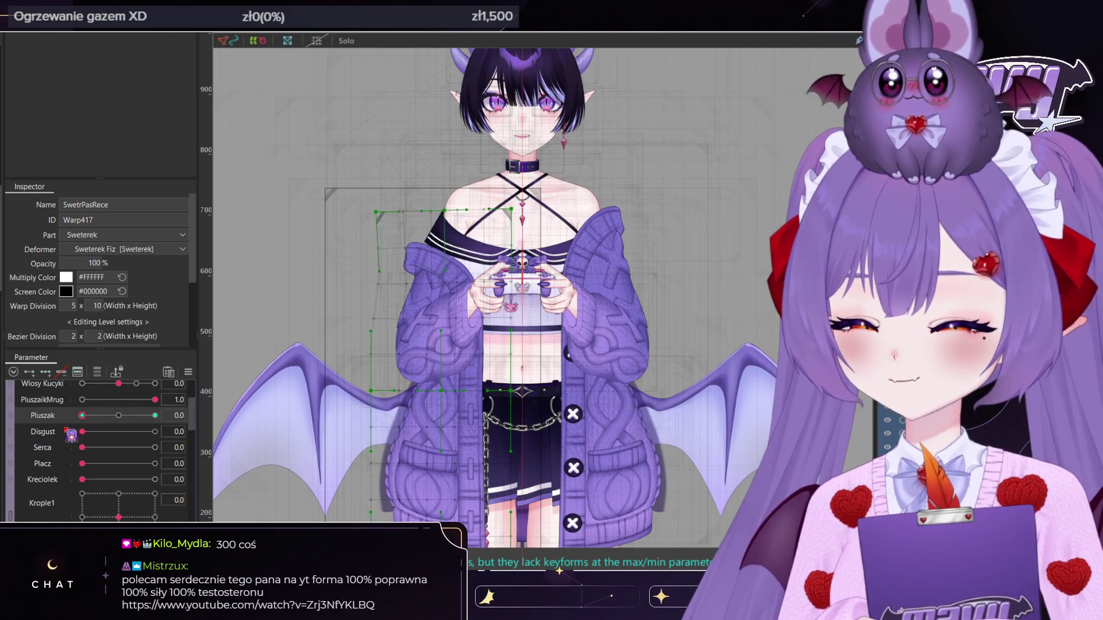
left_click(97, 371)
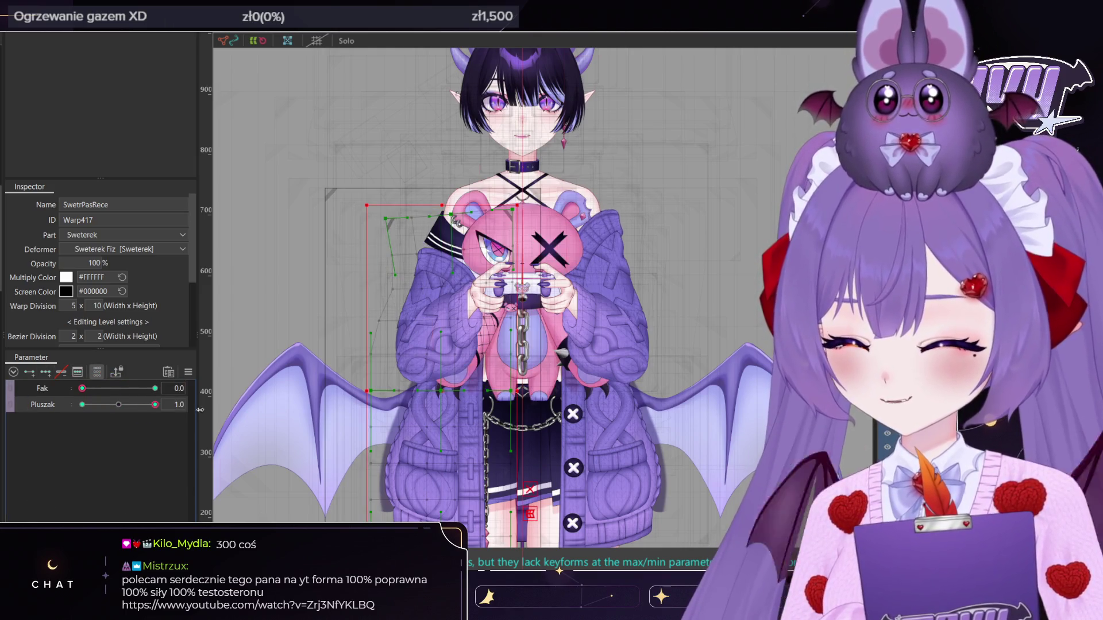
left_click(98, 373)
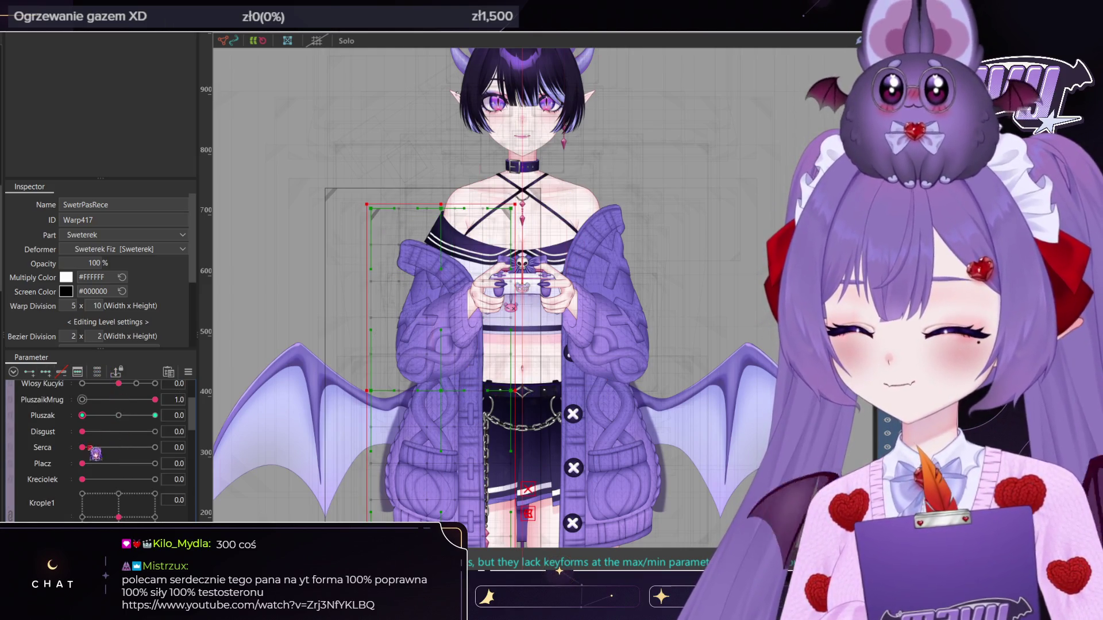
scroll(77, 496, "down", 5)
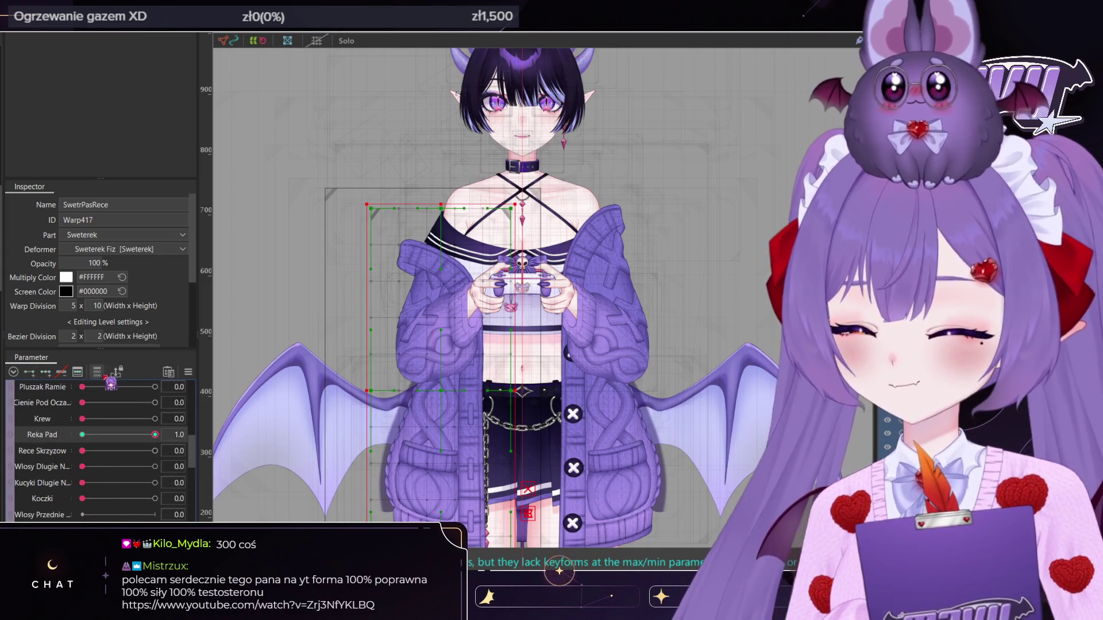
left_click(97, 372)
mouse_move(154, 420)
left_mouse_down()
mouse_move(92, 422)
mouse_move(155, 421)
left_mouse_up()
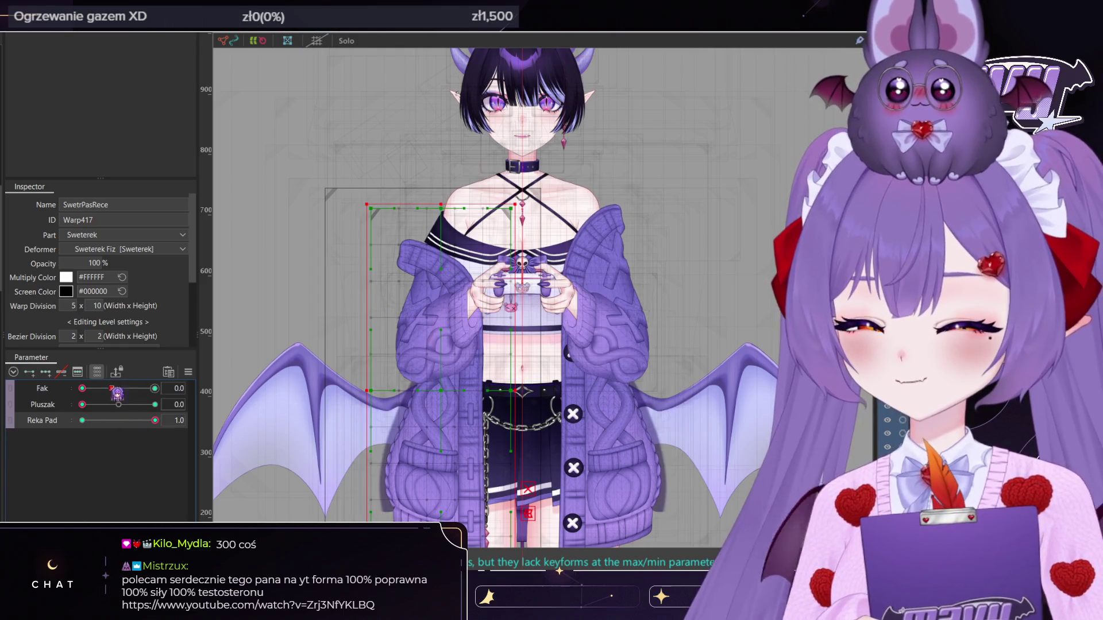
scroll(360, 235, "up", 3)
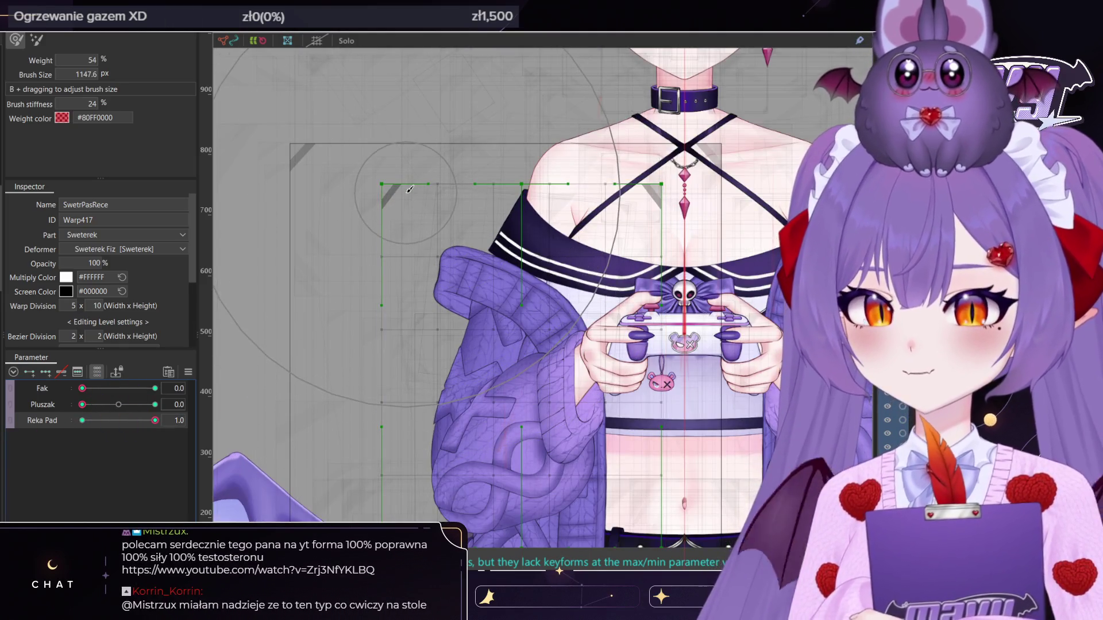
Paint weights on the warp deformer's top-left corner and left column points, resizing the brush
mouse_move(411, 196)
left_mouse_down()
mouse_move(391, 212)
mouse_move(402, 179)
left_mouse_up()
left_click_drag(382, 259, 402, 270)
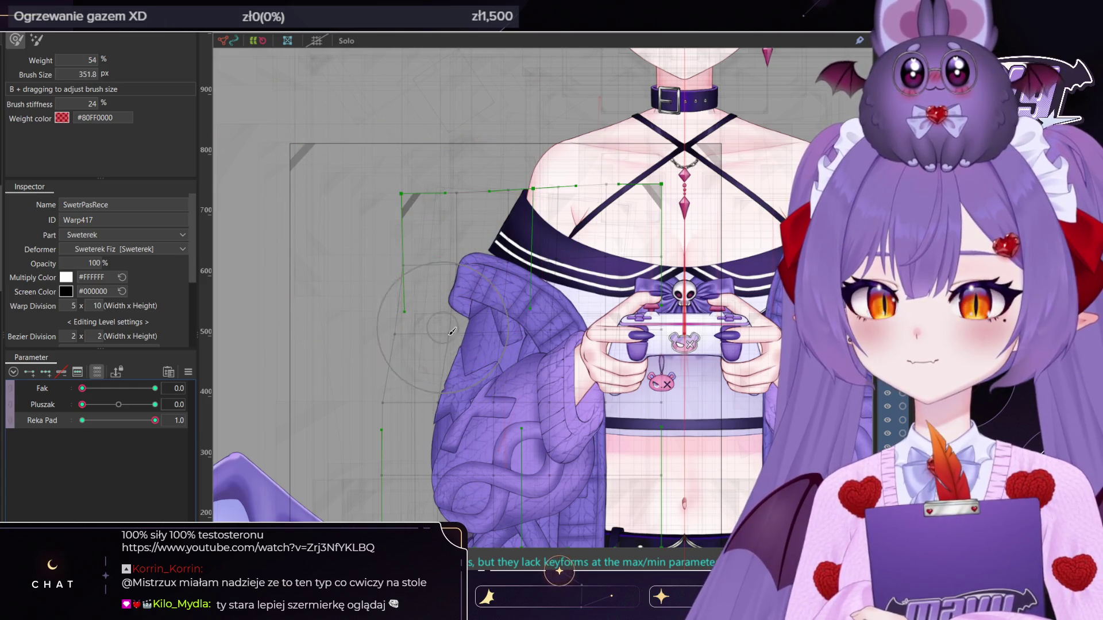
mouse_move(454, 343)
left_mouse_down()
mouse_move(437, 336)
mouse_move(474, 341)
mouse_move(416, 330)
mouse_move(414, 276)
mouse_move(419, 325)
mouse_move(432, 256)
mouse_move(444, 248)
mouse_move(467, 277)
left_mouse_up()
scroll(466, 285, "down", 4)
scroll(448, 252, "up", 3)
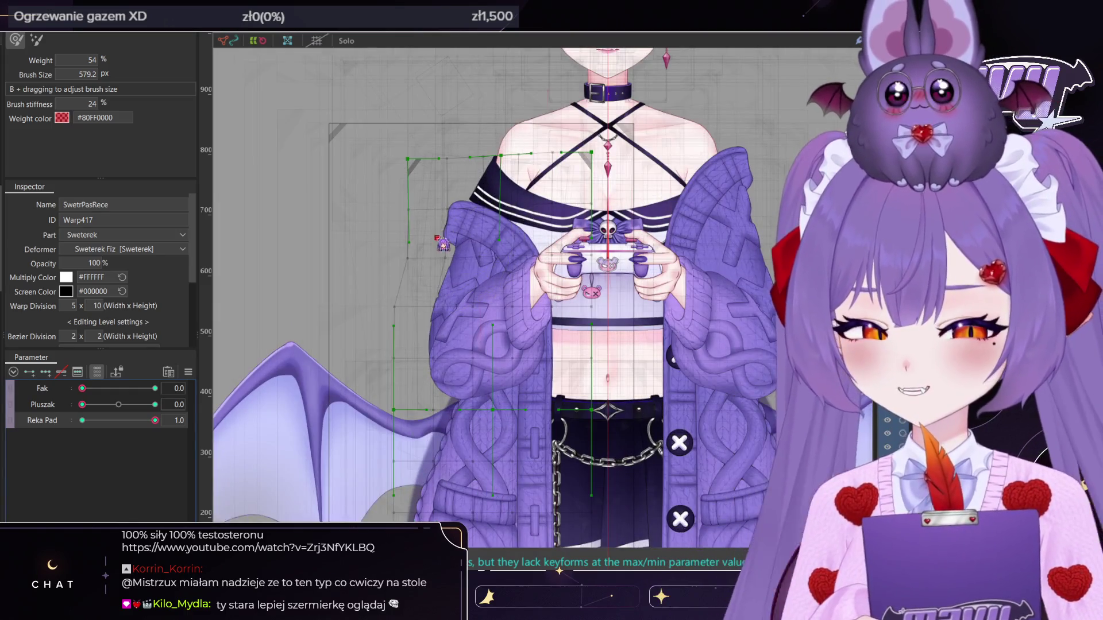
left_click_drag(431, 224, 424, 209)
Test the sleeve by moving Reka Pad, then set Reka Pad and Pluszak to 1.0
scroll(423, 209, "up", 2)
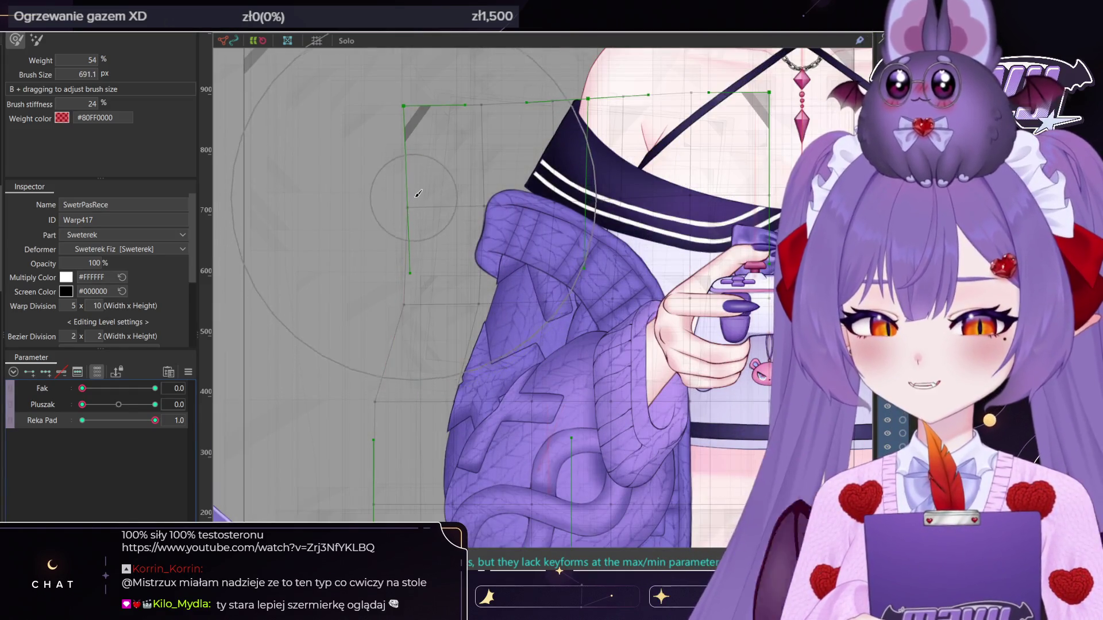
scroll(424, 201, "down", 2)
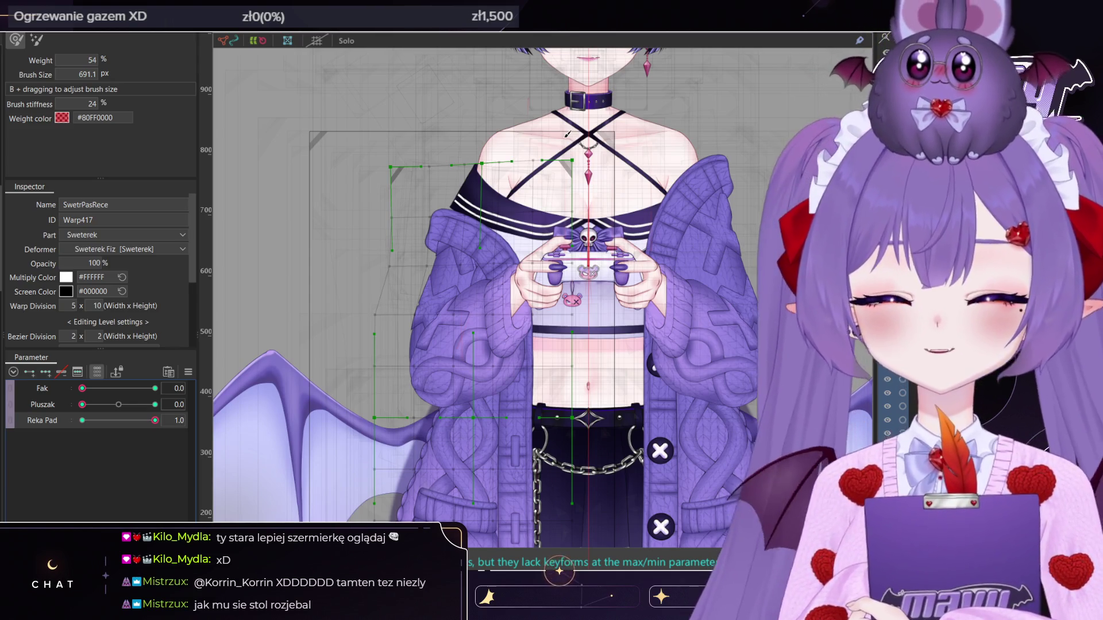
mouse_move(142, 442)
left_mouse_down()
mouse_move(112, 441)
mouse_move(144, 441)
mouse_move(123, 441)
mouse_move(155, 421)
left_mouse_up()
left_click_drag(82, 405, 155, 404)
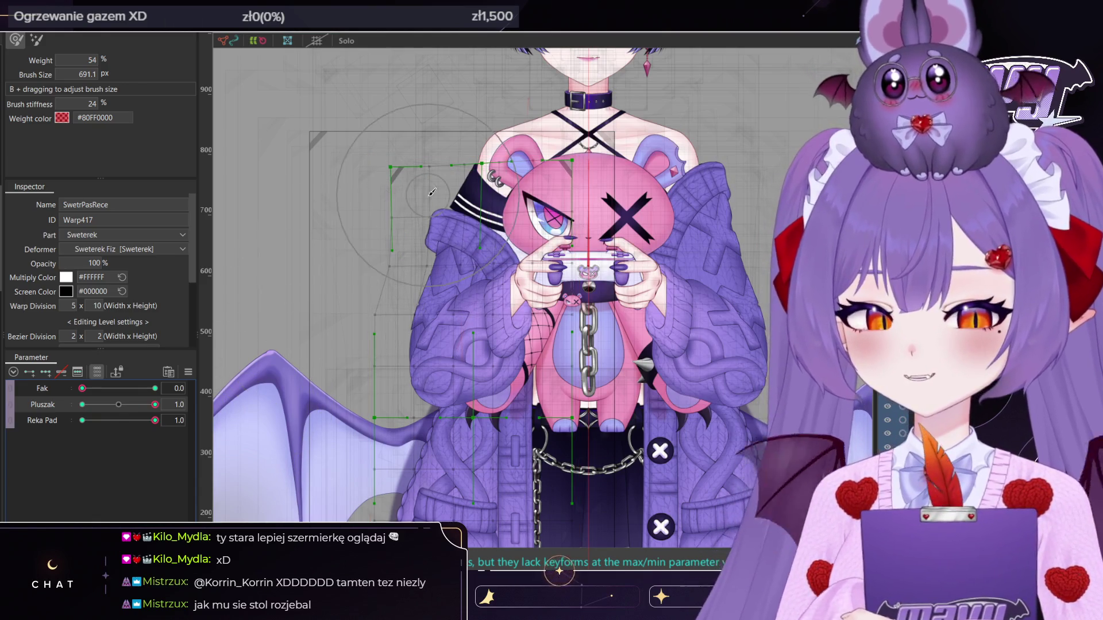
Cycle the Reka Pad, Pluszak and Fak sliders, ending with all three at 1.0
scroll(422, 80, "up", 3)
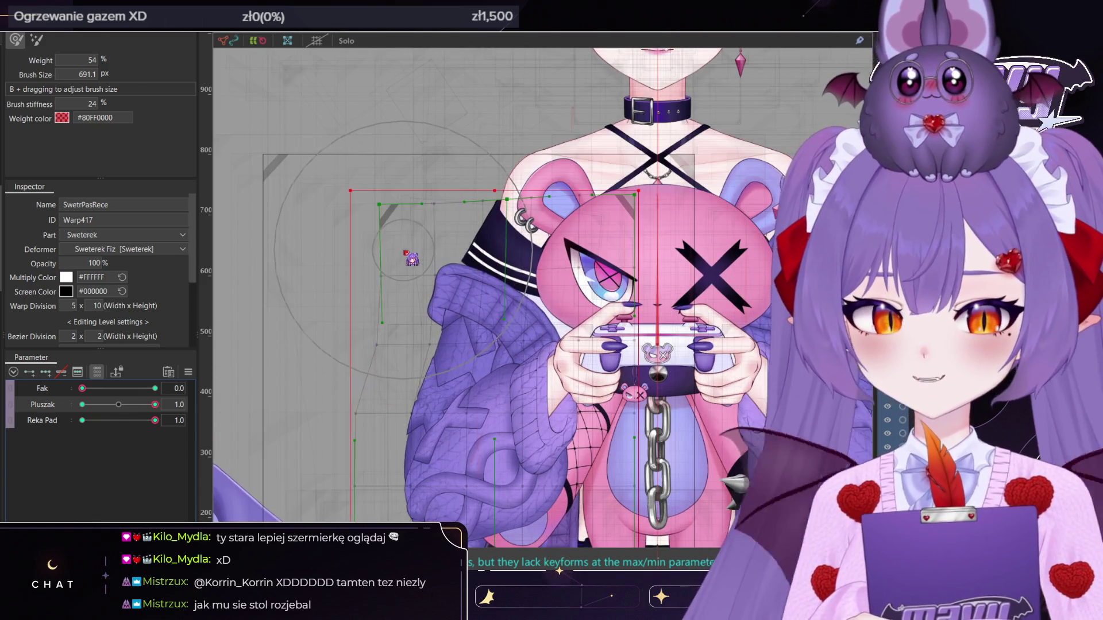
scroll(405, 251, "down", 2)
left_click_drag(155, 421, 82, 421)
mouse_move(155, 404)
left_mouse_down()
mouse_move(82, 405)
mouse_move(155, 389)
left_mouse_up()
mouse_move(82, 405)
left_mouse_down()
mouse_move(156, 405)
mouse_move(155, 421)
left_mouse_up()
scroll(499, 180, "down", 3)
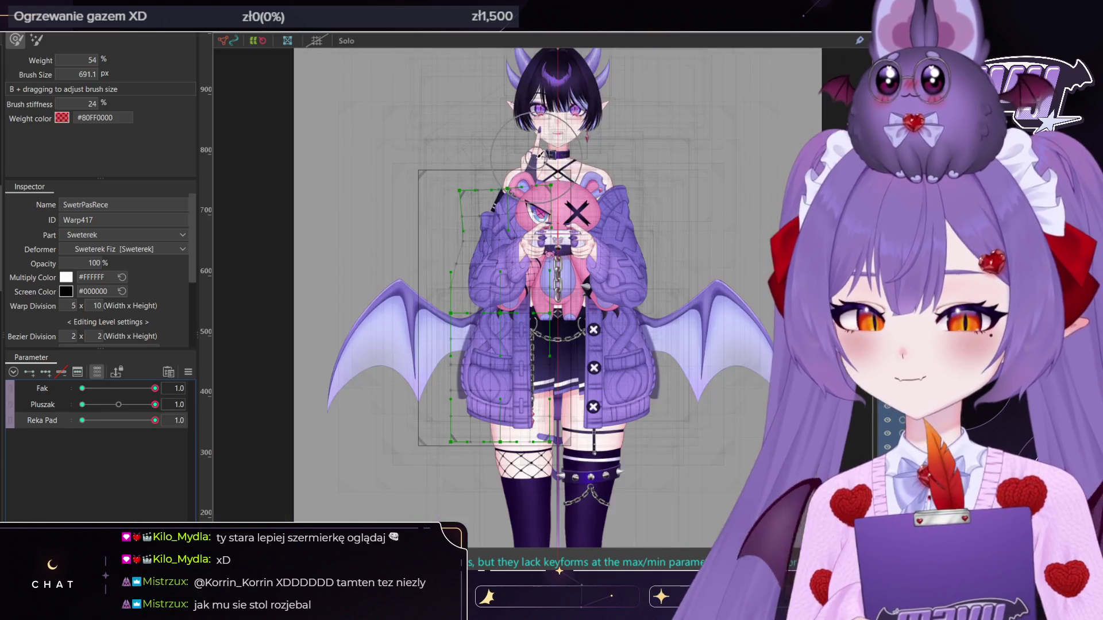
scroll(517, 173, "up", 3)
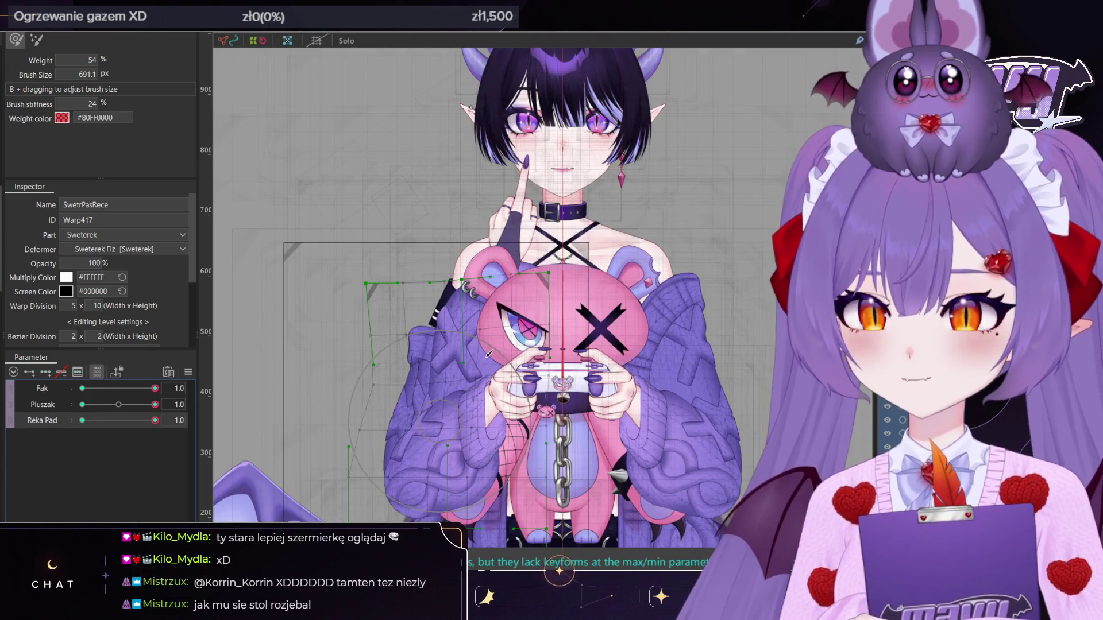
scroll(539, 157, "down", 2)
scroll(675, 233, "up", 5)
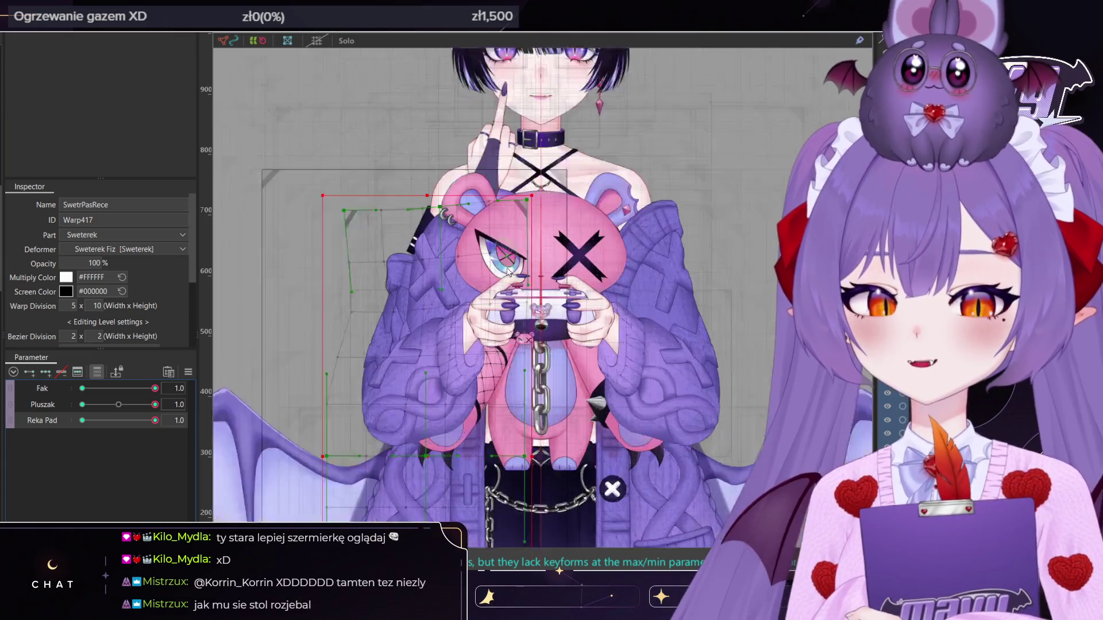
scroll(675, 232, "down", 4)
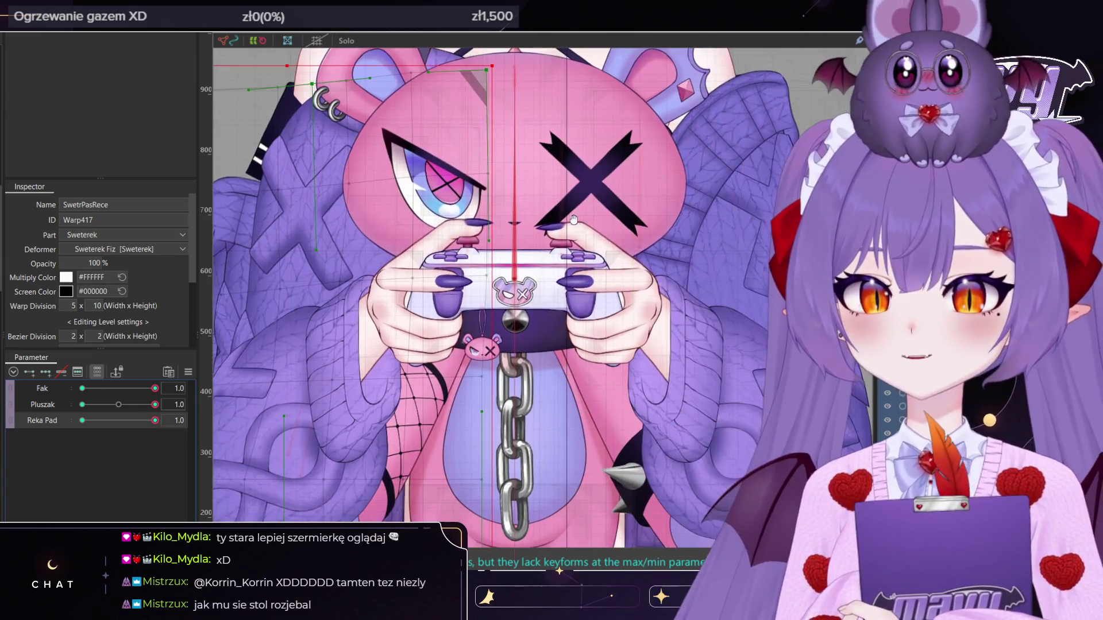